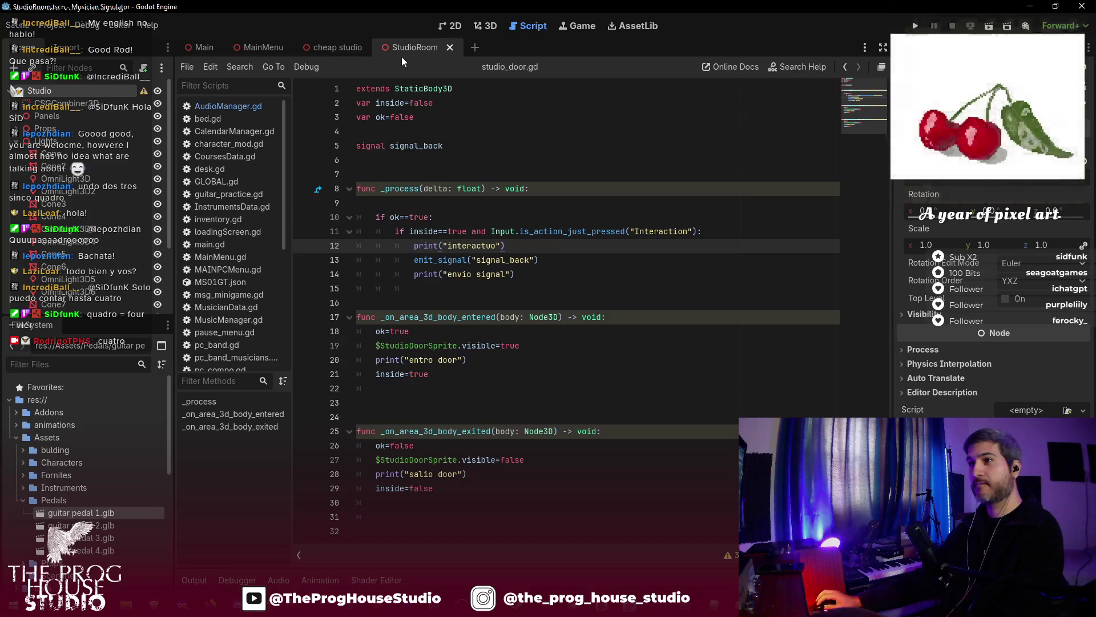
- Collapse the Lights group, select Props, and switch to the 3D studio scene
left_click(17, 142)
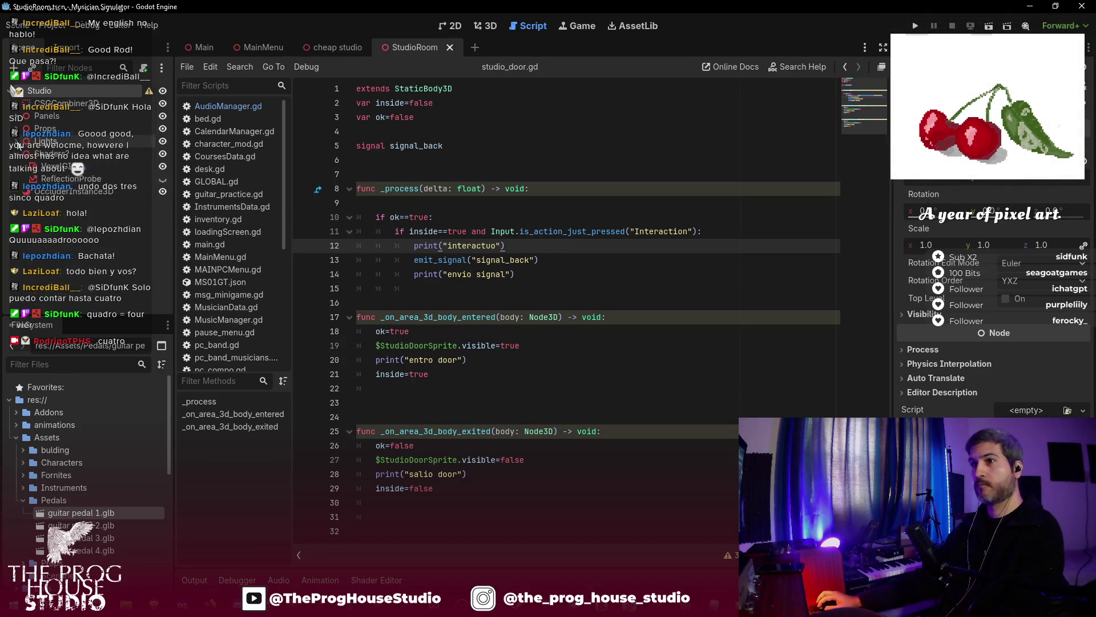
left_click(35, 129)
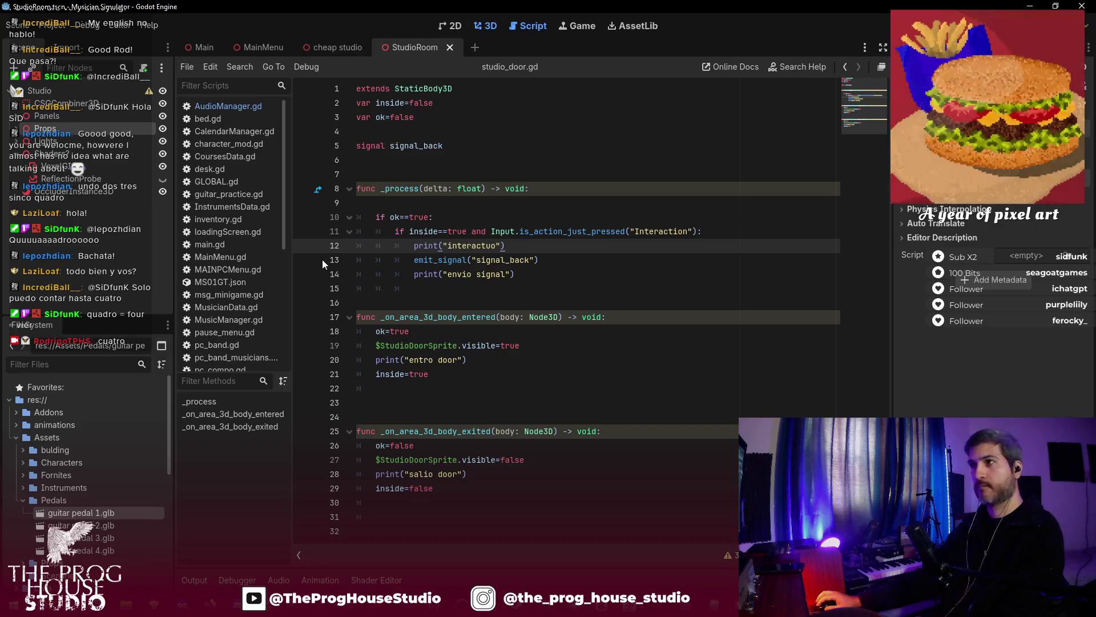
left_click(478, 30)
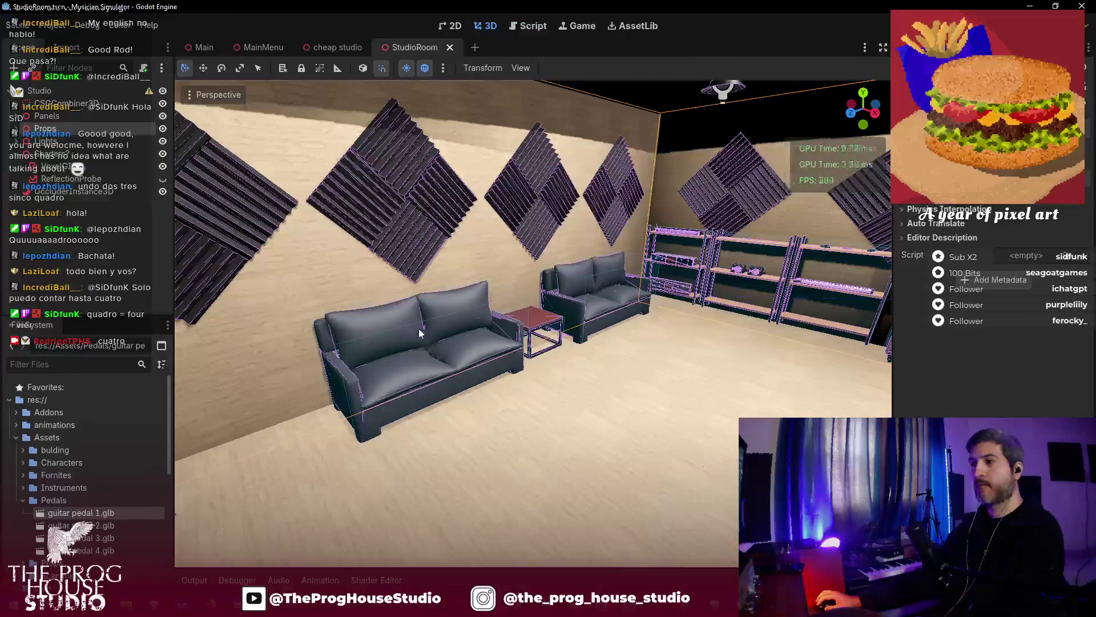
- Render the viewport at Half Resolution with View Gizmos turned off
left_click(190, 96)
left_click(238, 444)
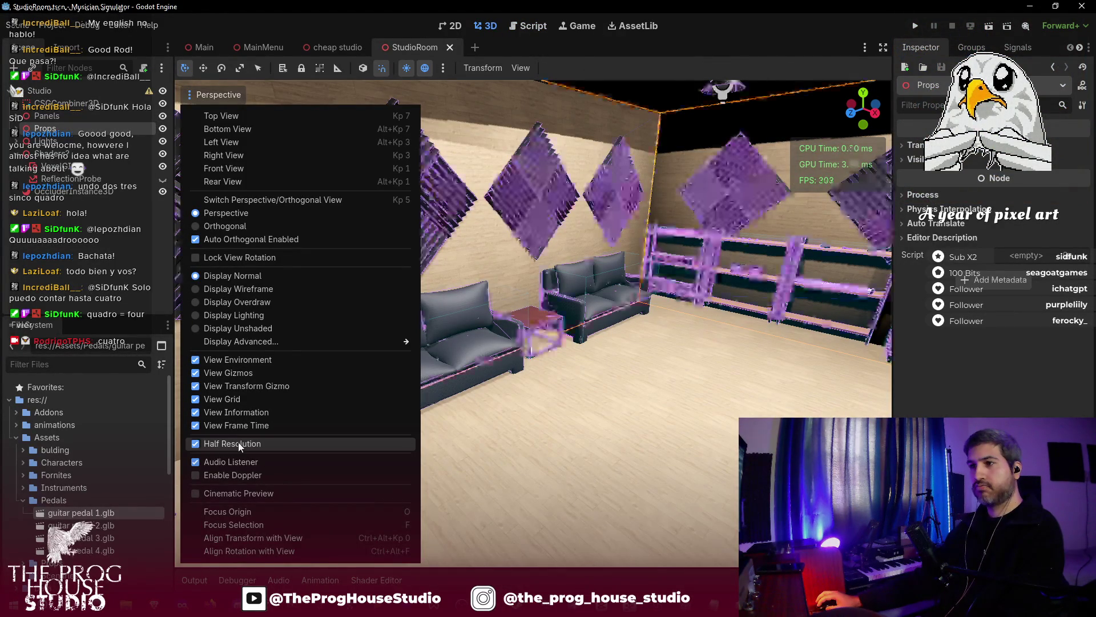
left_click(240, 372)
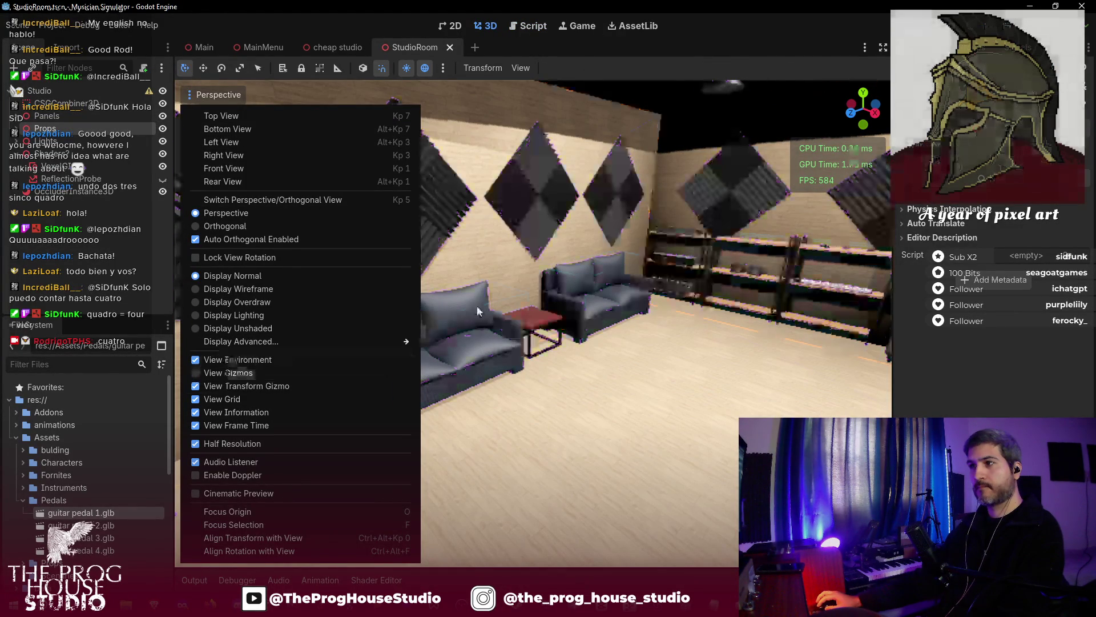
left_click(575, 279)
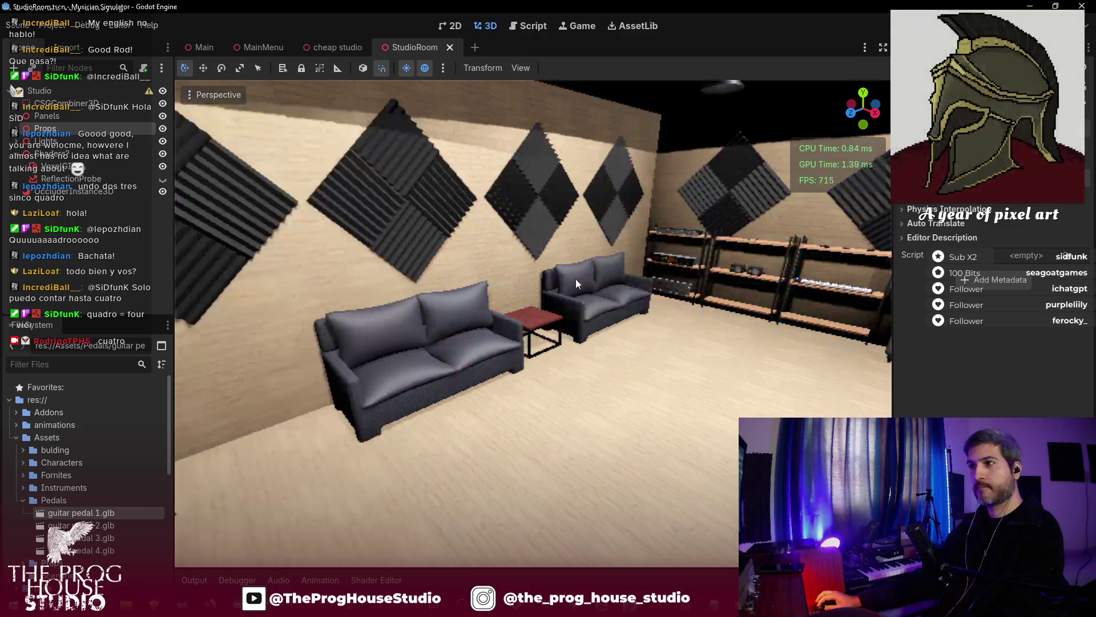
- Fly the camera over the shelves, then open guitar pedal 1.glb's import settings
right_click(570, 382)
key("w")
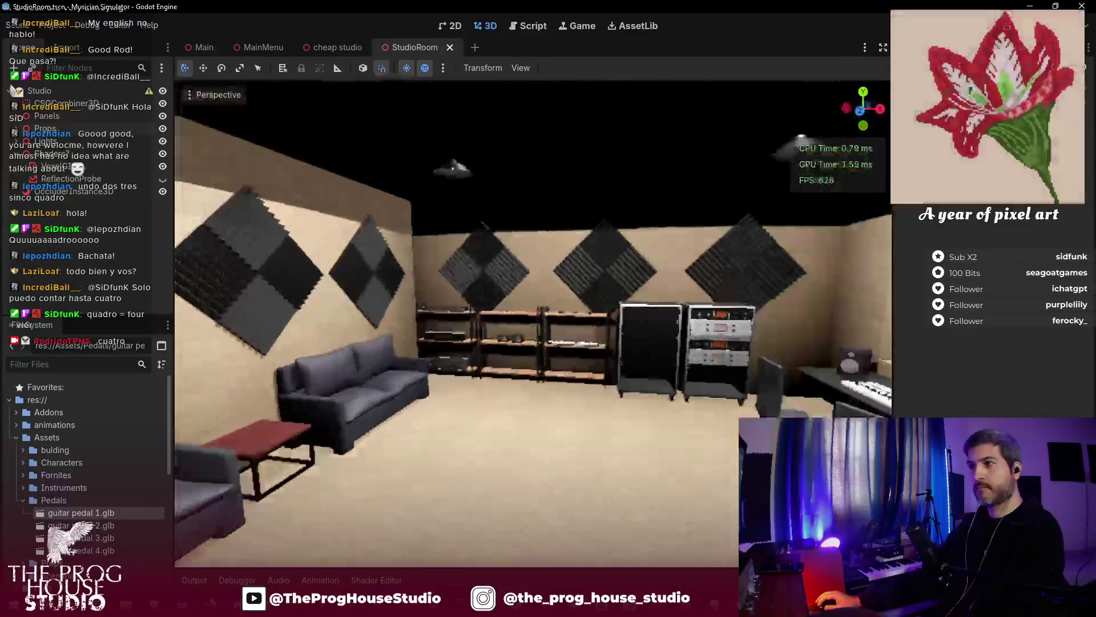
key("w")
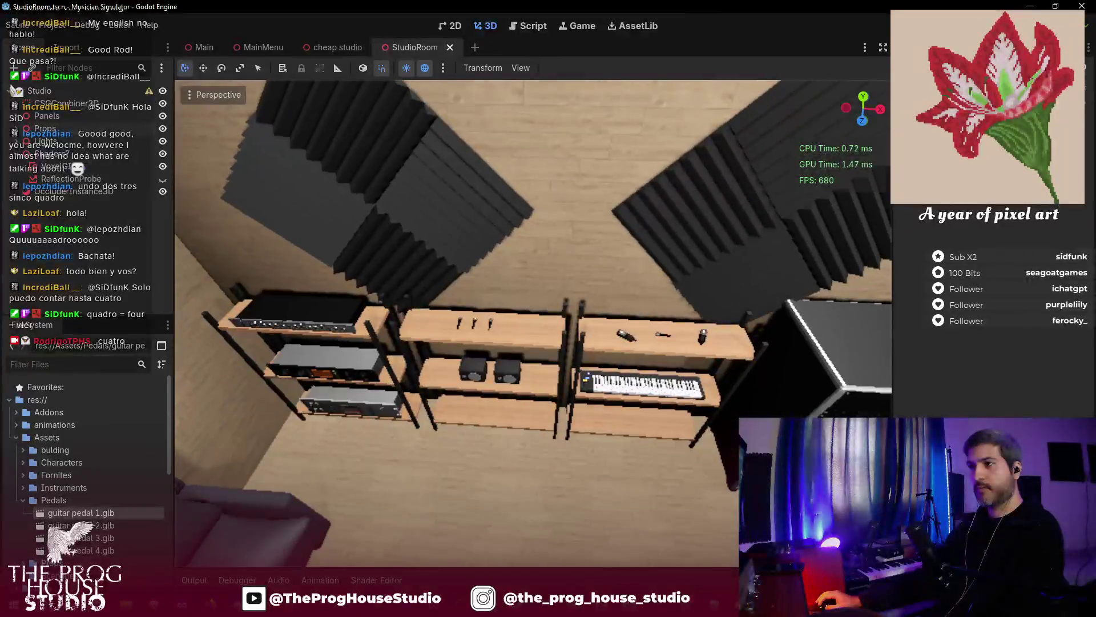
key("s")
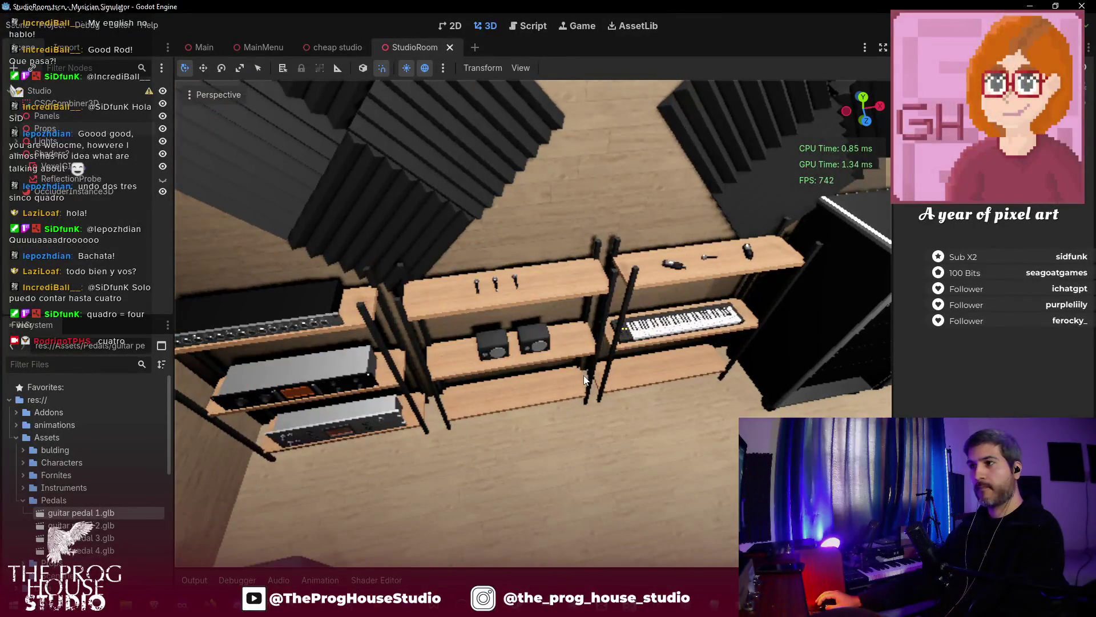
left_click(67, 136)
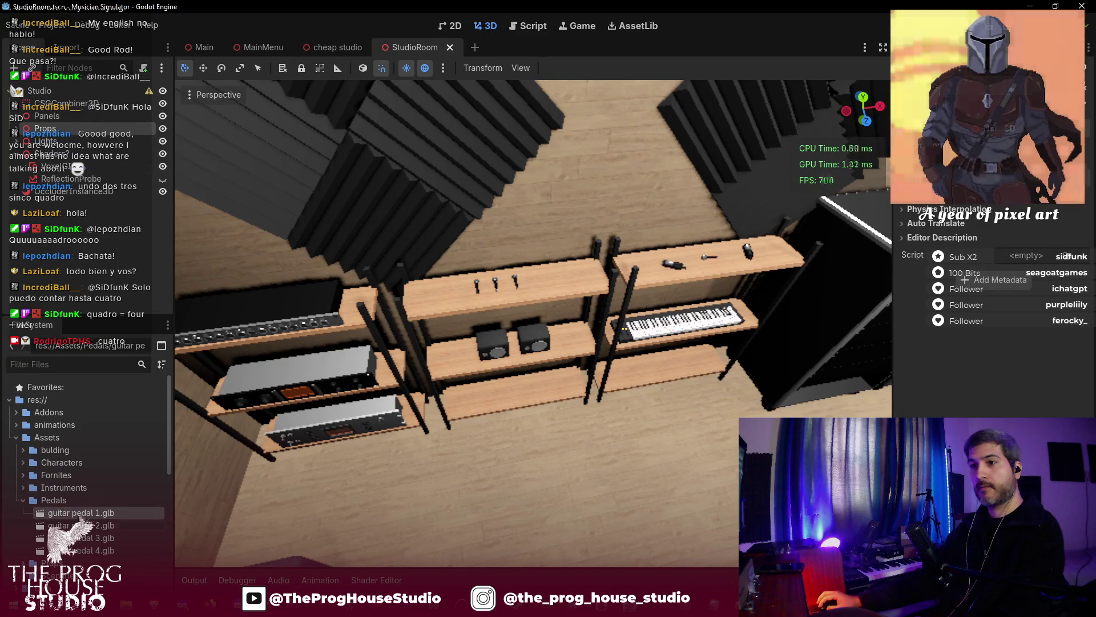
double_click(78, 513)
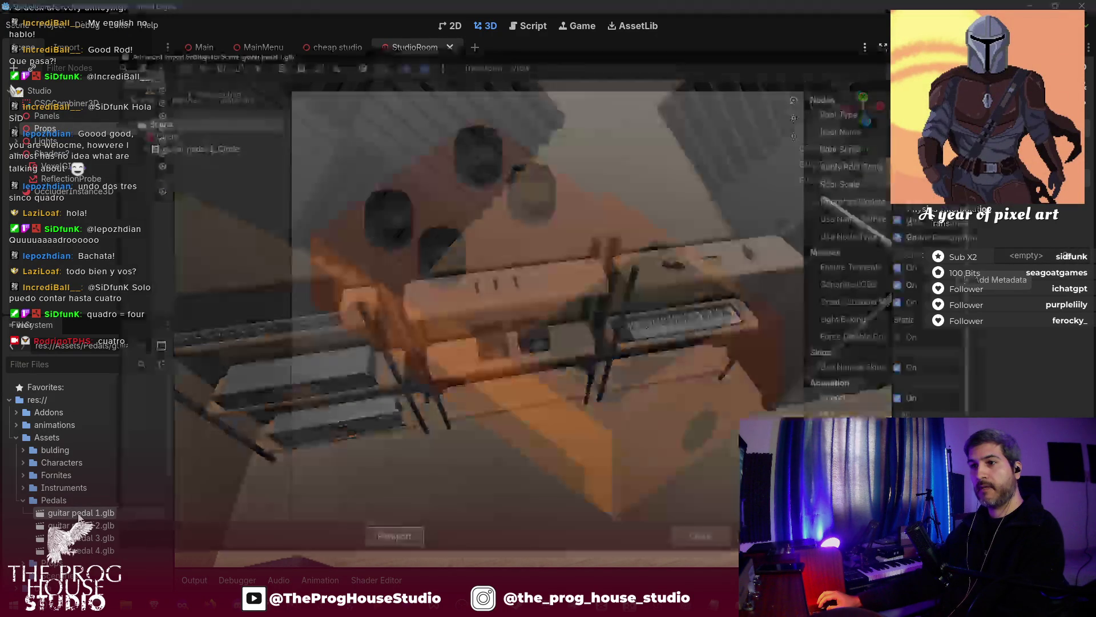
- Close the import settings and create a new inherited scene from guitar pedal 1.glb
left_click(702, 539)
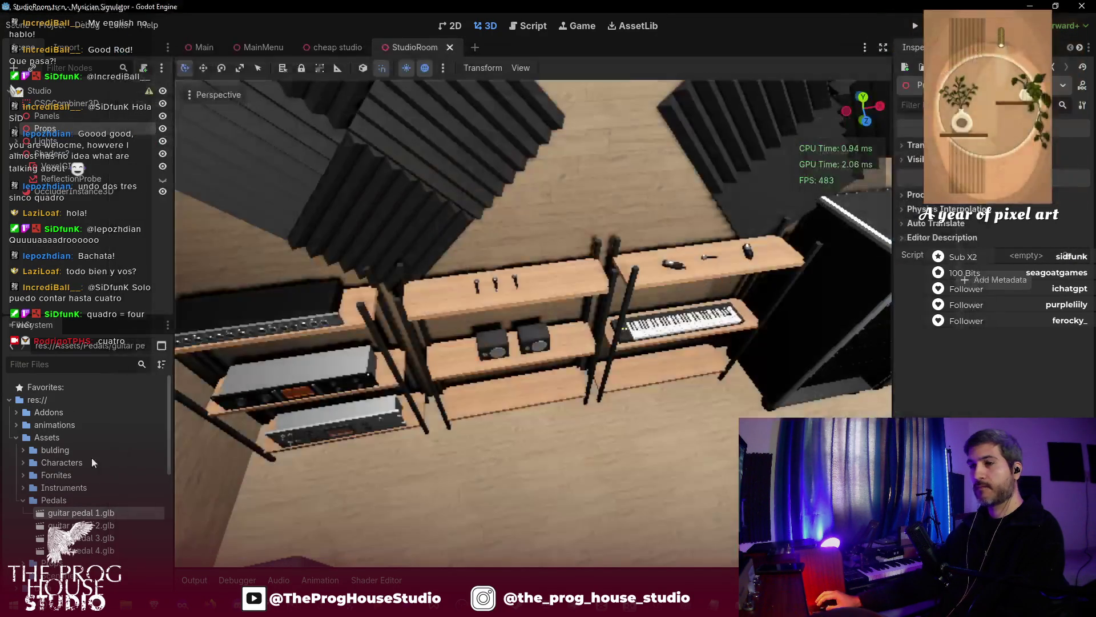
right_click(85, 513)
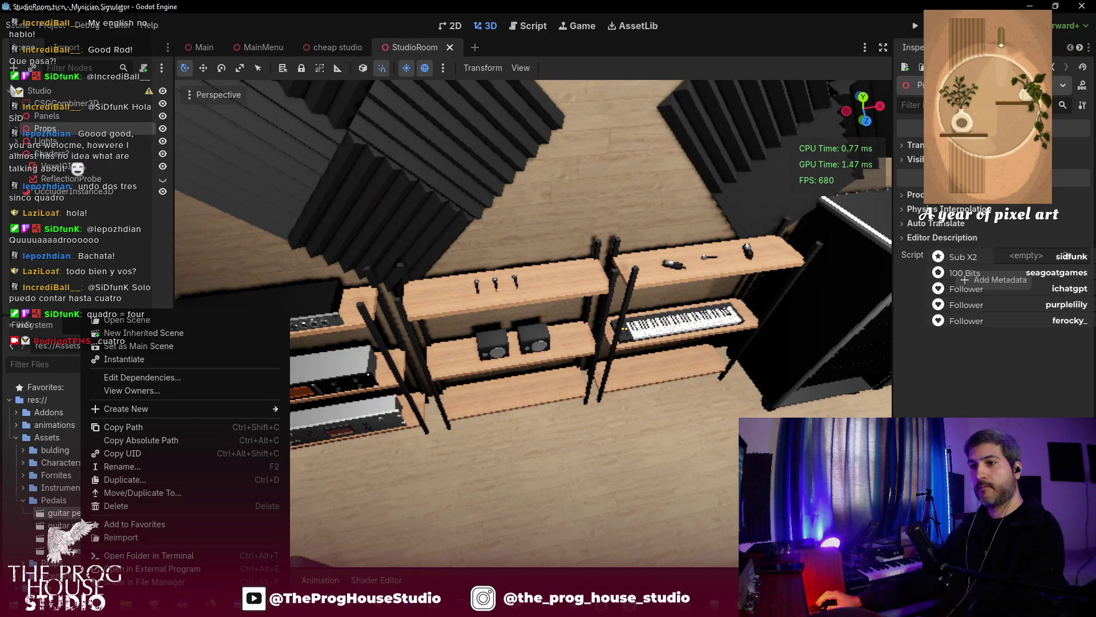
left_click(169, 334)
scroll(532, 323, "up", 6)
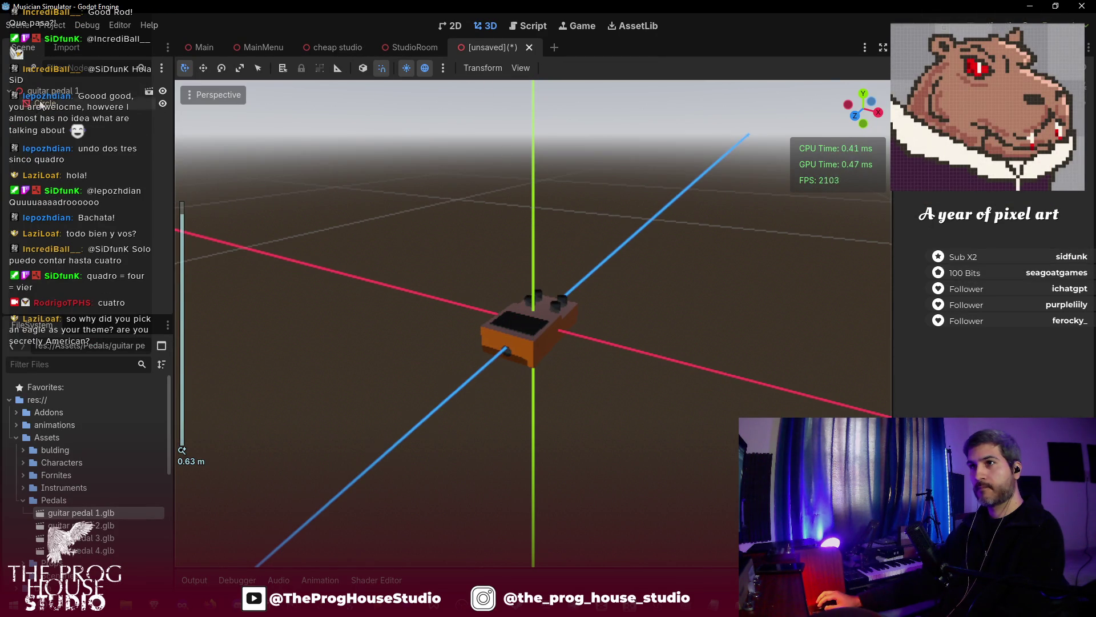
left_click(41, 104)
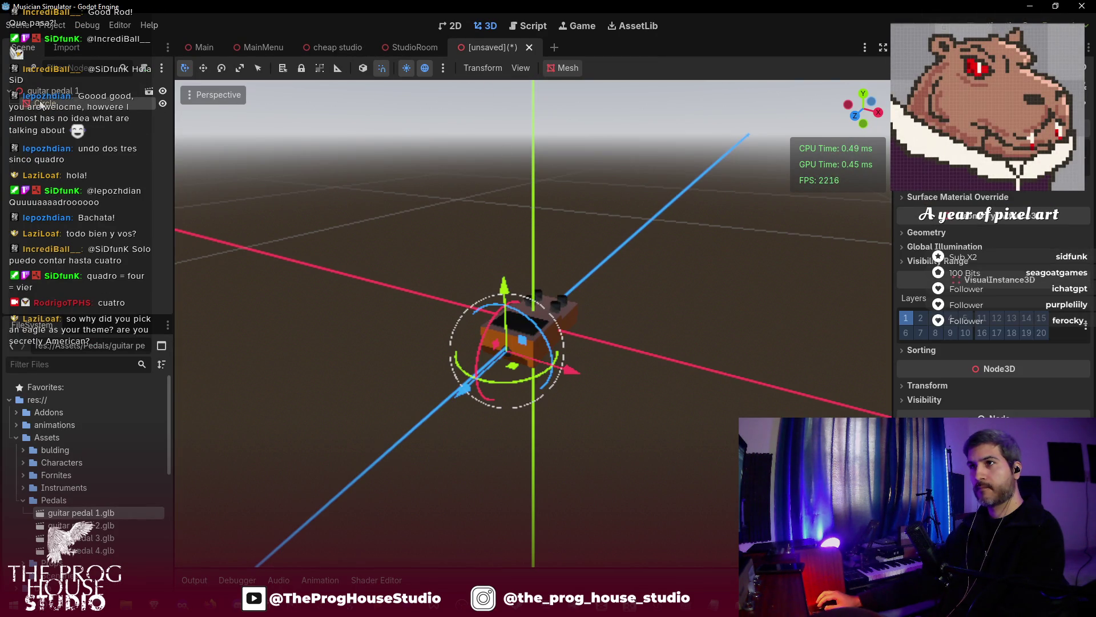
- Open the pedal's source scene anyway in its own tab, then return to StudioRoom
left_click(149, 93)
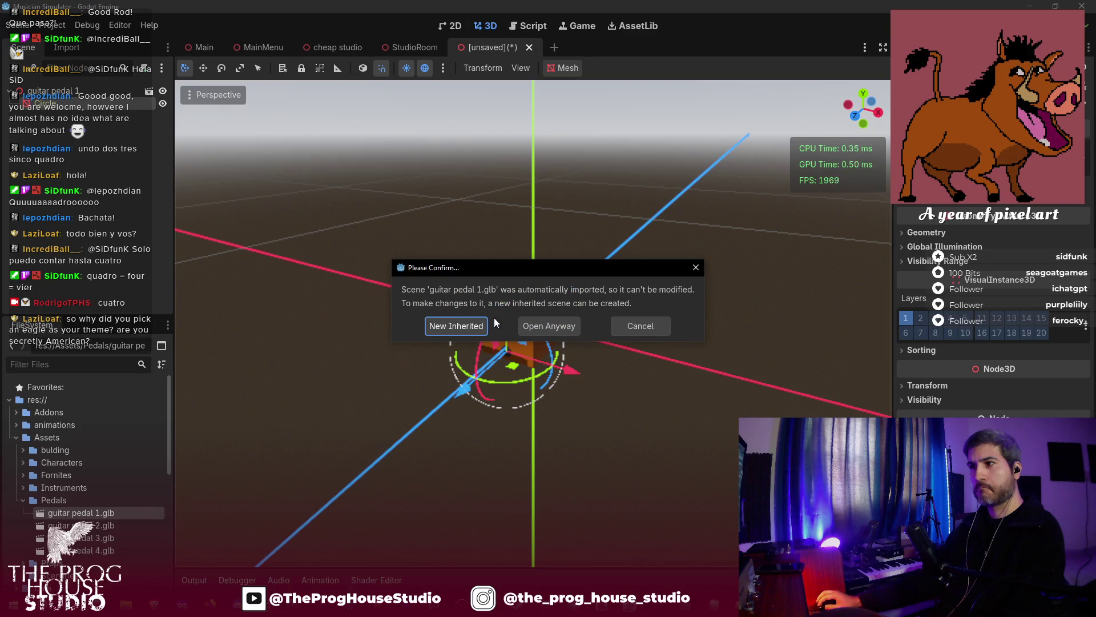
left_click(557, 329)
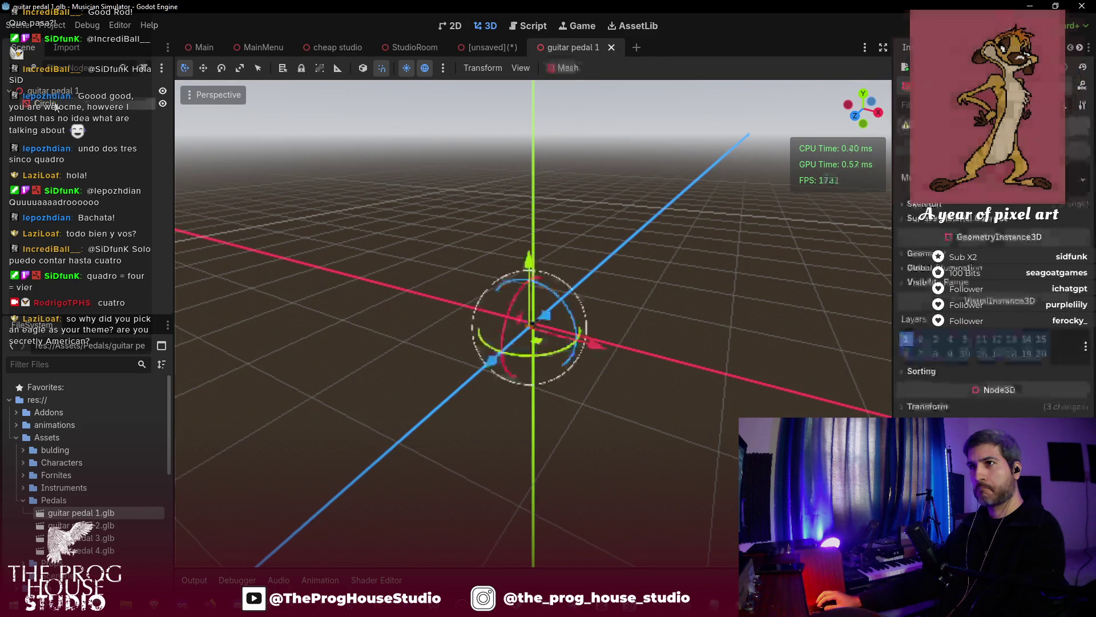
scroll(502, 306, "up", 3)
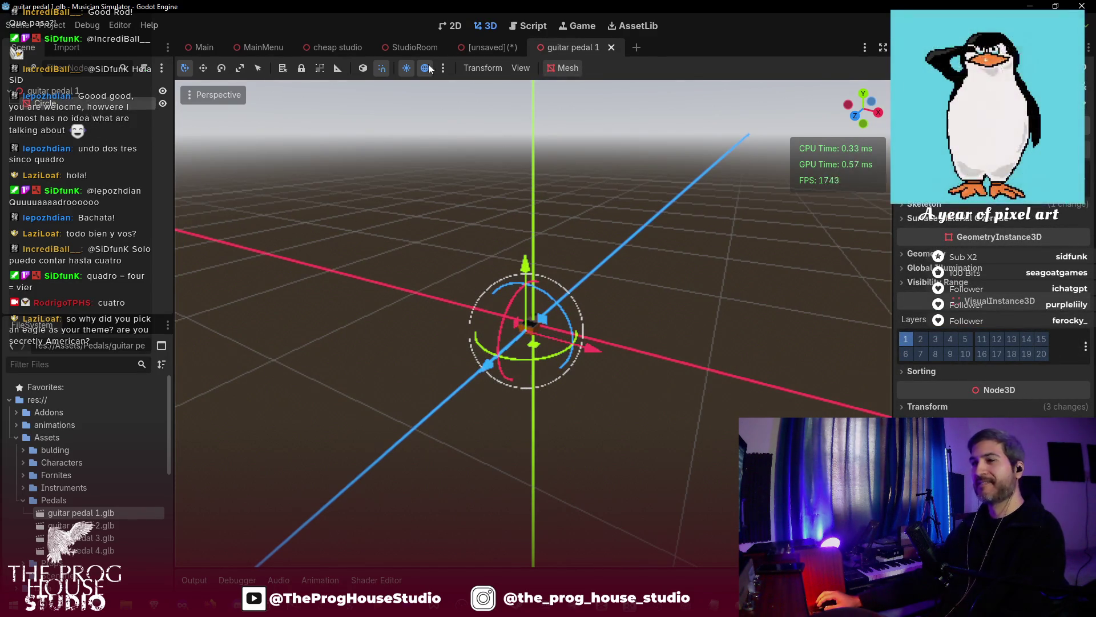
left_click(415, 47)
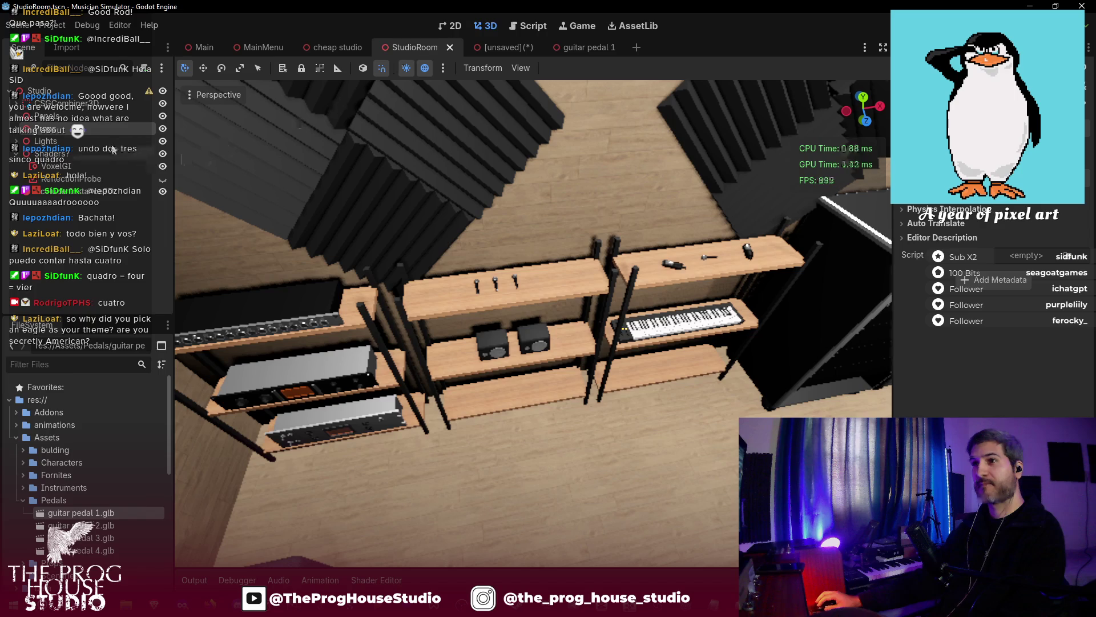
- Select the pedal mesh, zoom out and orbit to see the whole studio, then move it back left
left_click(489, 387)
scroll(547, 392, "up", 5)
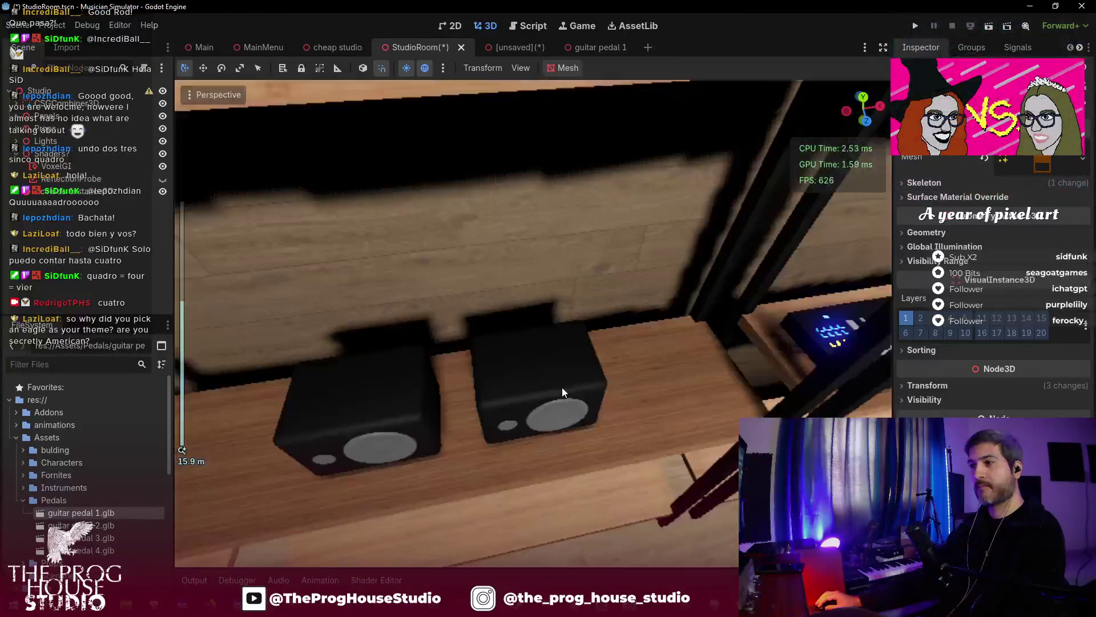
scroll(571, 372, "down", 3)
left_click_drag(586, 358, 721, 298)
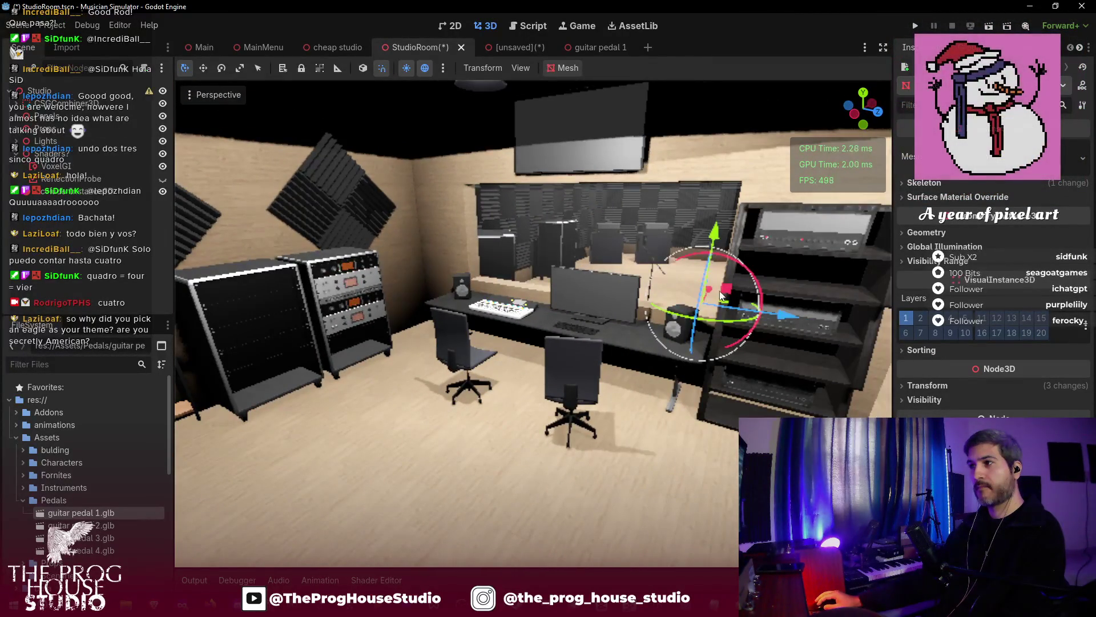
scroll(609, 436, "down", 4)
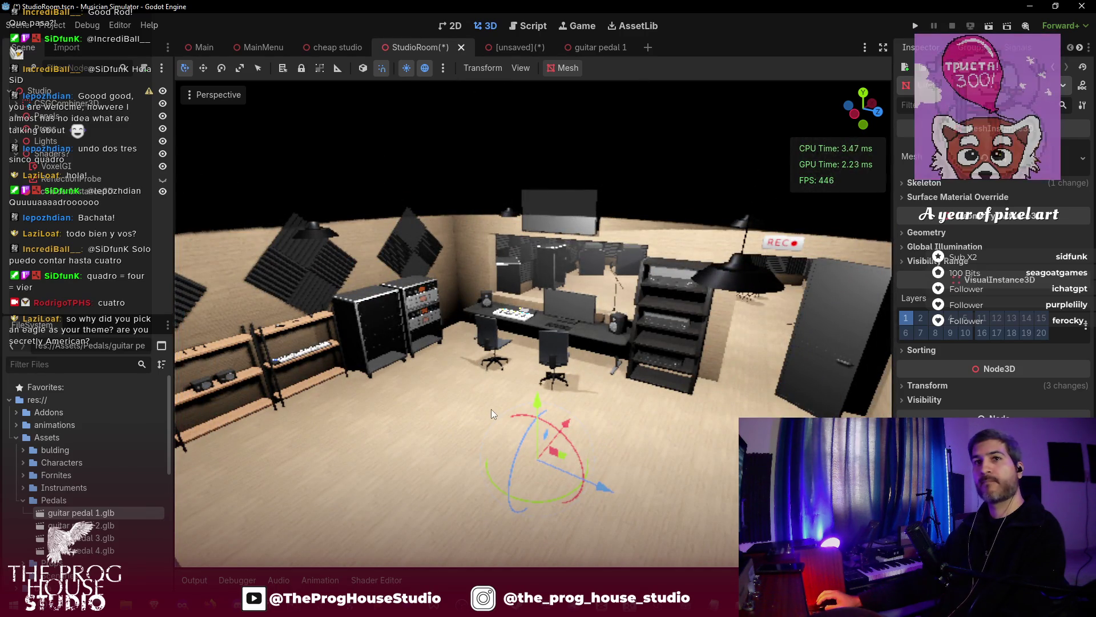
key("alt+Tab")
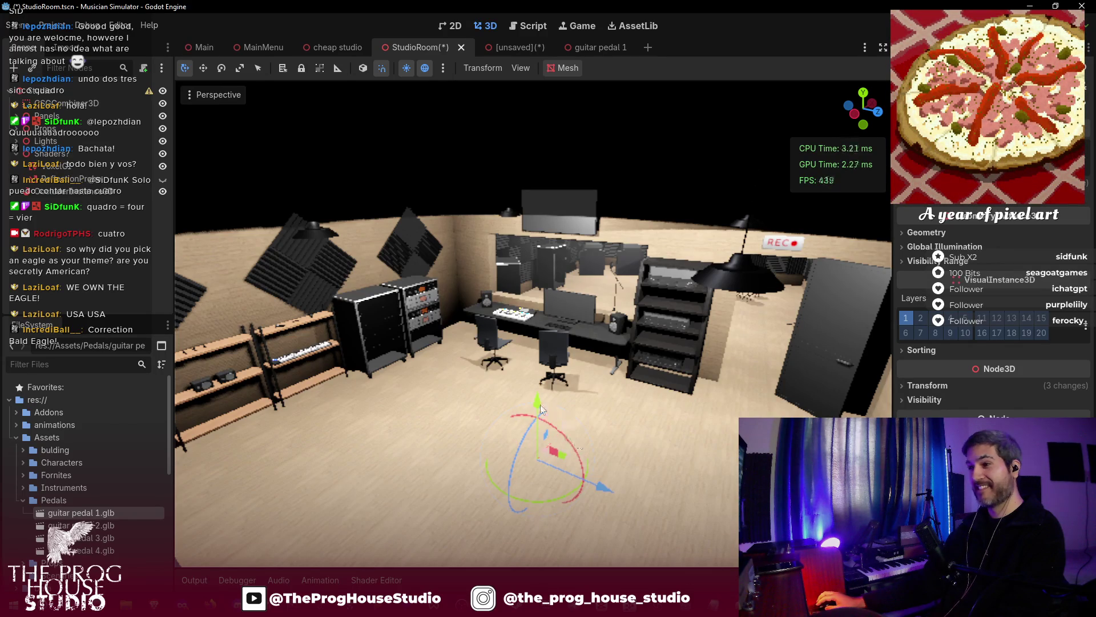
mouse_move(537, 382)
left_mouse_down()
mouse_move(494, 334)
mouse_move(326, 288)
mouse_move(331, 297)
left_mouse_up()
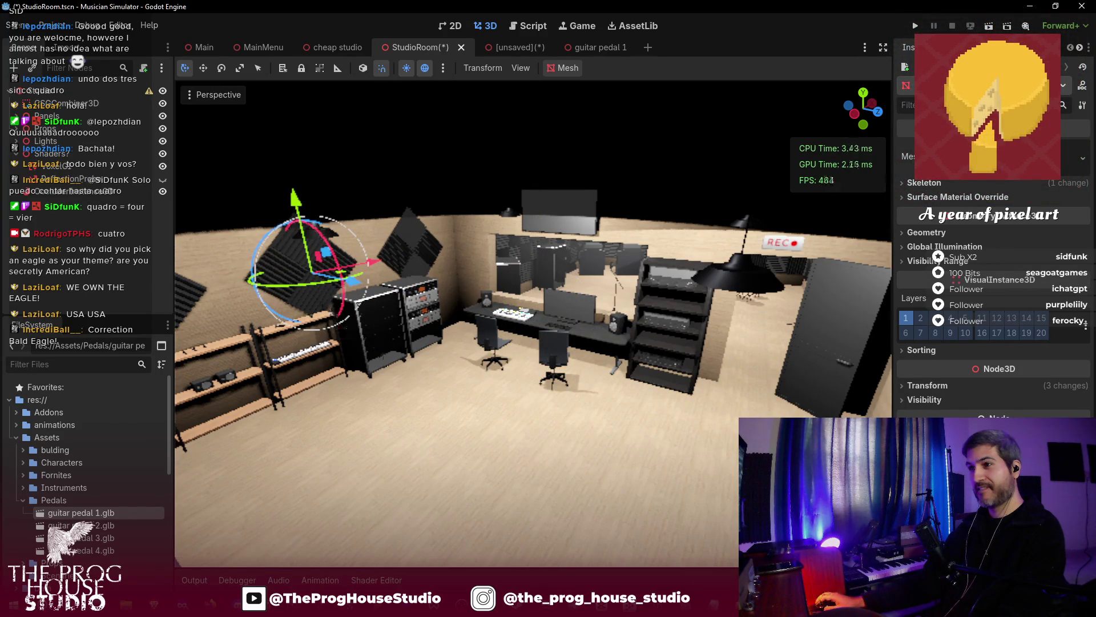
- Drag the pedal along X and Y until it rests on the shelf beside the keyboard
scroll(426, 211, "up", 5)
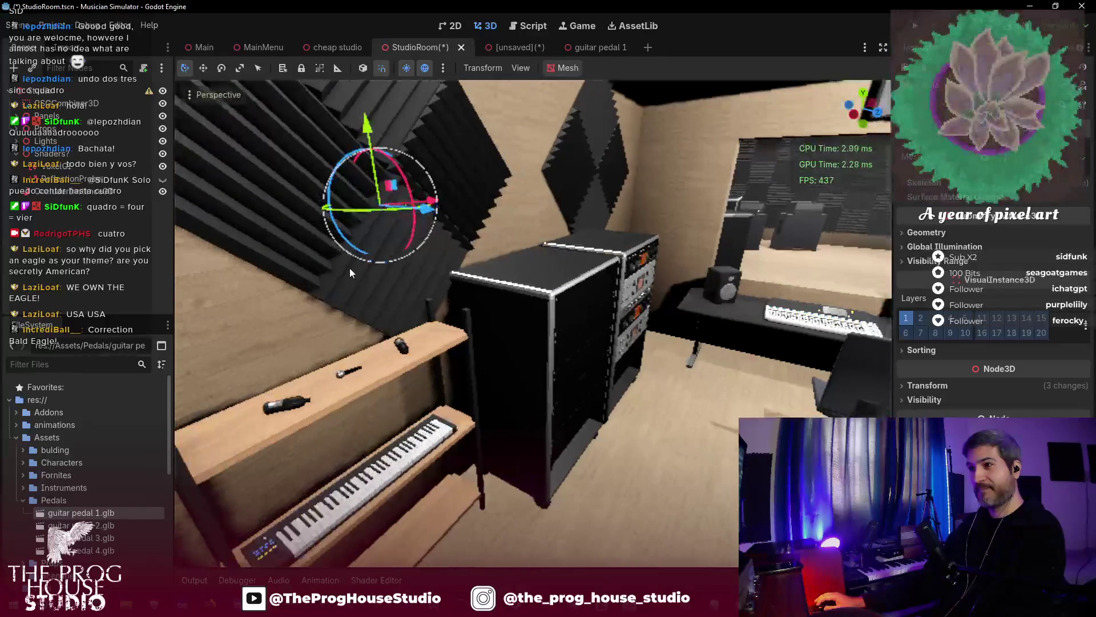
mouse_move(425, 211)
left_mouse_down()
mouse_move(568, 230)
mouse_move(372, 298)
left_mouse_up()
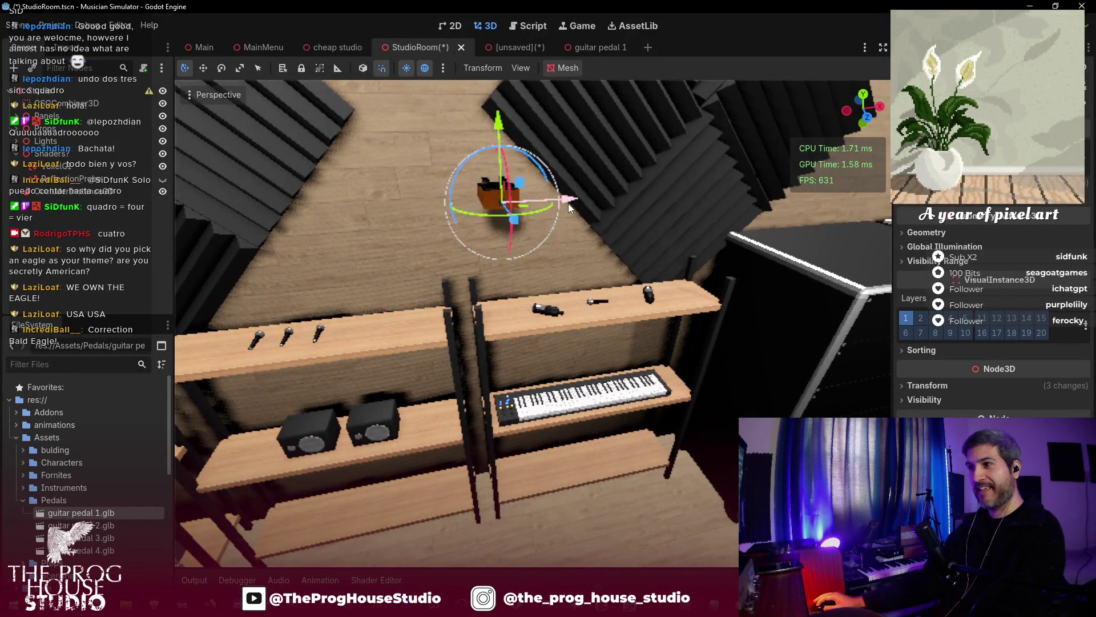
left_click_drag(567, 203, 452, 234)
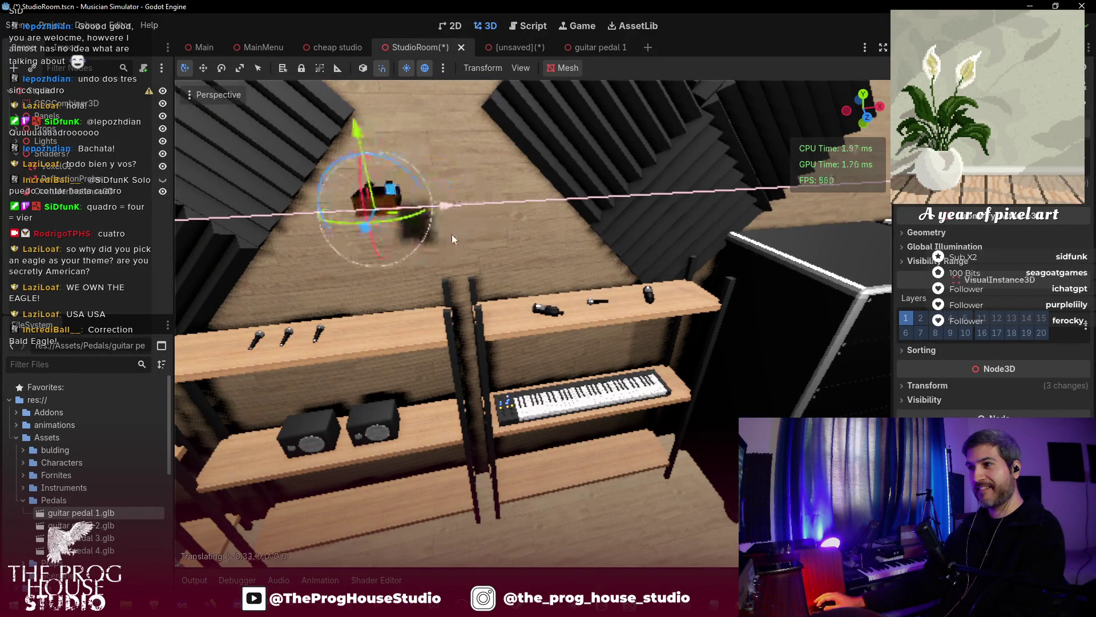
left_click_drag(348, 143, 388, 279)
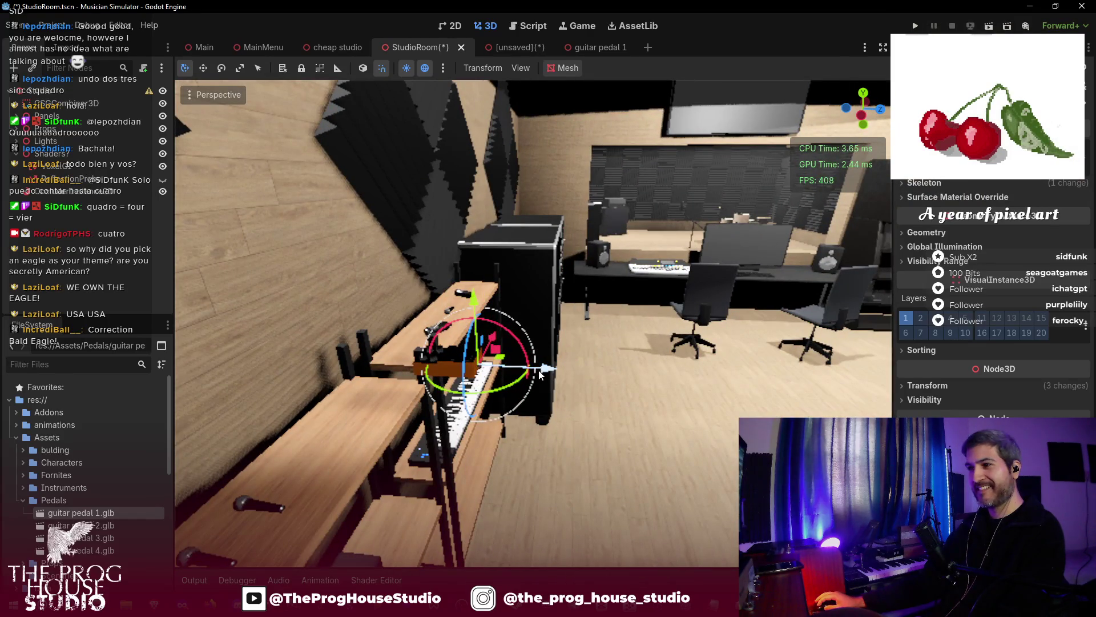
left_click_drag(540, 374, 451, 368)
left_click_drag(384, 311, 389, 334)
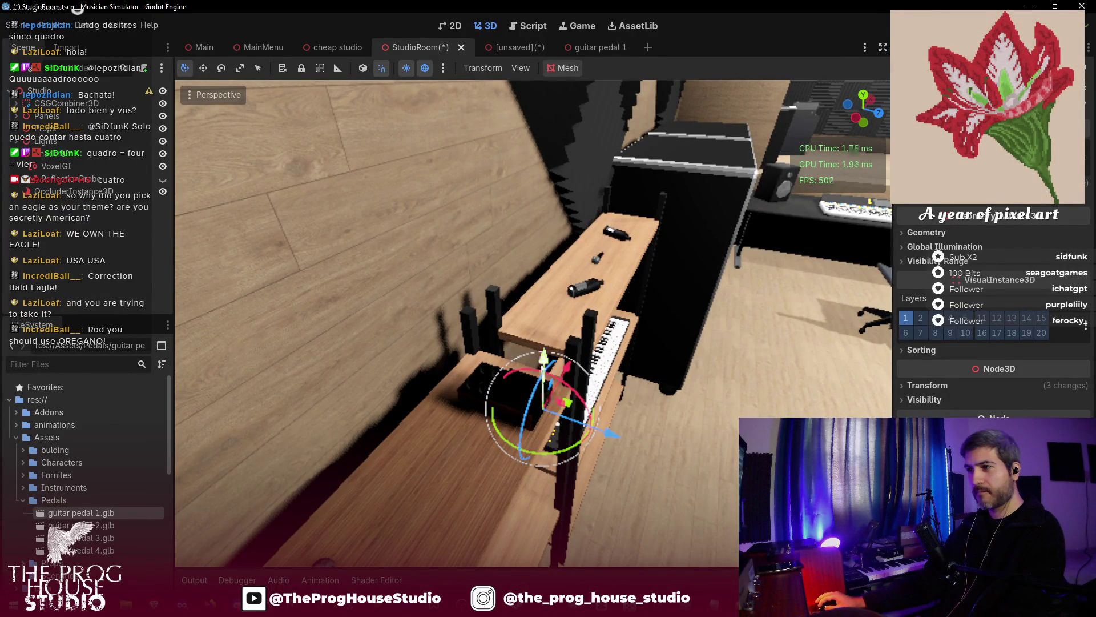
left_click_drag(544, 359, 546, 371)
left_click(647, 405)
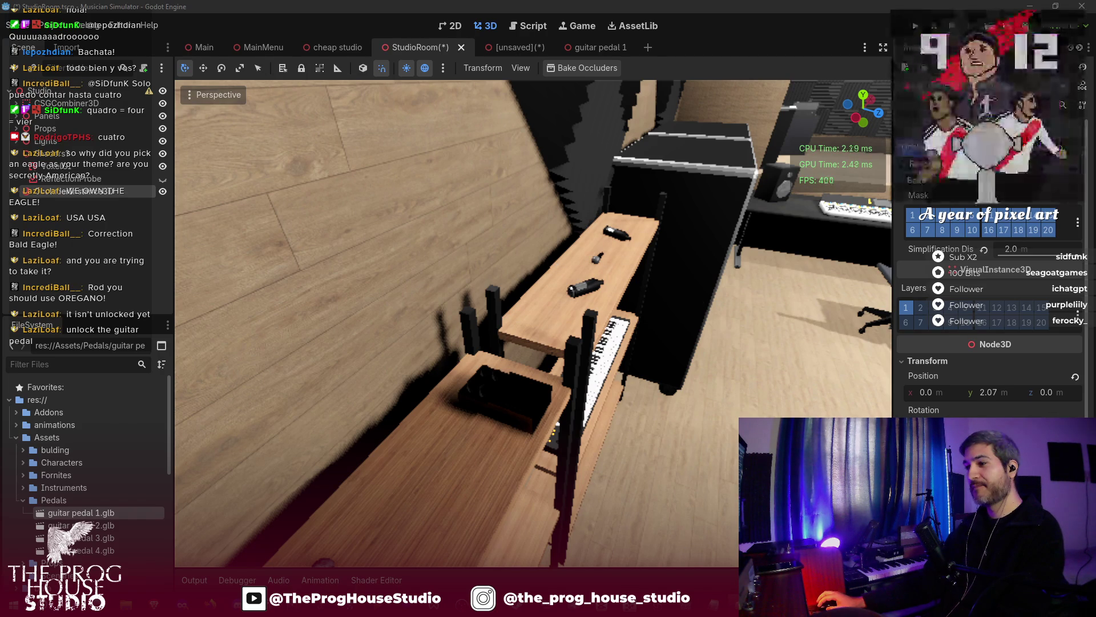
- Fly the view along the shelves to check the orange pedal beside the microphones
left_click_drag(602, 377, 602, 377)
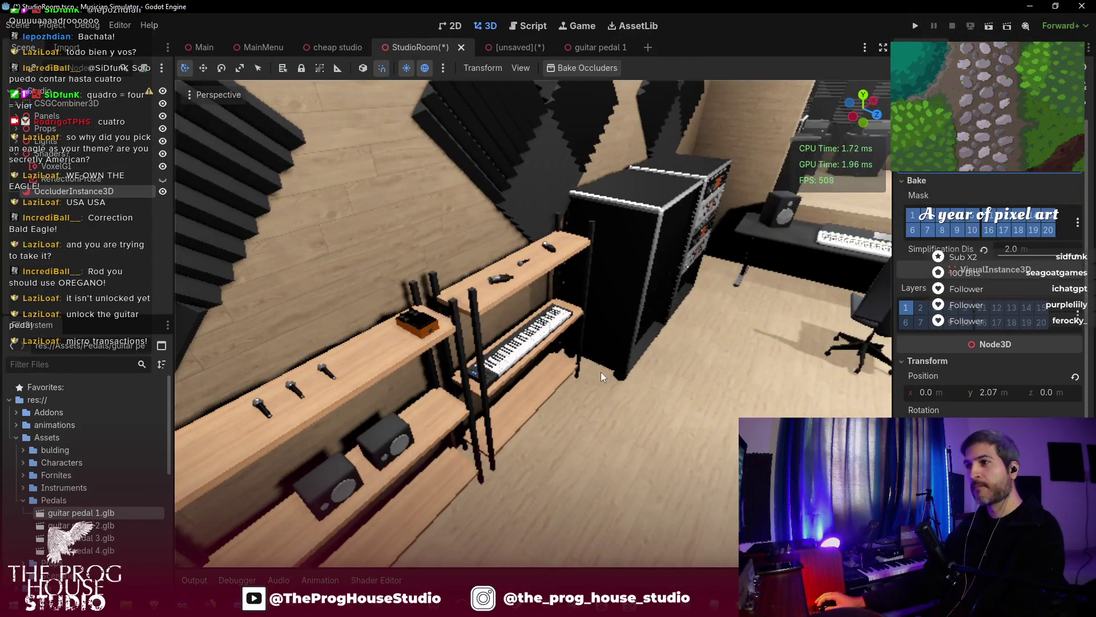
- Save StudioRoom and close the unsaved and guitar pedal 1 tabs, discarding changes
key("ctrl+s")
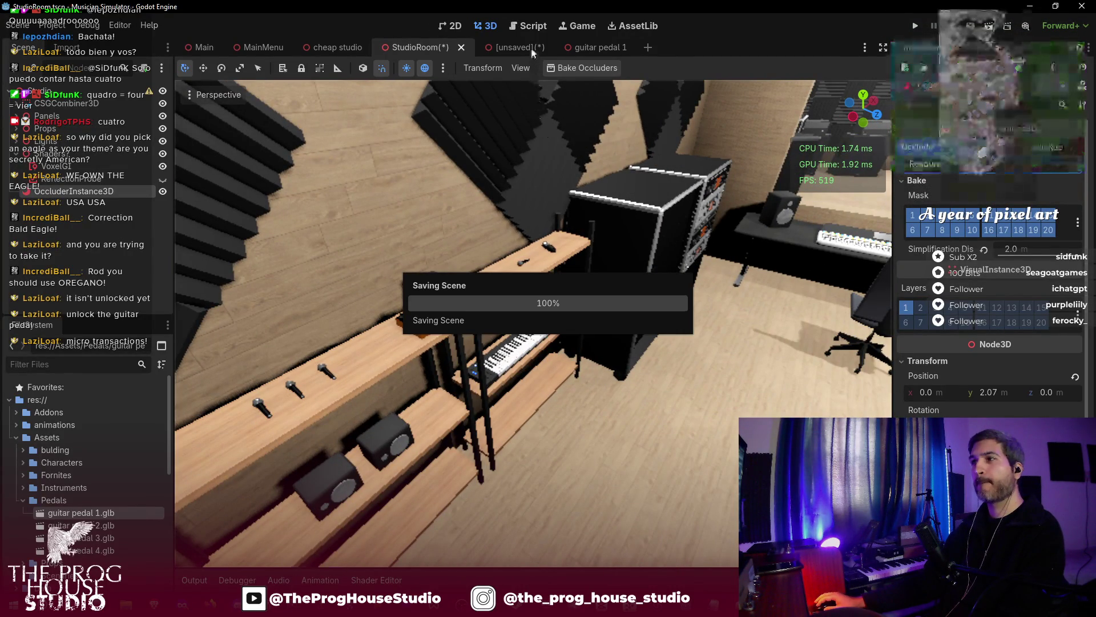
left_click(531, 48)
left_click(530, 48)
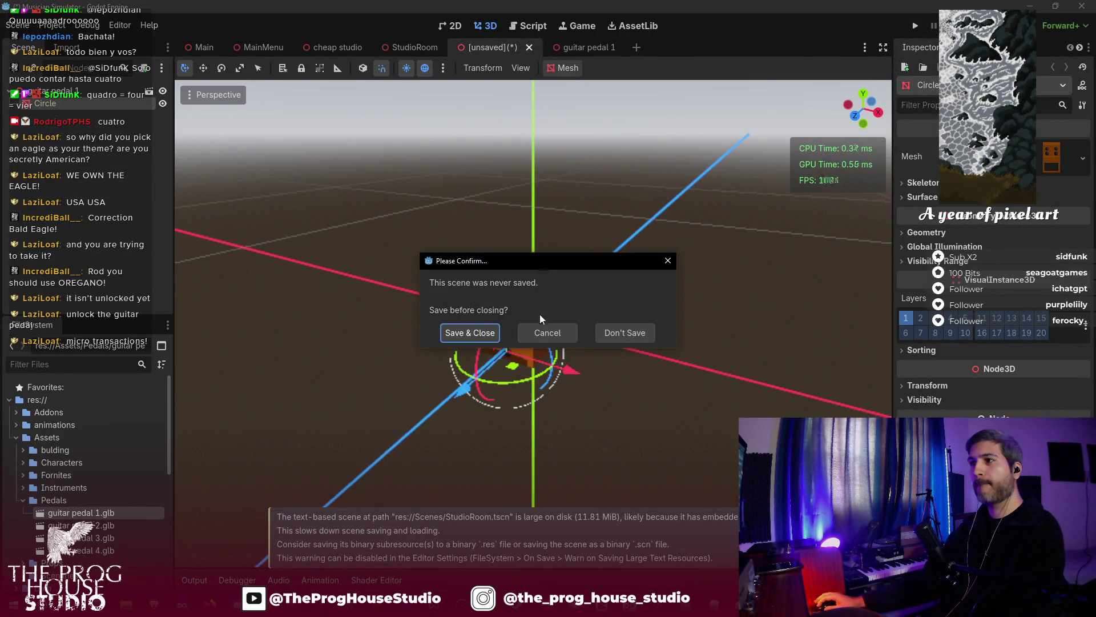
left_click(618, 328)
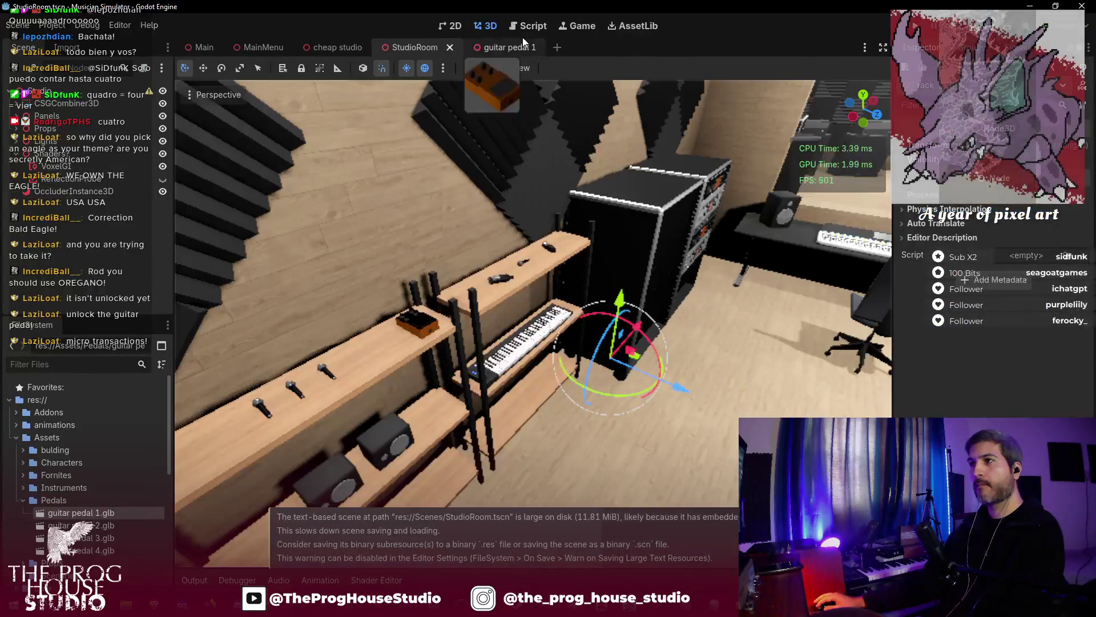
left_click(533, 46)
left_click(532, 48)
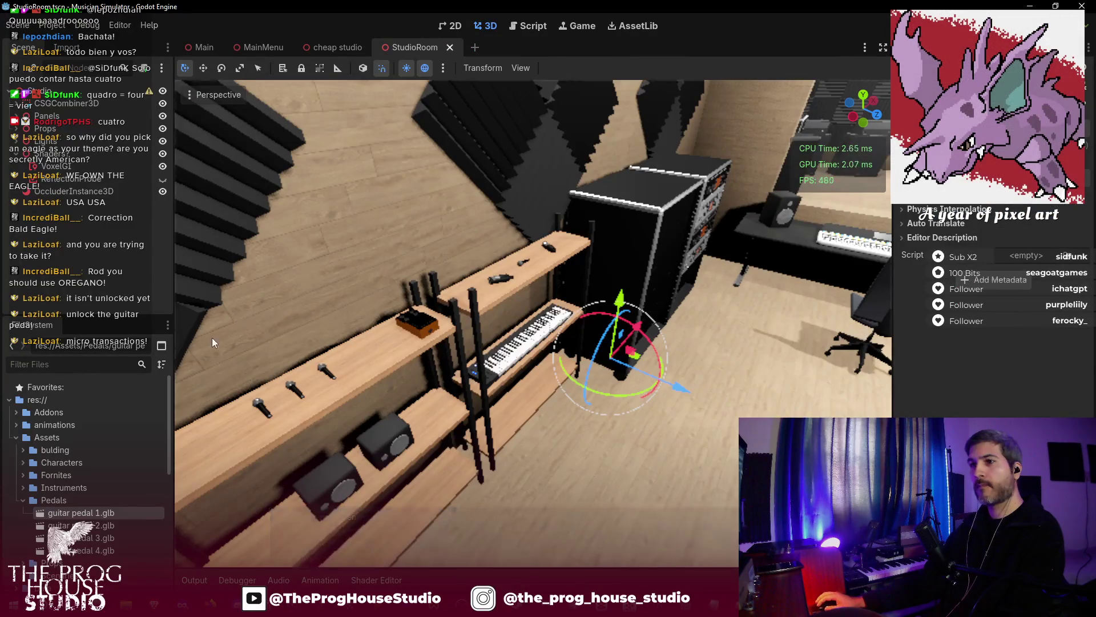
- Create an inherited scene from guitar pedal 2.glb, then return to StudioRoom
right_click(91, 525)
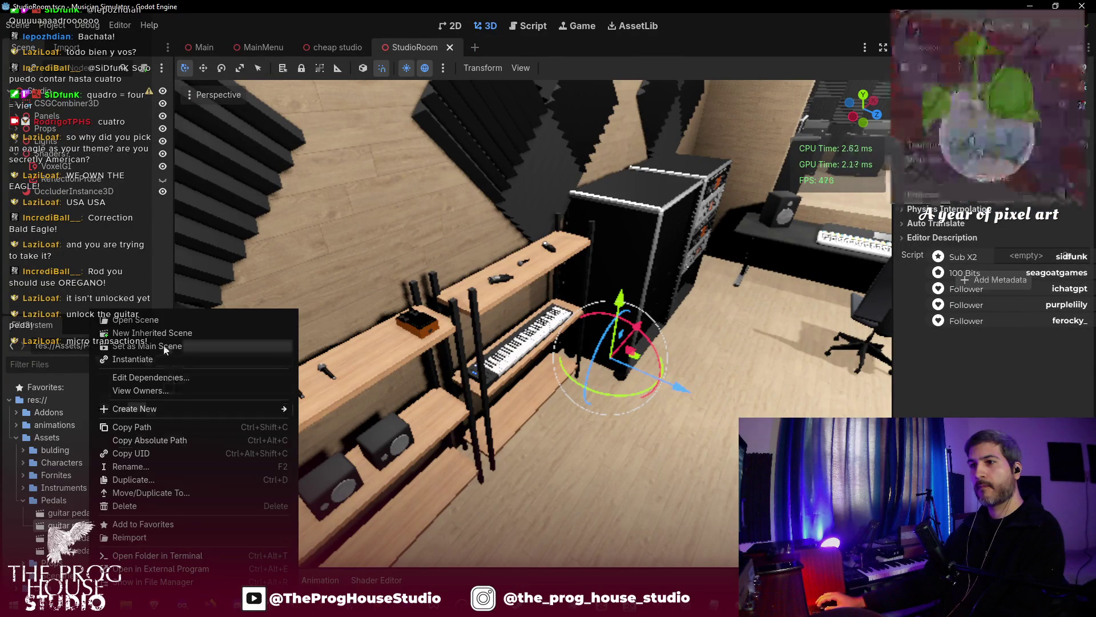
left_click(159, 321)
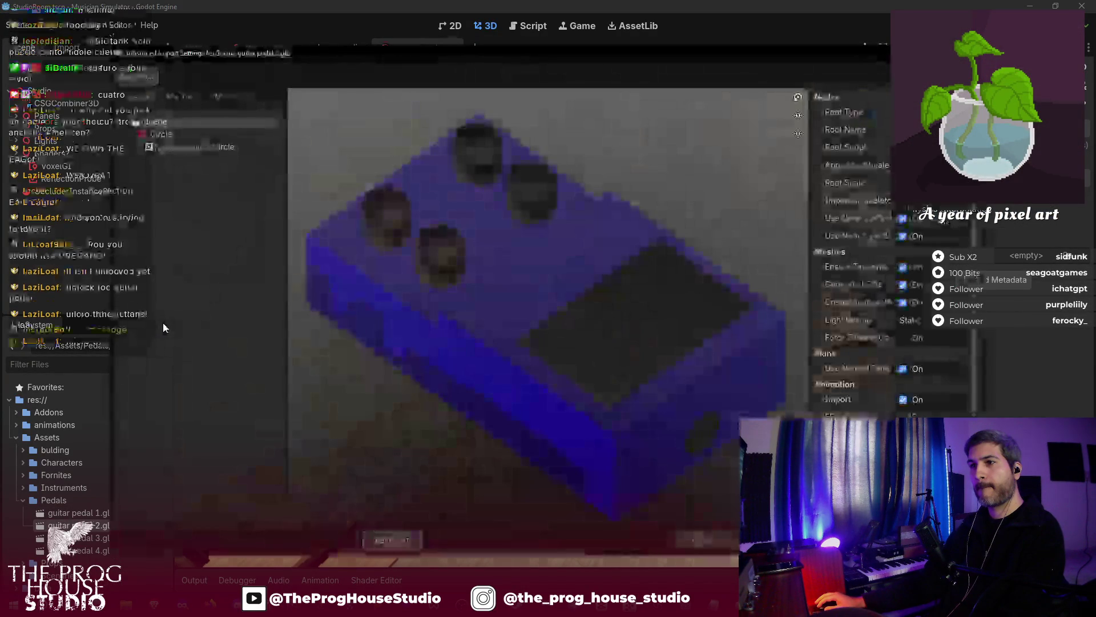
left_click(703, 539)
right_click(114, 525)
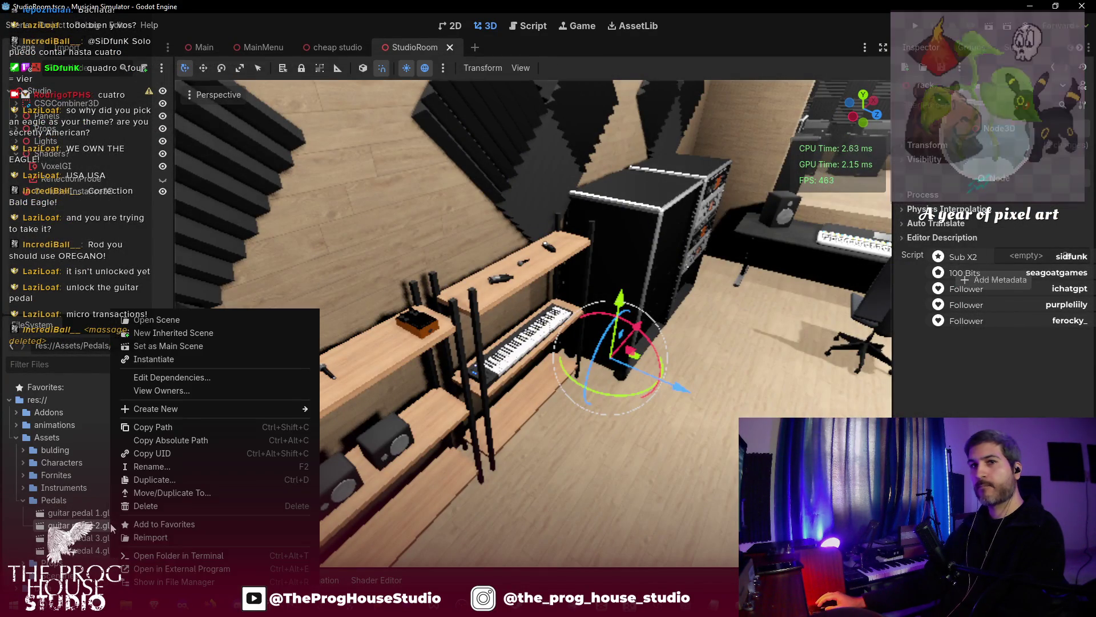
left_click(237, 334)
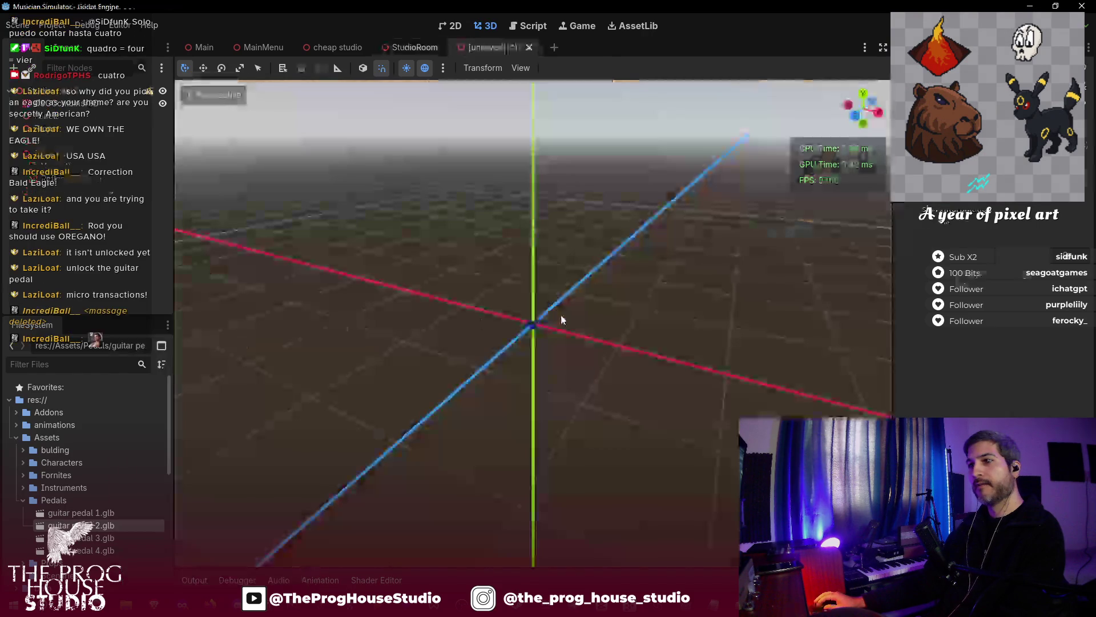
left_click(86, 103)
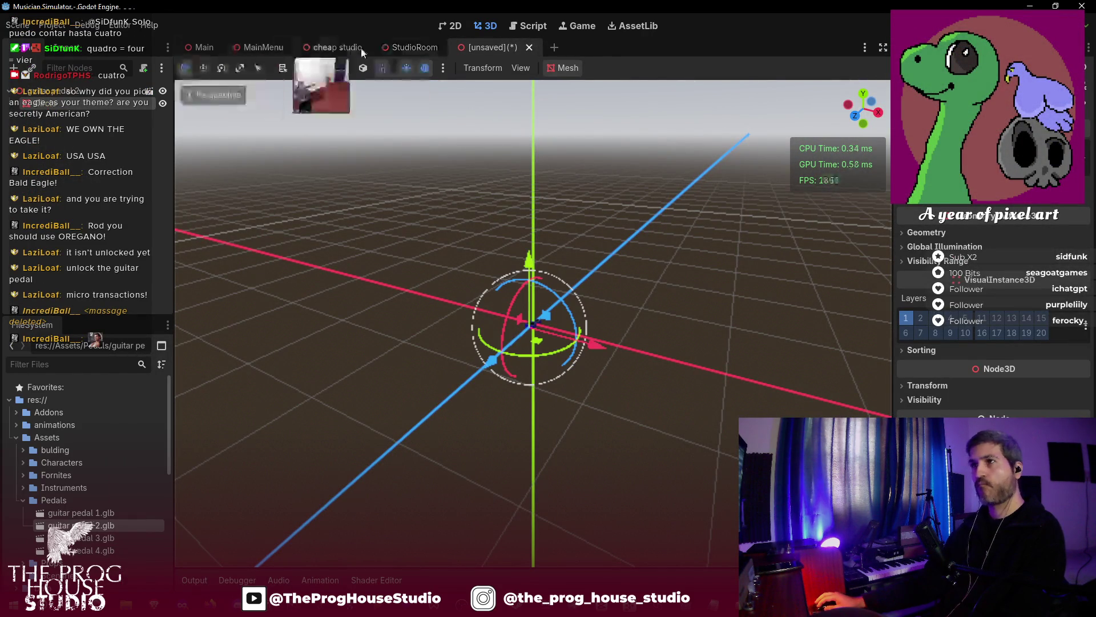
left_click(411, 48)
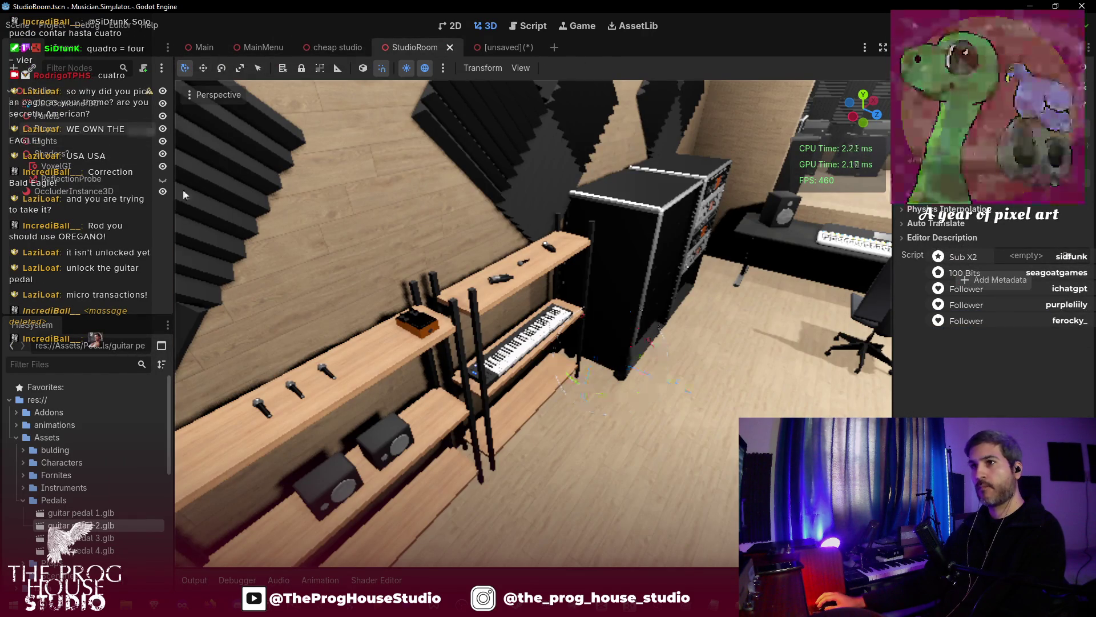
- Place the blue pedal in the studio and toggle VoxelGI visibility to compare lighting
left_click(519, 356)
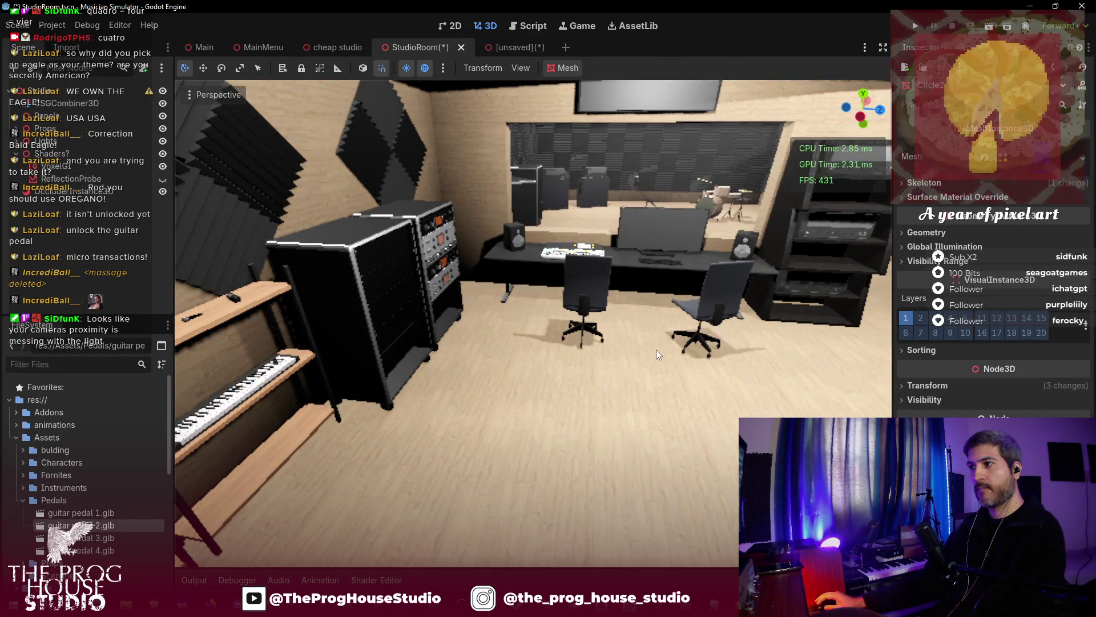
scroll(659, 342, "down", 5)
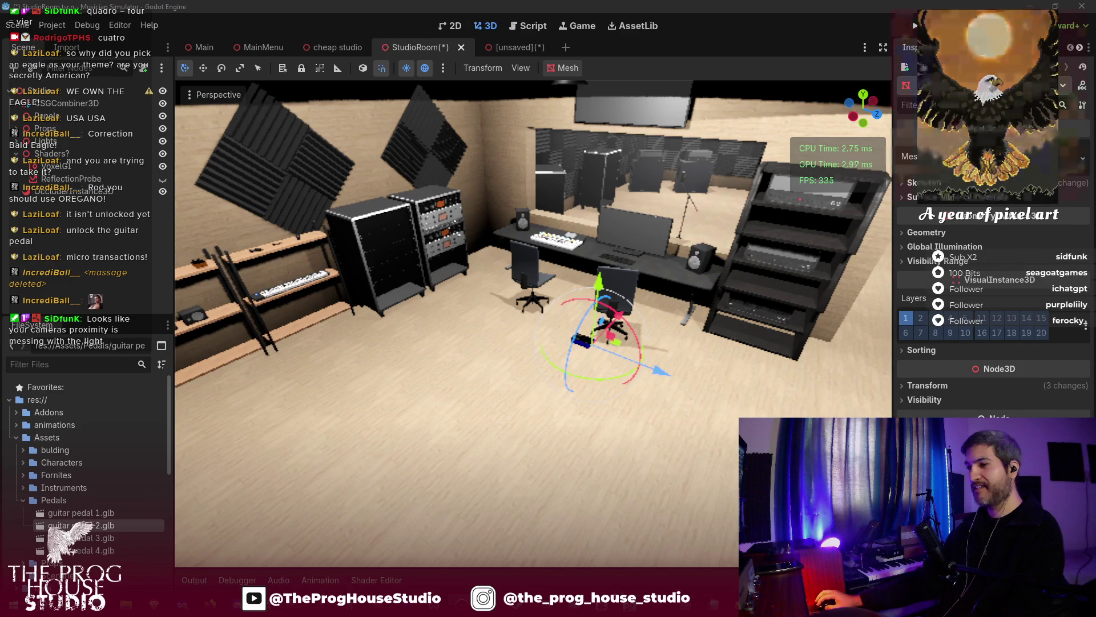
left_click(76, 166)
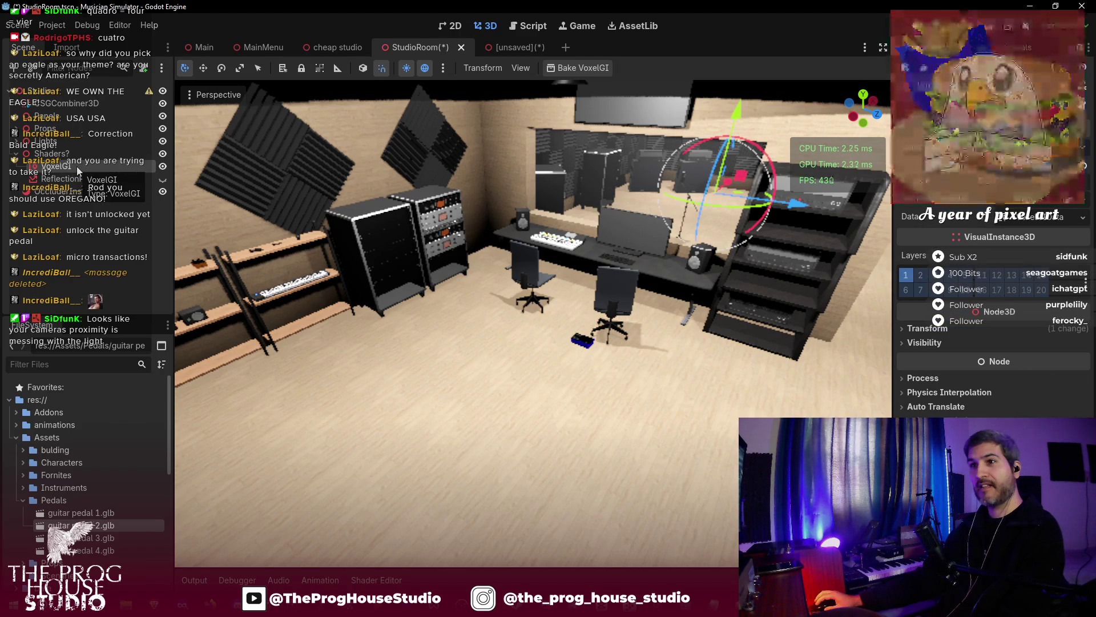
left_click(165, 168)
key("w")
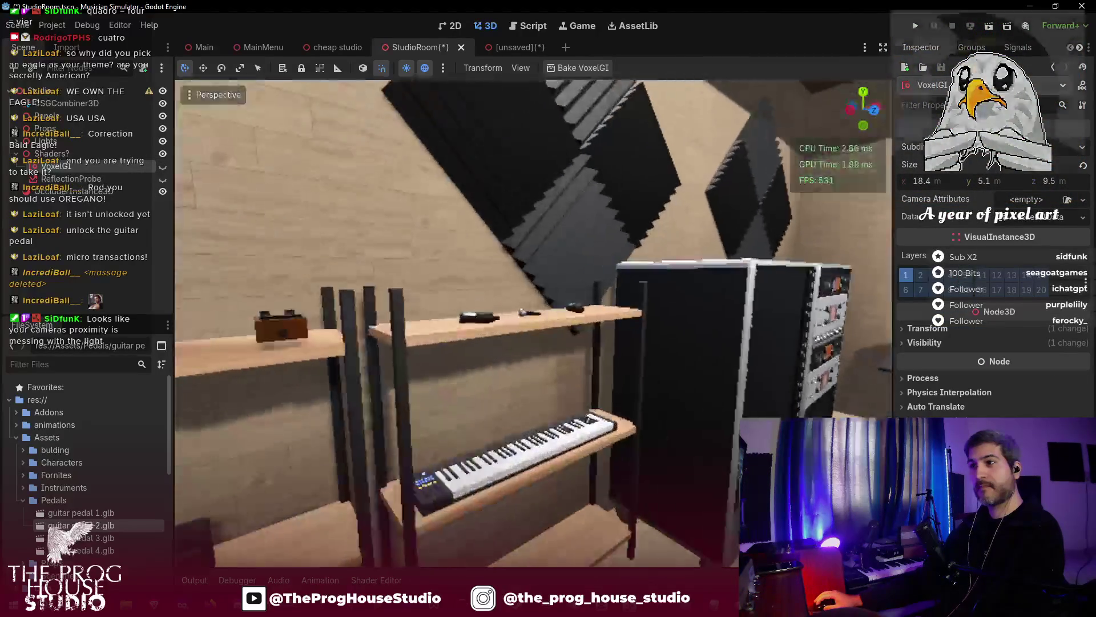
key("s")
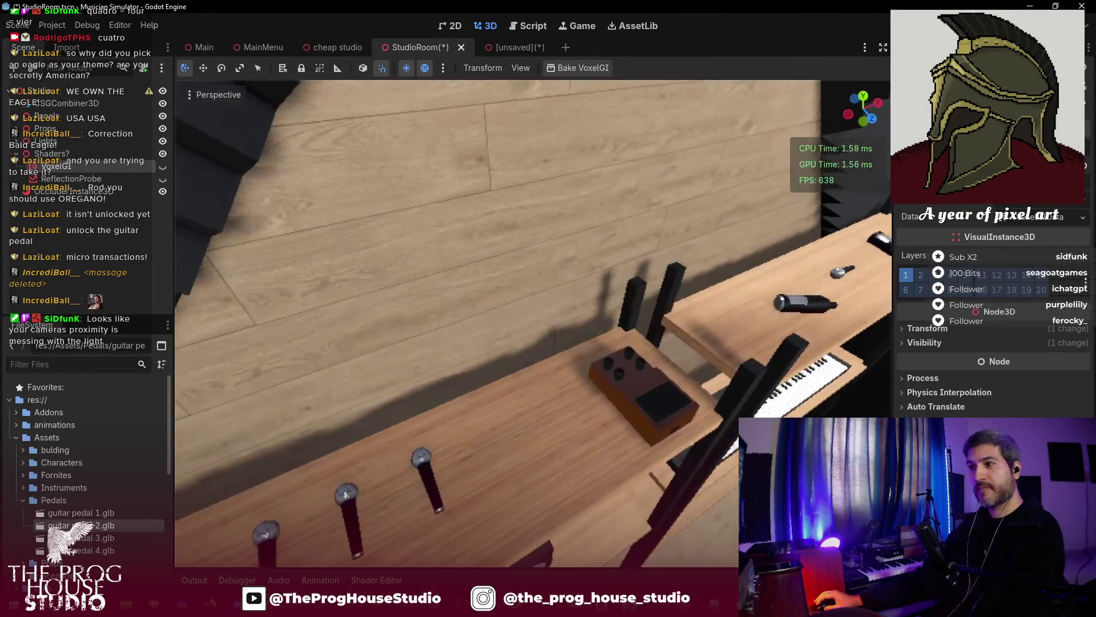
left_click(165, 168)
left_click(164, 169)
left_click(166, 169)
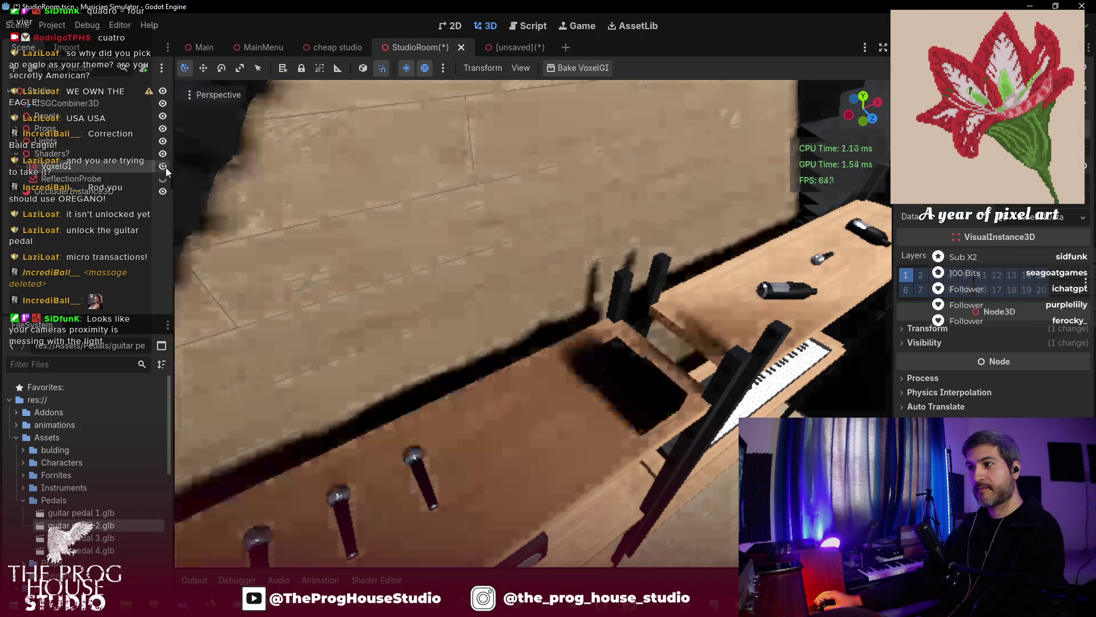
key("s")
key("s")
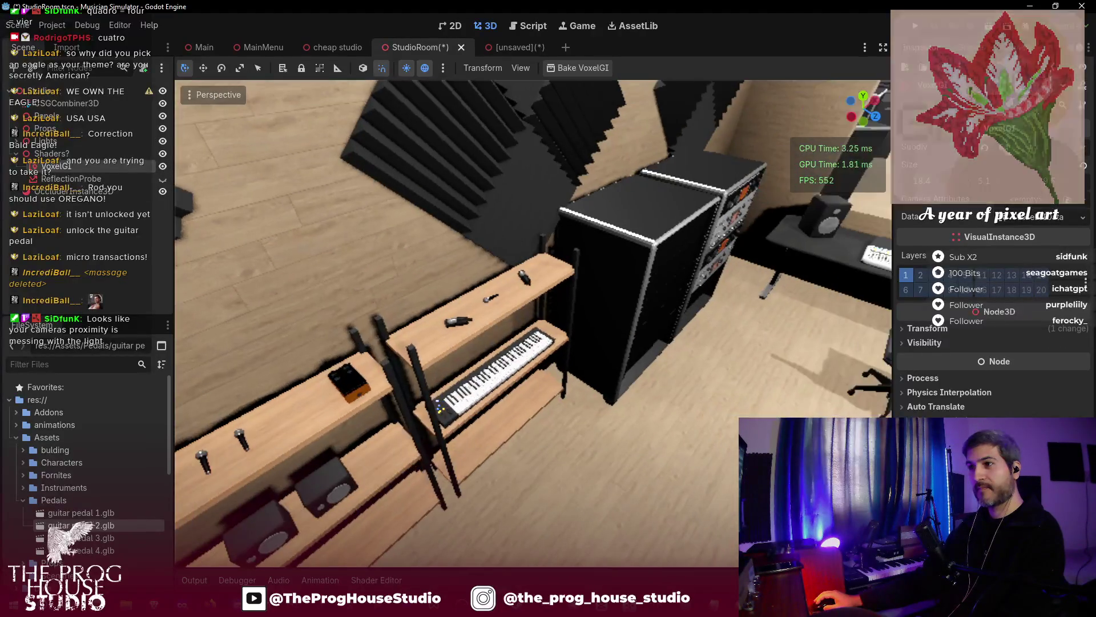
key("w")
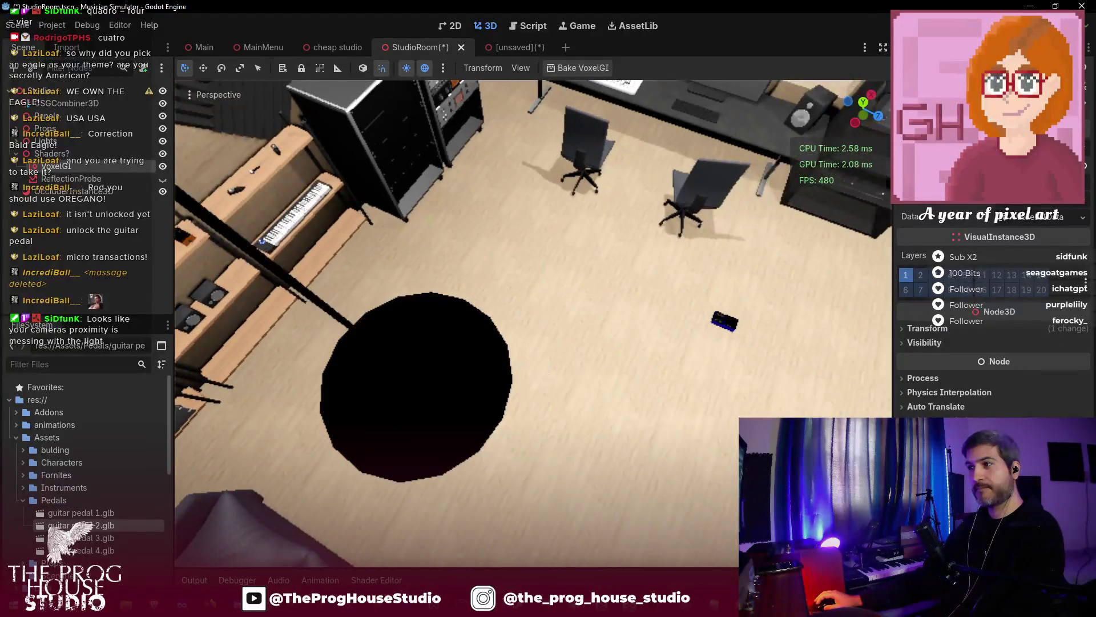
- Move the blue pedal from the floor up onto the shelf beside the keyboard
left_click(596, 325)
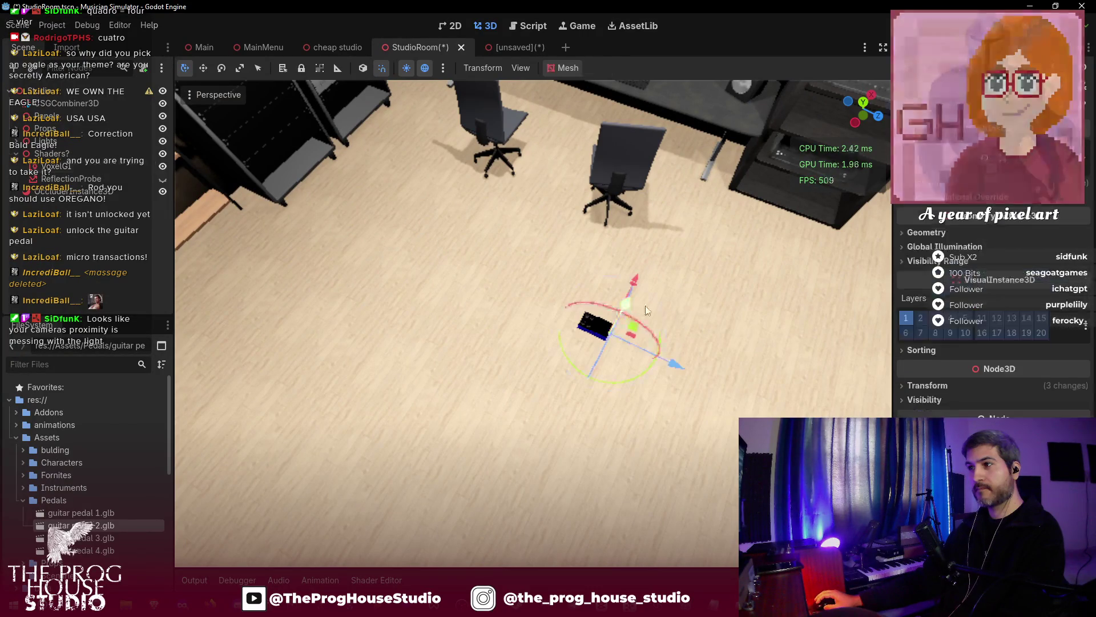
mouse_move(471, 402)
left_mouse_down()
mouse_move(527, 383)
mouse_move(671, 298)
left_mouse_up()
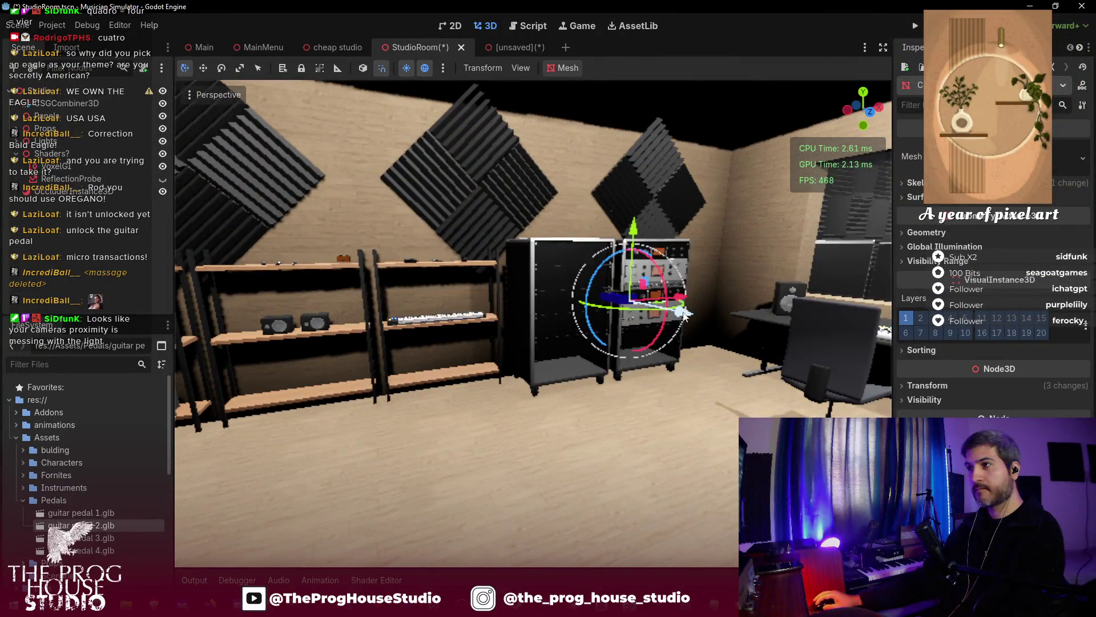
mouse_move(624, 258)
left_mouse_down()
mouse_move(450, 255)
mouse_move(443, 240)
left_mouse_up()
left_click_drag(439, 191, 447, 165)
left_click_drag(514, 242, 385, 231)
left_click_drag(302, 248, 266, 301)
key("w")
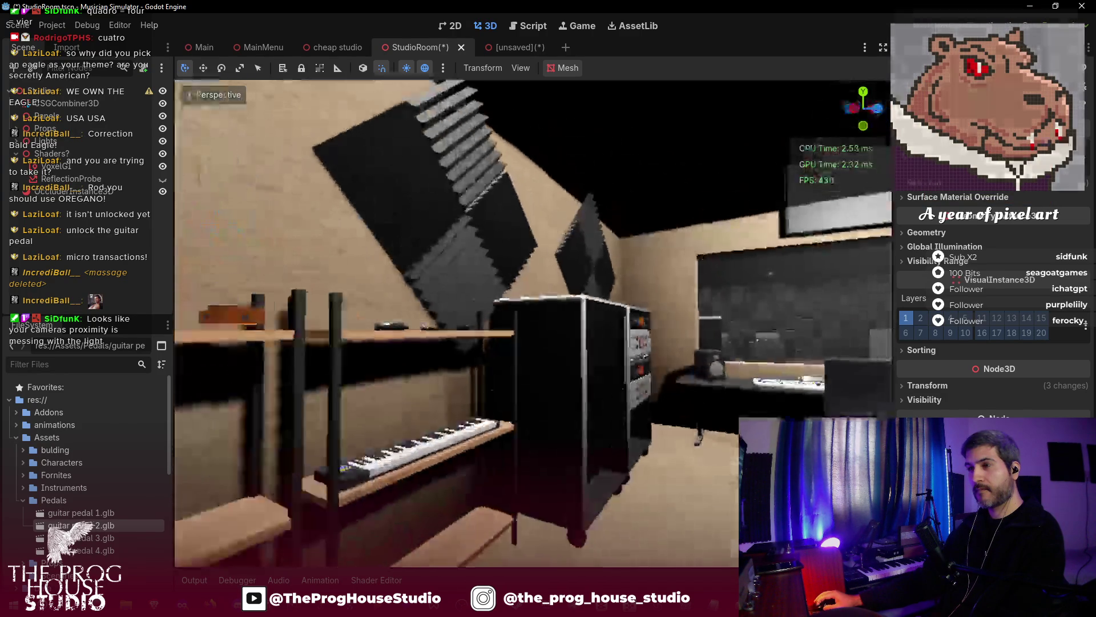
key("w")
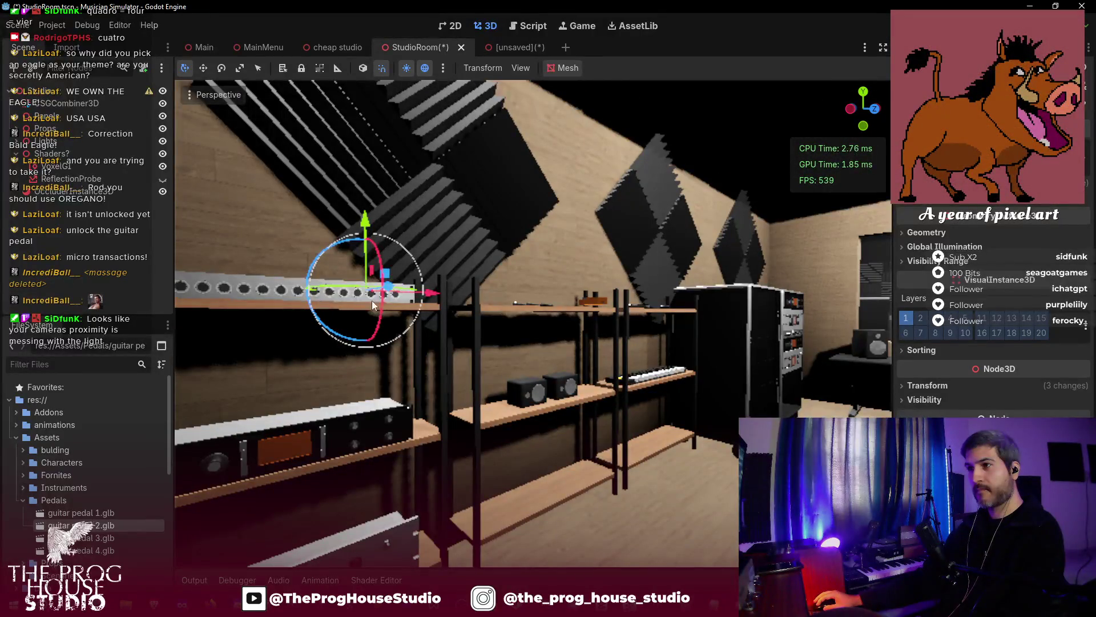
left_click_drag(387, 292, 717, 338)
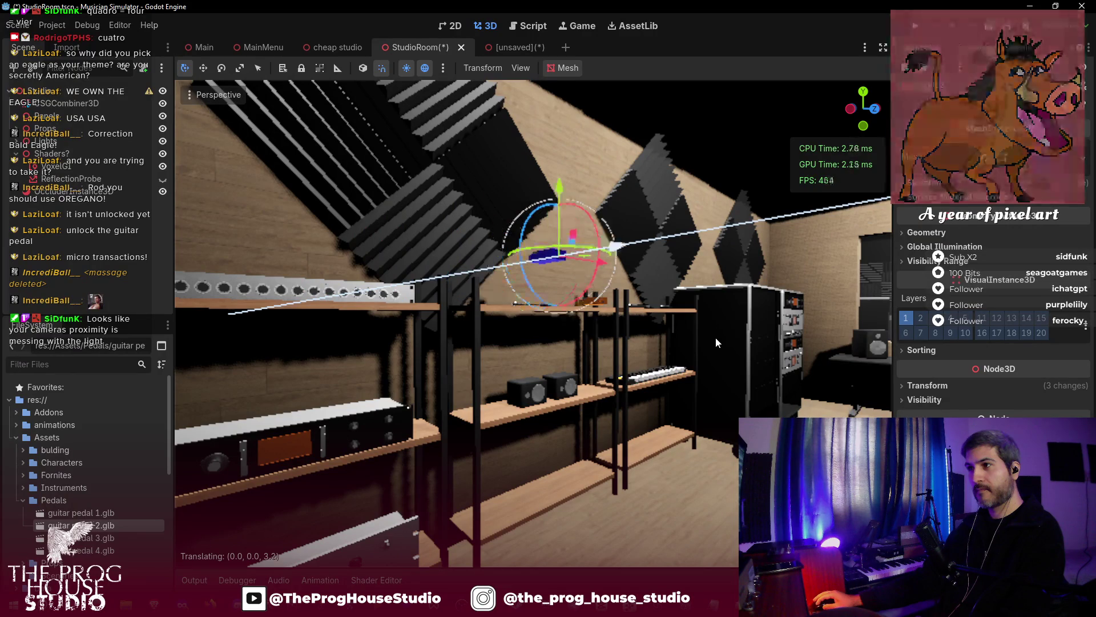
key("w")
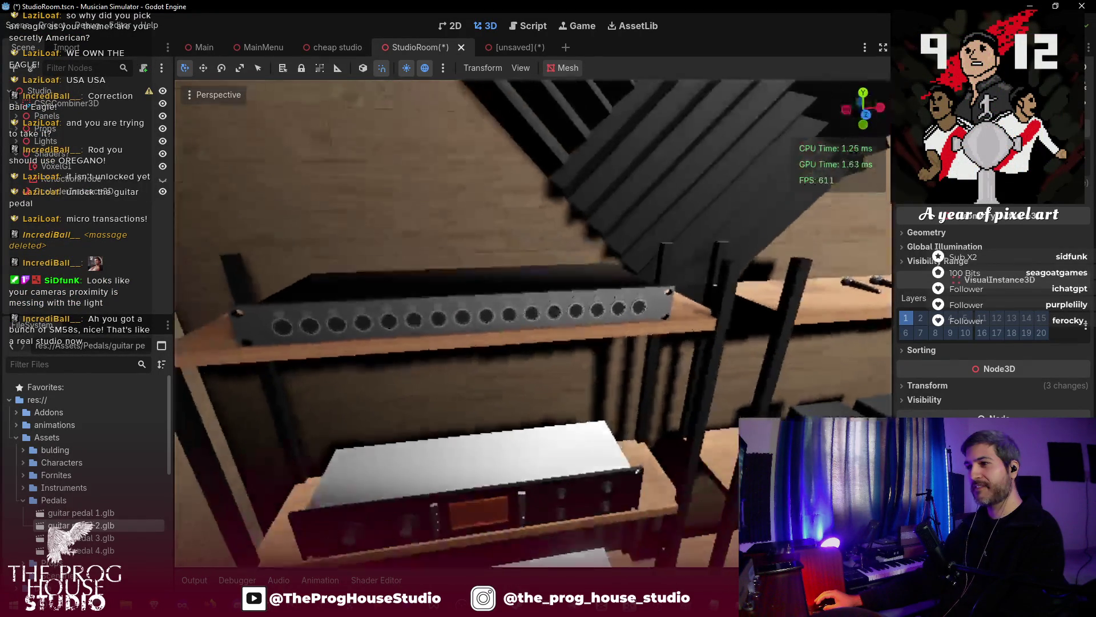
- Review the blue pedal on the upper shelf, then reselect it
left_click(475, 349)
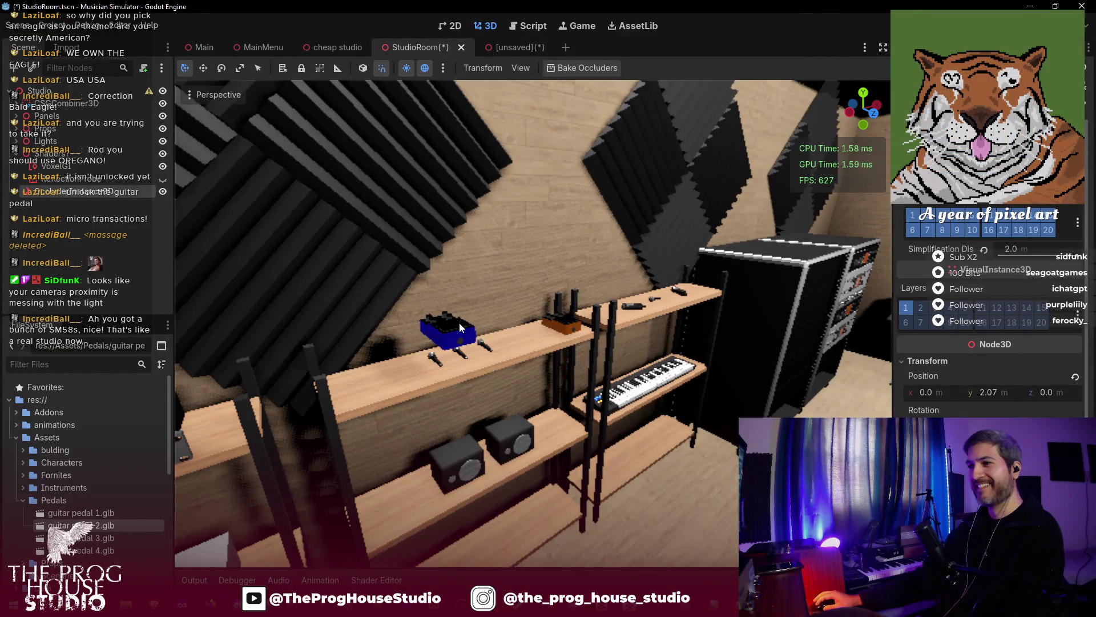
left_click(461, 327)
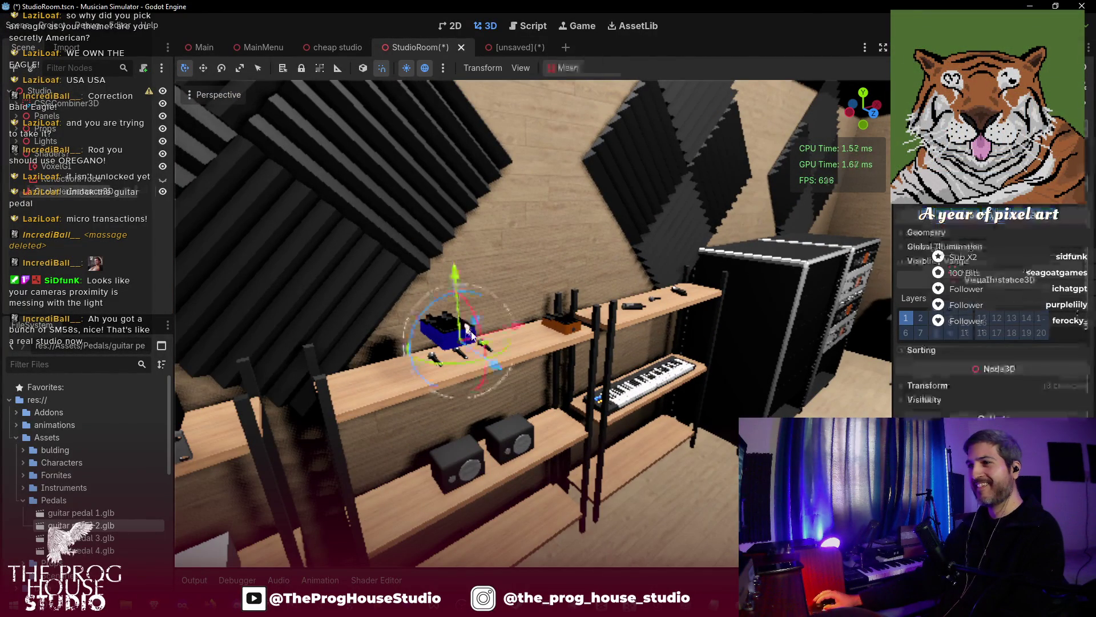
- Slide the blue pedal left along the shelf and lower it slightly onto it
left_click_drag(515, 324, 591, 313)
left_click_drag(542, 250, 551, 280)
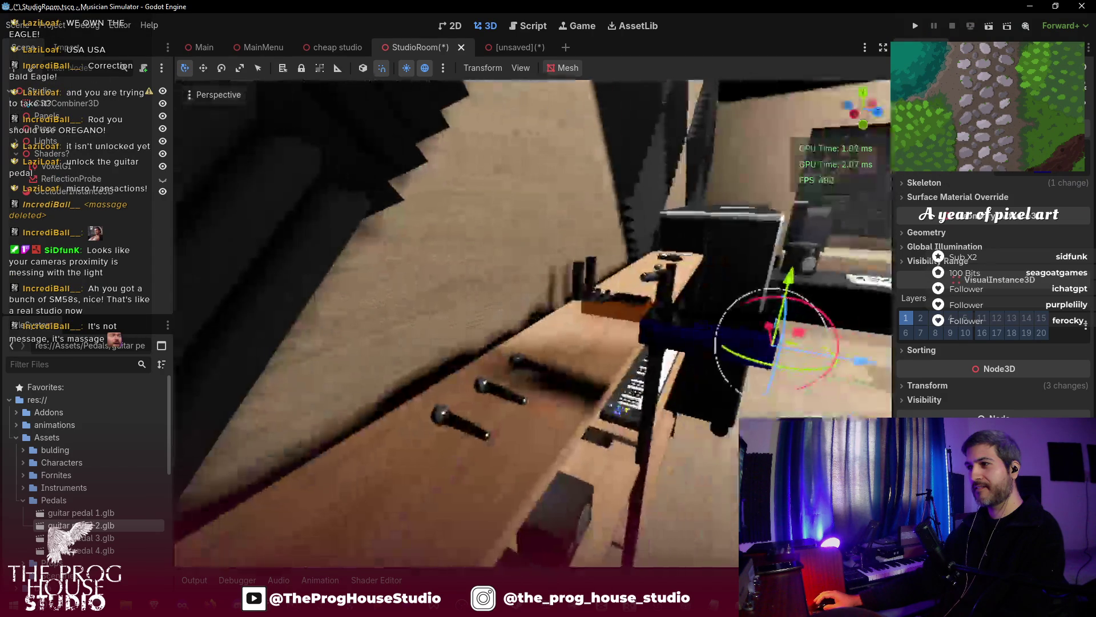
mouse_move(820, 346)
left_mouse_down()
mouse_move(685, 342)
mouse_move(669, 325)
left_mouse_up()
mouse_move(591, 254)
left_mouse_down()
mouse_move(546, 328)
mouse_move(629, 316)
left_mouse_up()
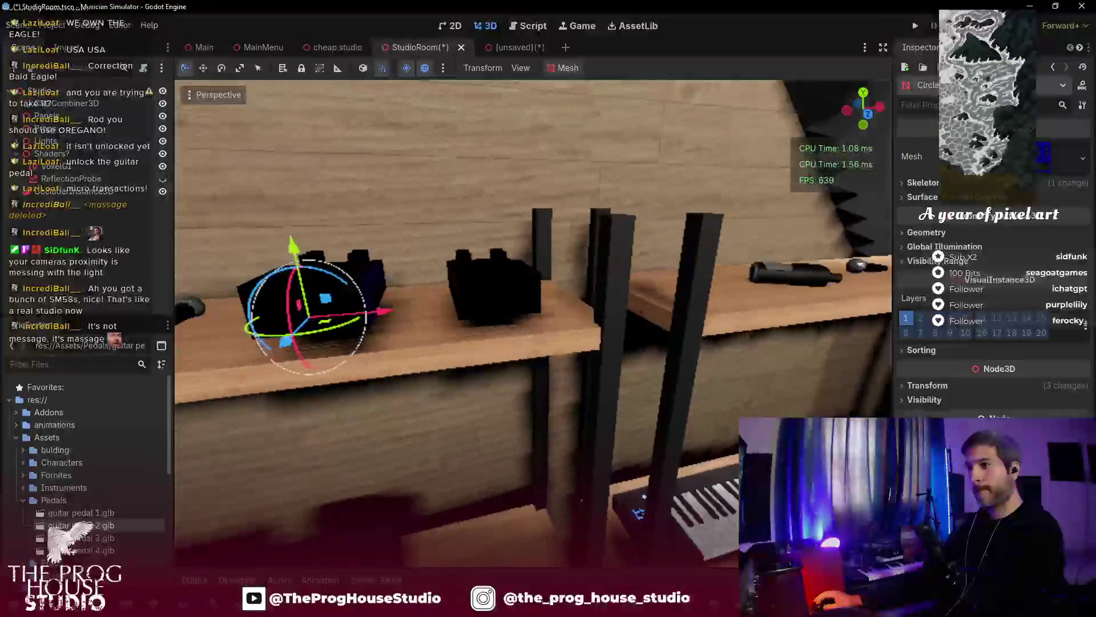
scroll(531, 322, "down", 5)
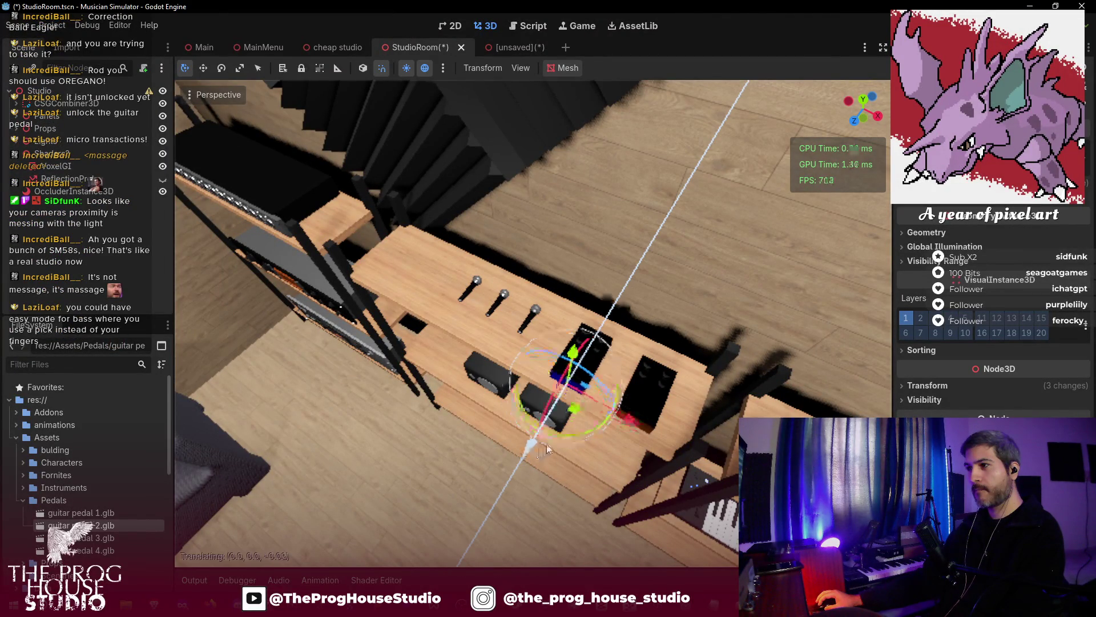
right_click(560, 430)
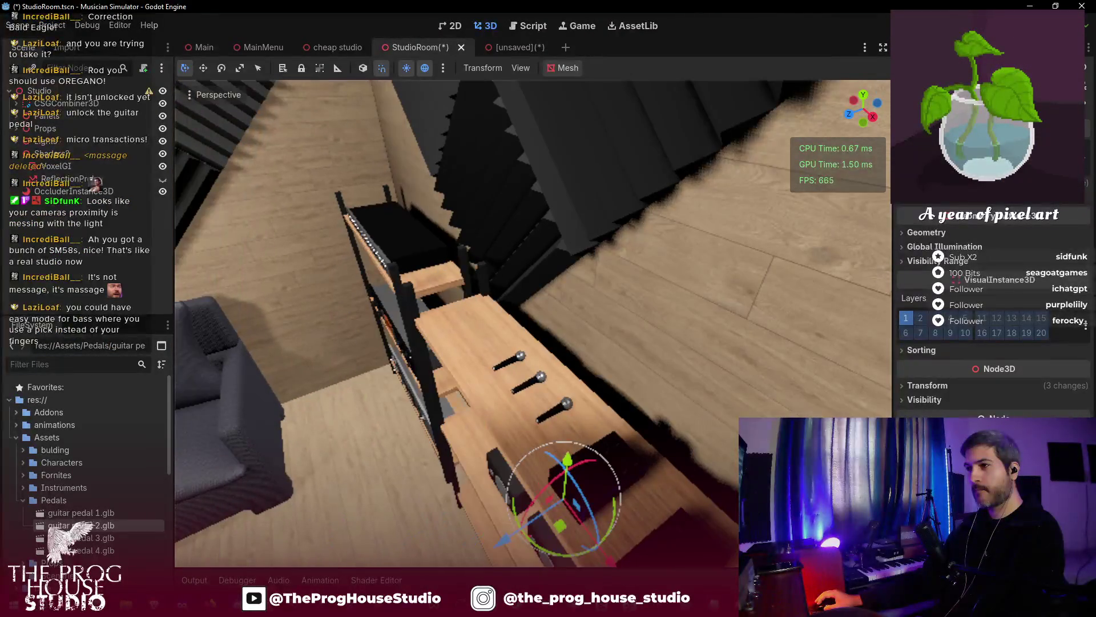
left_click_drag(570, 463, 565, 472)
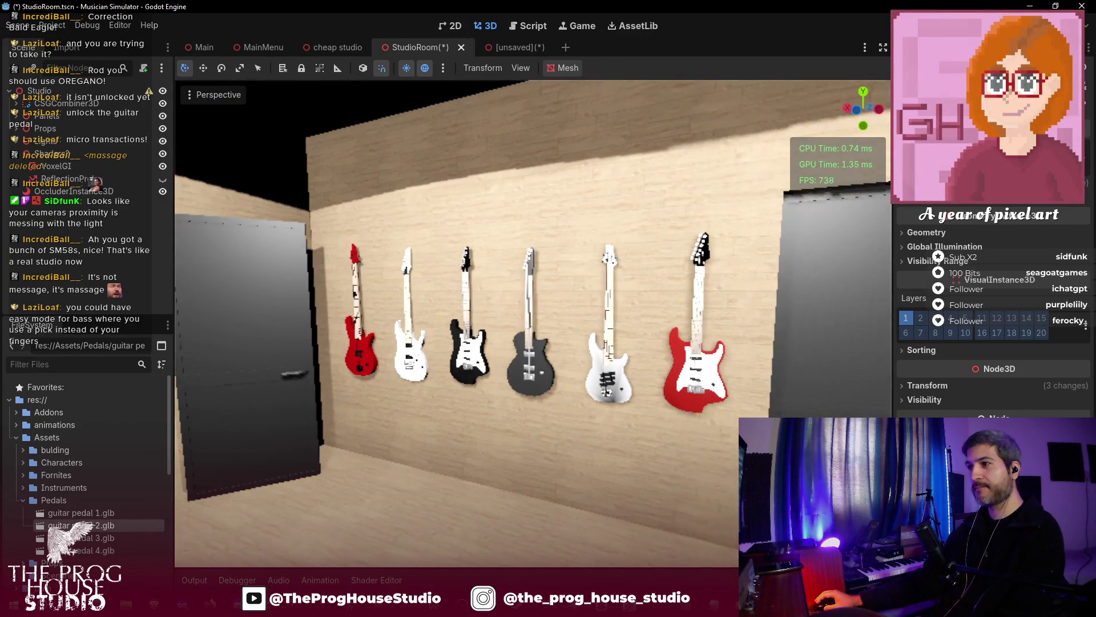
scroll(532, 323, "down", 3)
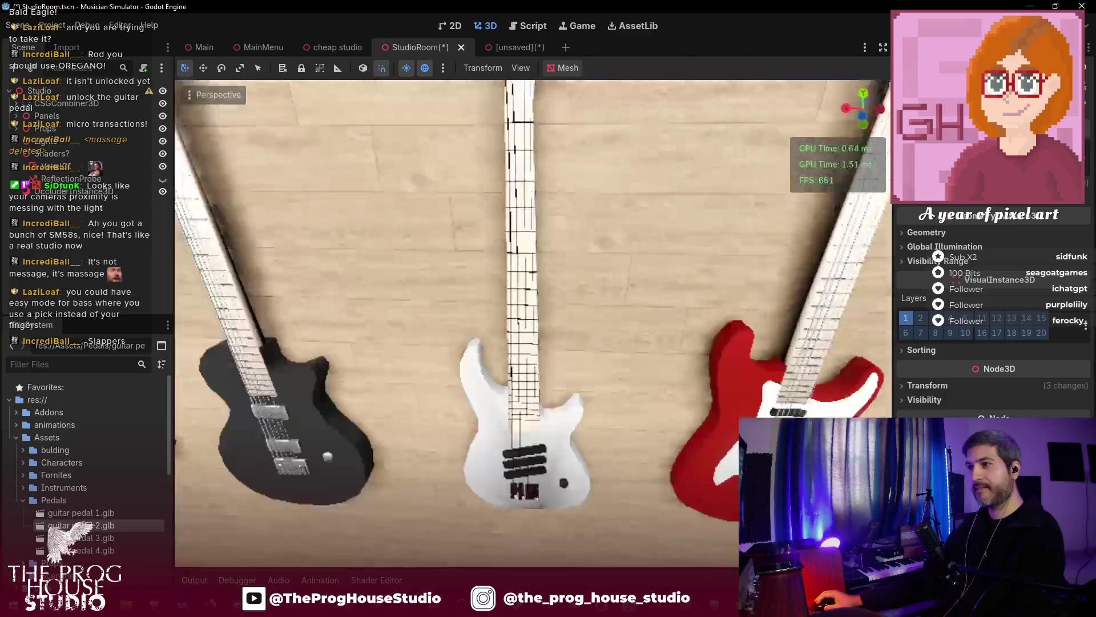
scroll(533, 323, "up", 5)
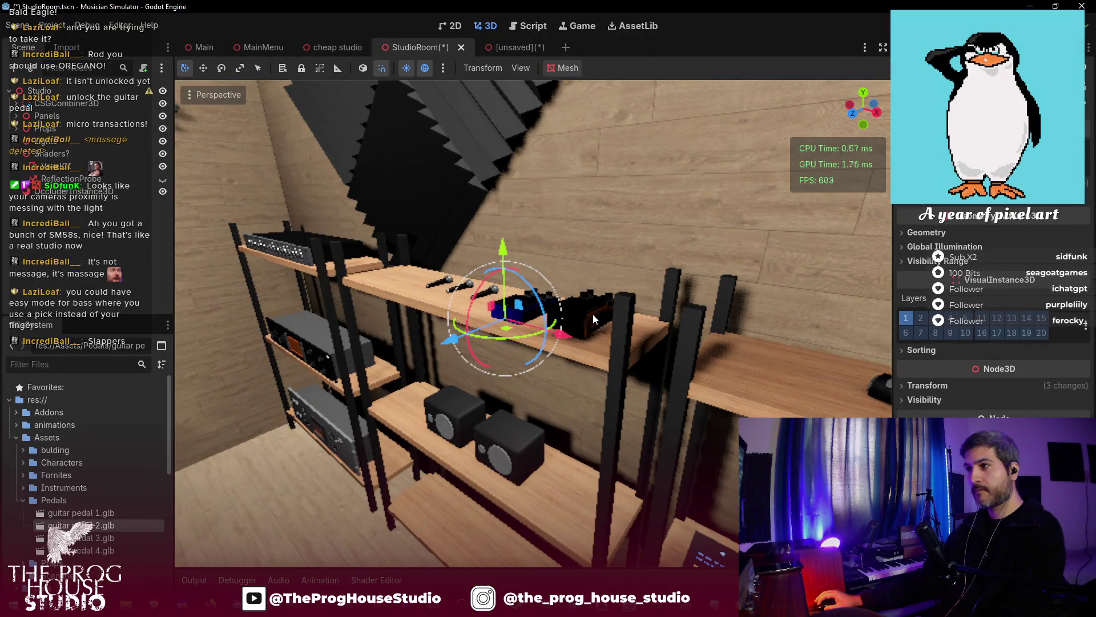
- Select the black guitar pedal and lower it onto the shelf along Y
left_click(590, 318)
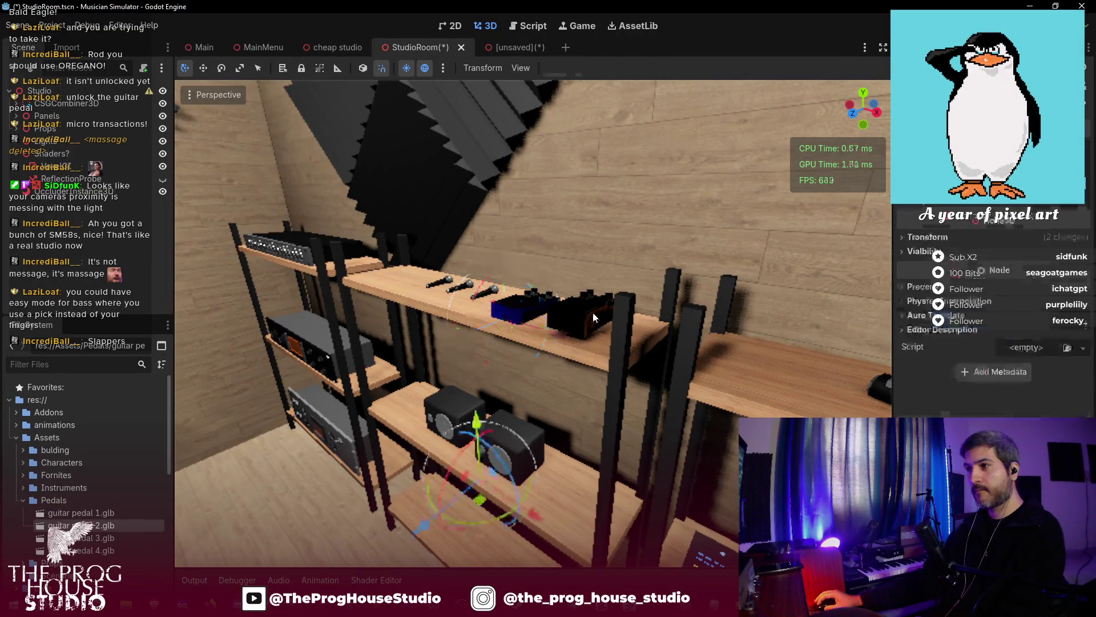
left_click(594, 309)
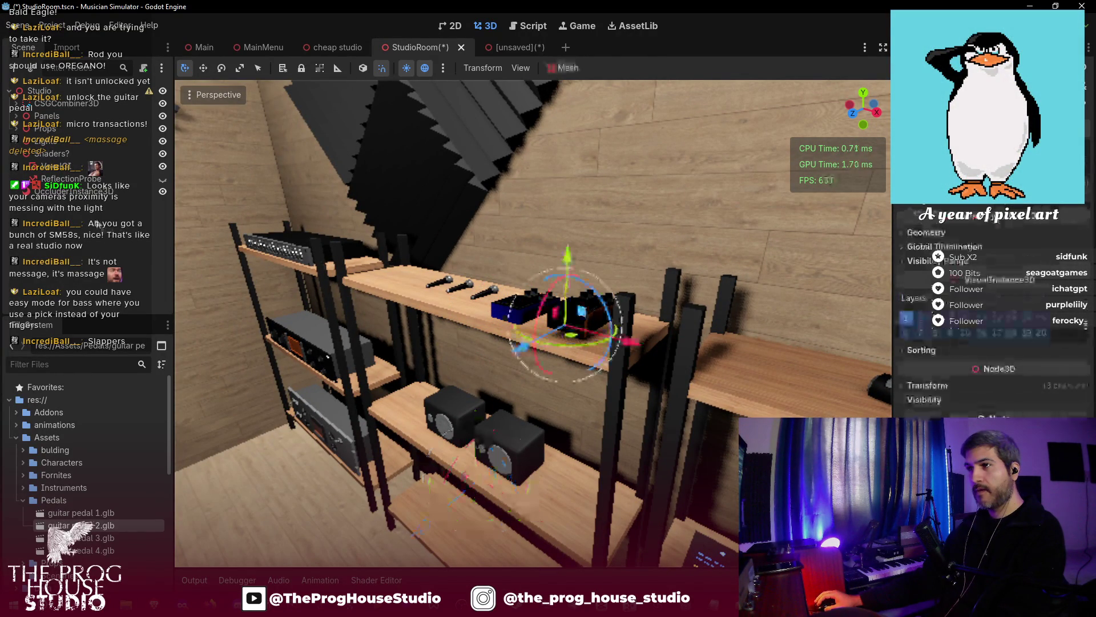
left_click_drag(573, 256, 571, 267)
left_click(390, 374)
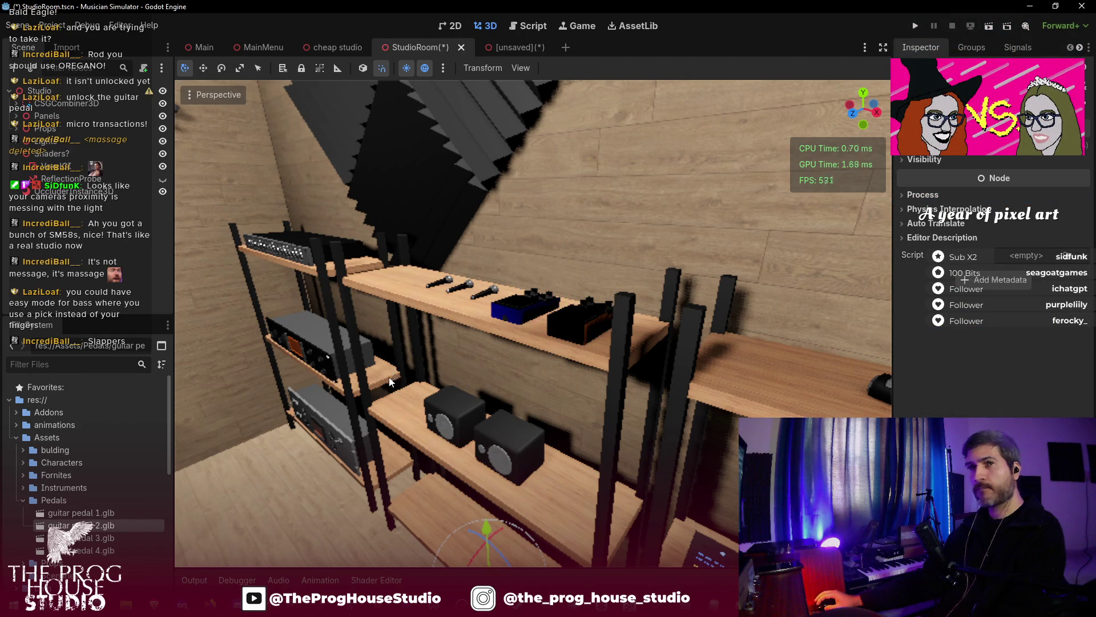
- Save StudioRoom and turn the view toward the equipment rack
key("ctrl+s")
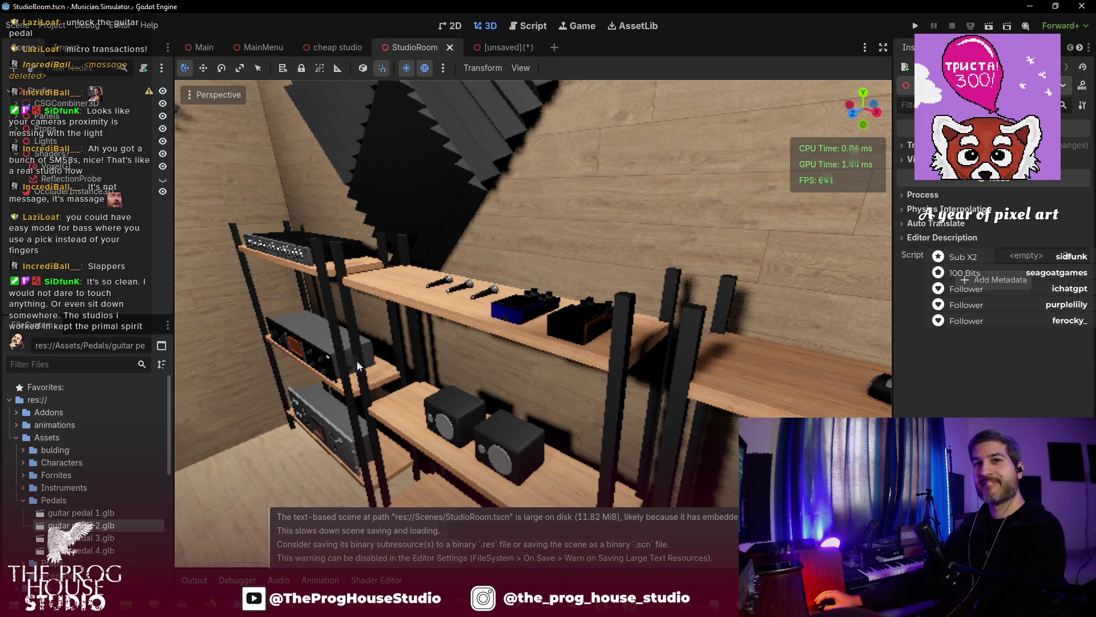
scroll(365, 366, "down", 5)
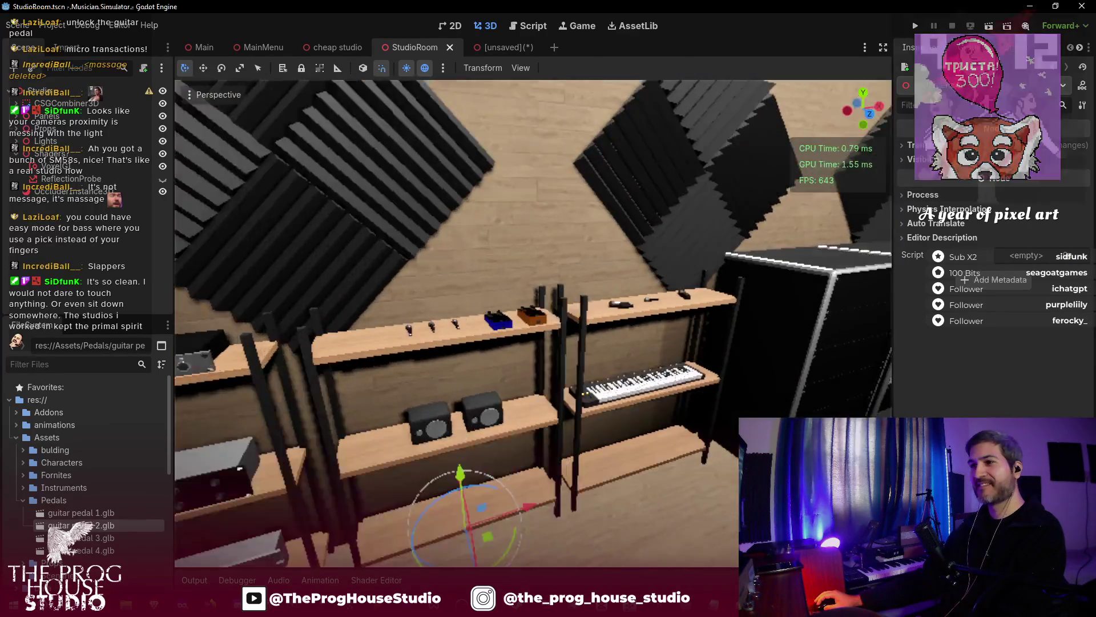
mouse_move(531, 320)
left_mouse_down()
mouse_move(611, 320)
mouse_move(594, 320)
left_mouse_up()
left_click(347, 49)
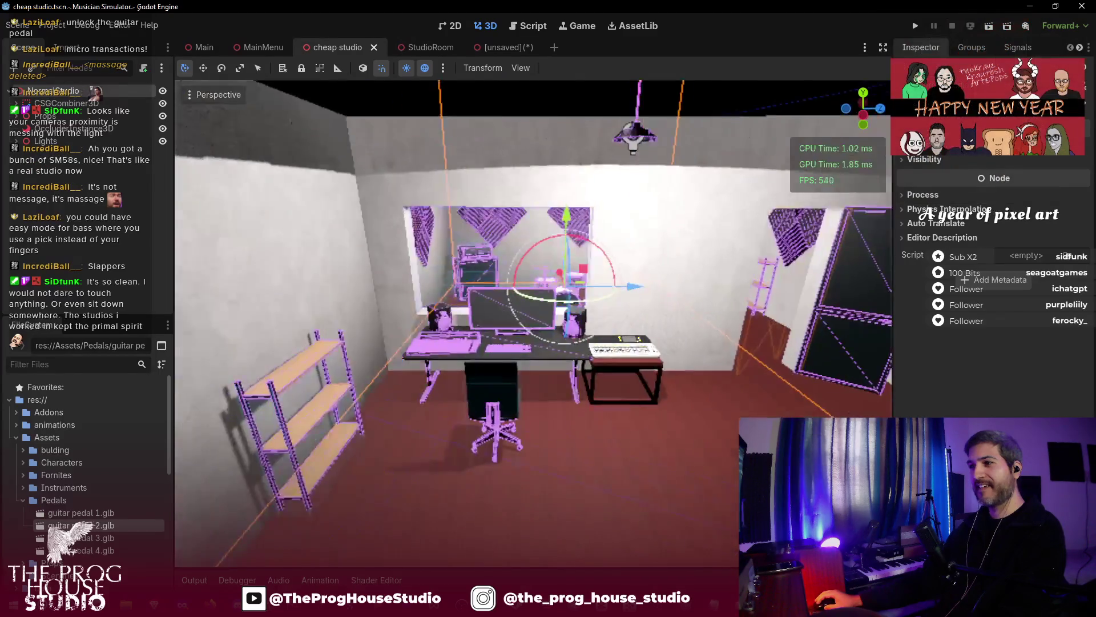
mouse_move(531, 319)
left_mouse_down()
mouse_move(628, 319)
mouse_move(485, 320)
mouse_move(457, 337)
mouse_move(228, 331)
mouse_move(502, 331)
left_mouse_up()
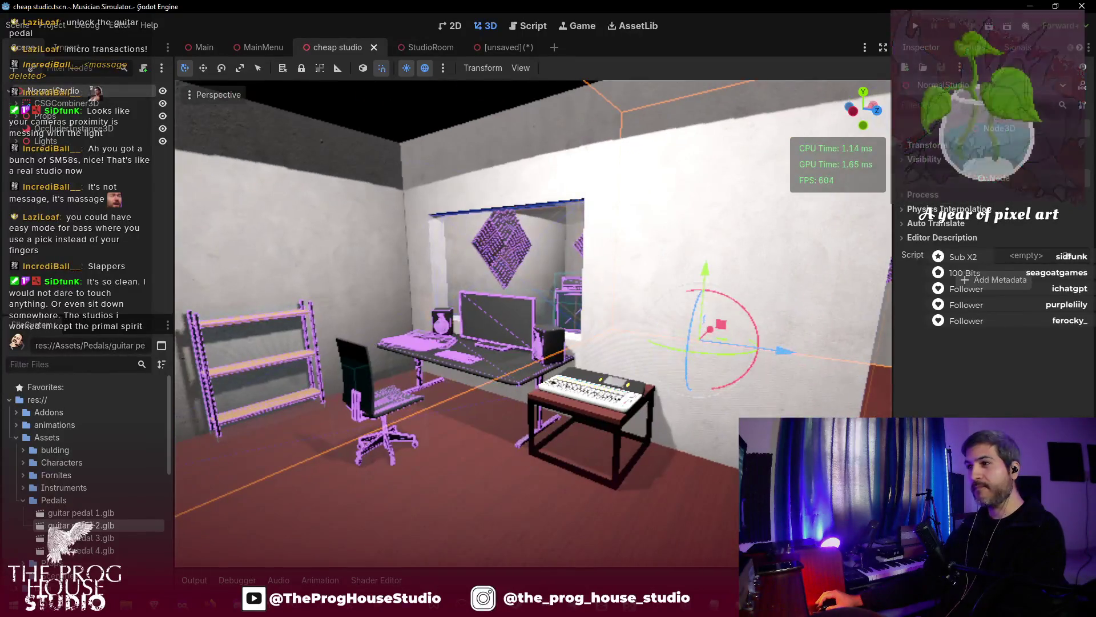
left_click(440, 50)
- Select both lower-shelf monitor speakers, move them to new shelf spots, and save StudioRoom
left_click_drag(467, 251, 467, 251)
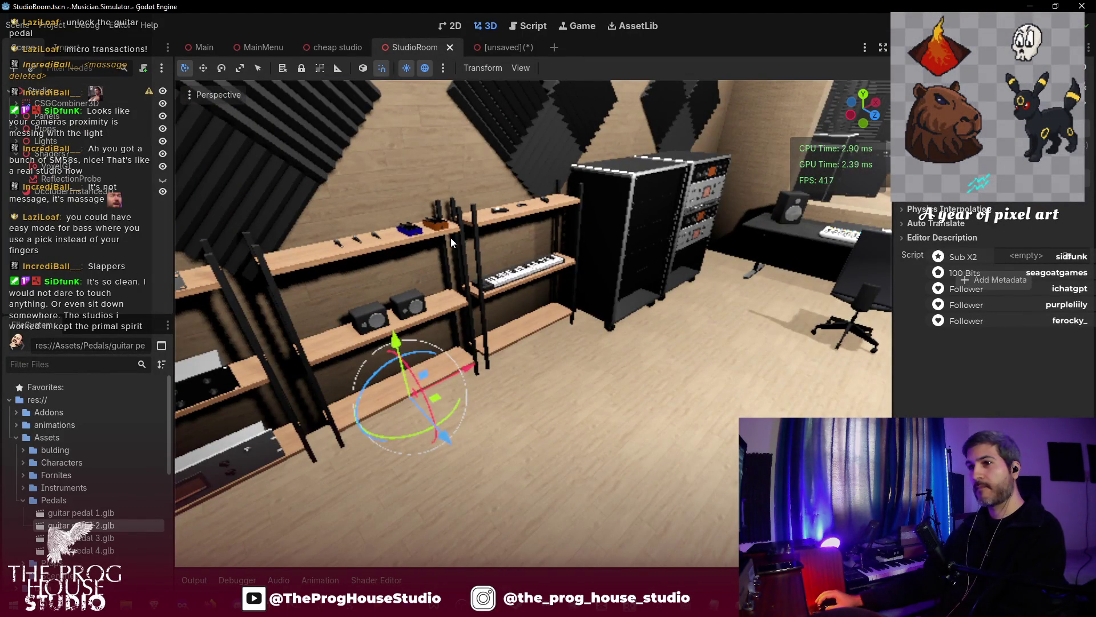
key("ctrl+s")
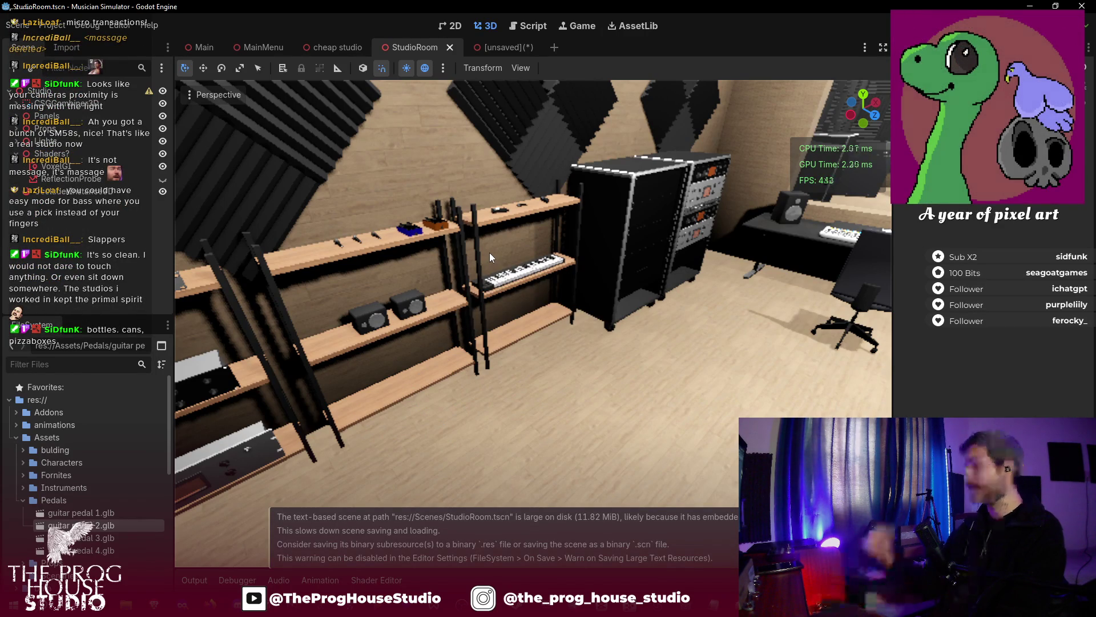
left_click_drag(489, 252, 489, 252)
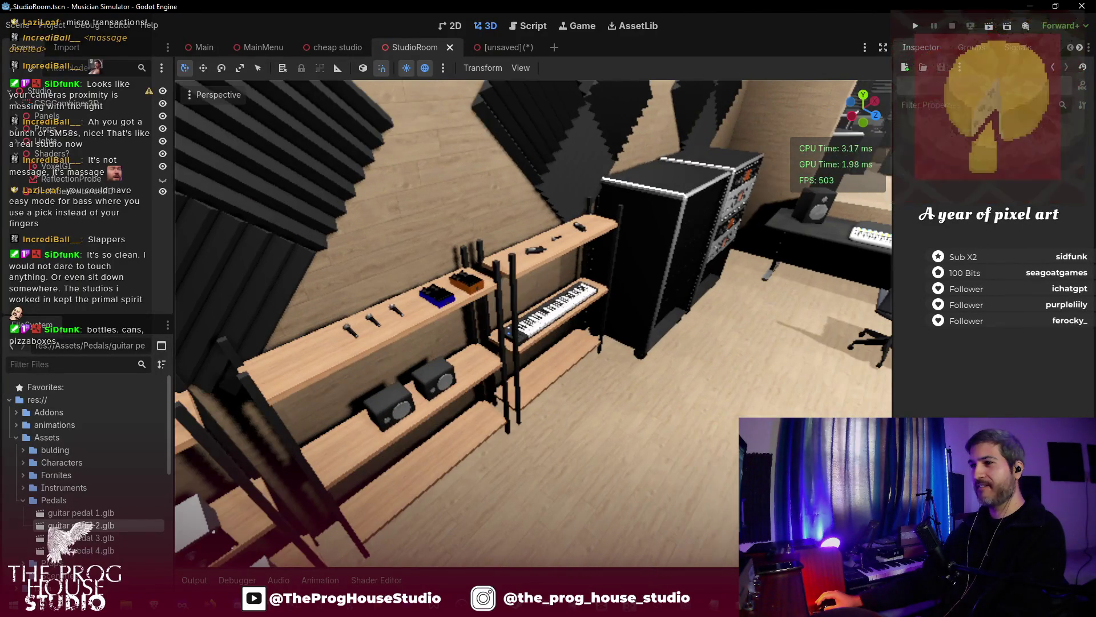
left_click(432, 392)
left_click(440, 364, "shift")
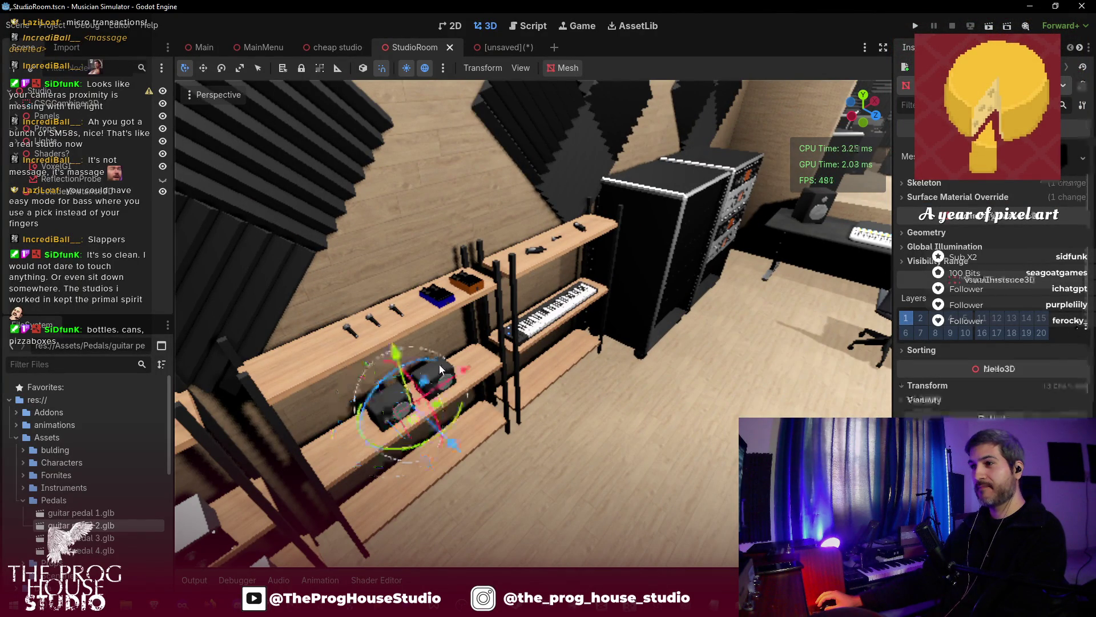
key("g")
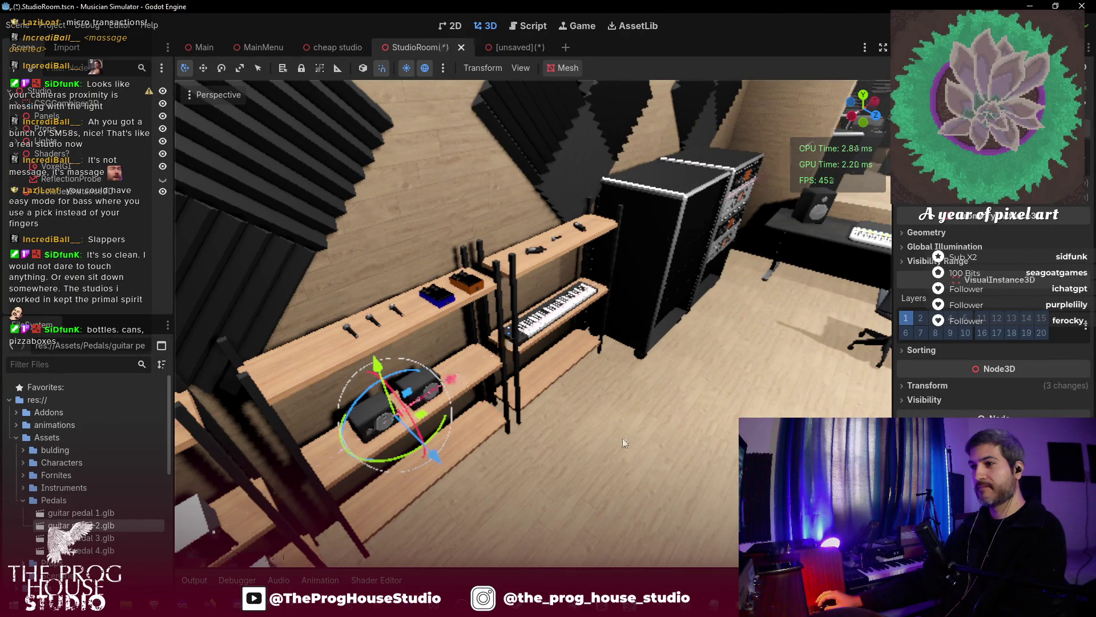
left_click(413, 448)
key("ctrl+s")
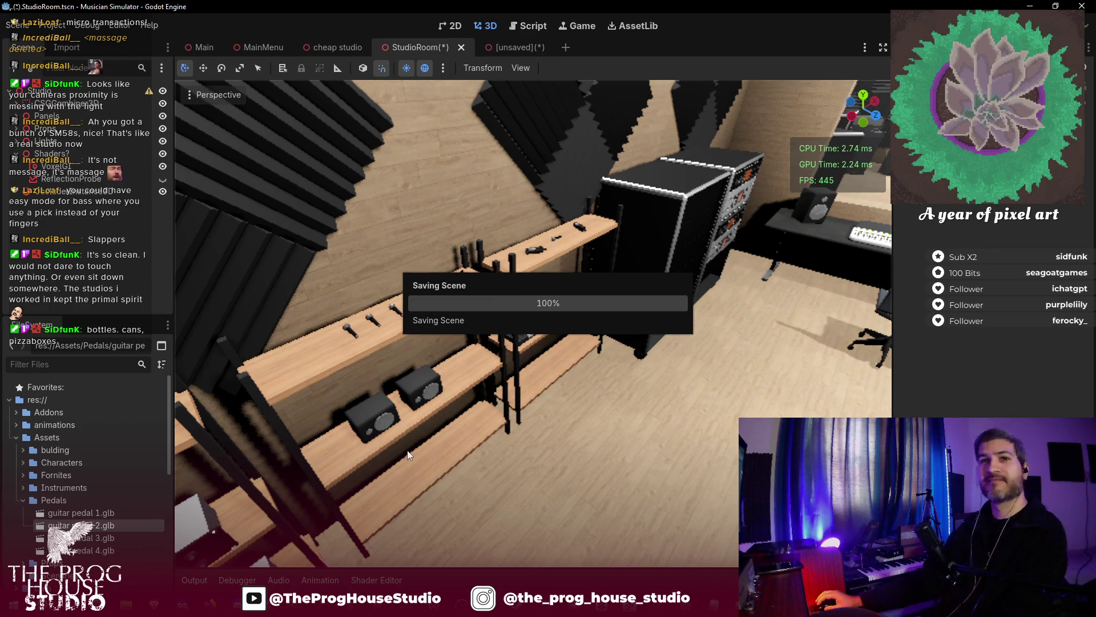
mouse_move(372, 447)
left_mouse_down()
mouse_move(303, 442)
mouse_move(325, 503)
mouse_move(217, 480)
mouse_move(370, 447)
left_mouse_up()
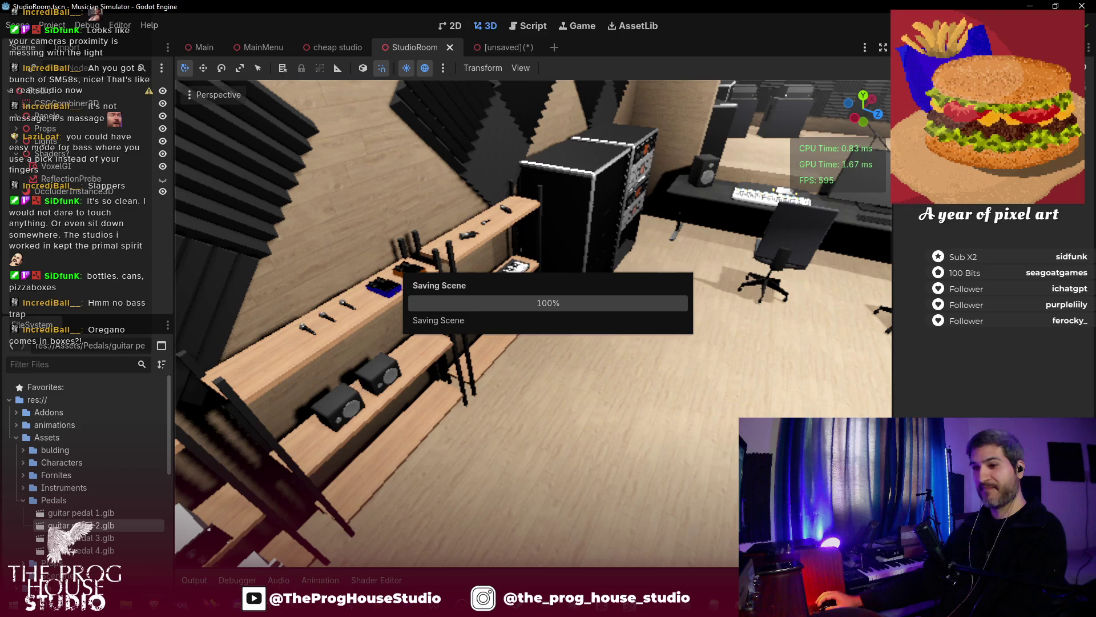
right_click(99, 542)
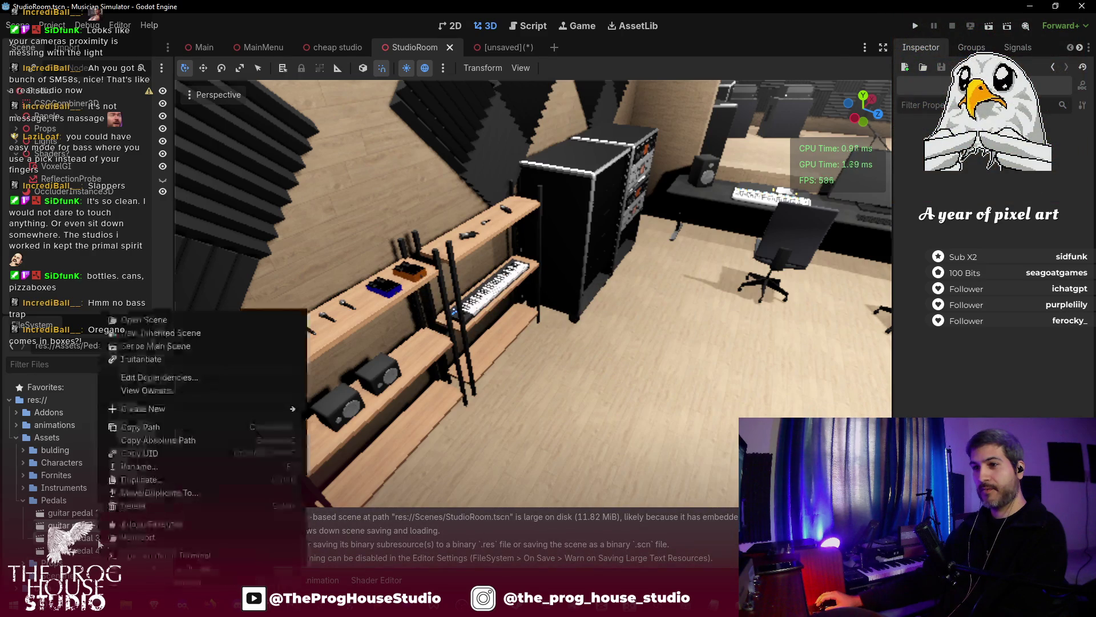
- Make an inherited scene from the pedal model, then select the pedal back in StudioRoom and carry it to a new spot
left_click(189, 334)
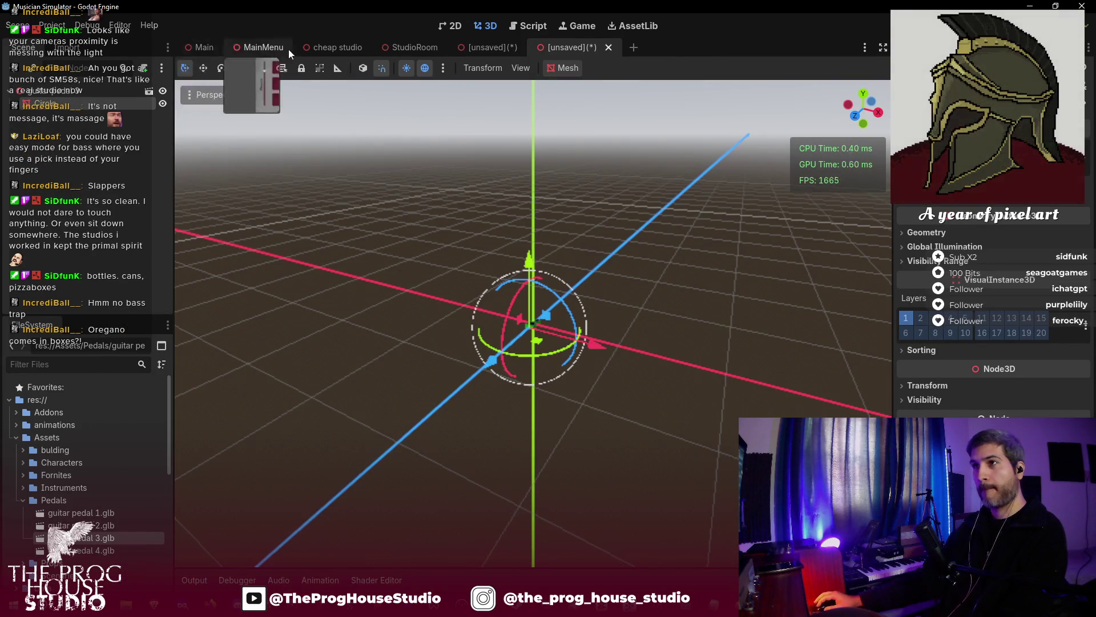
left_click(399, 47)
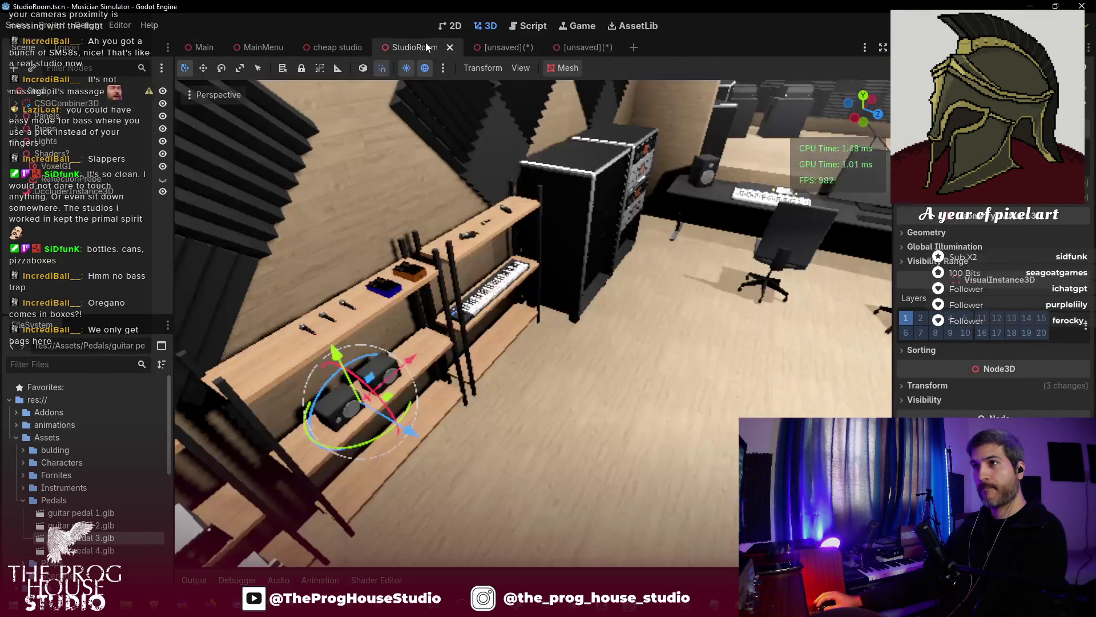
left_click(95, 147)
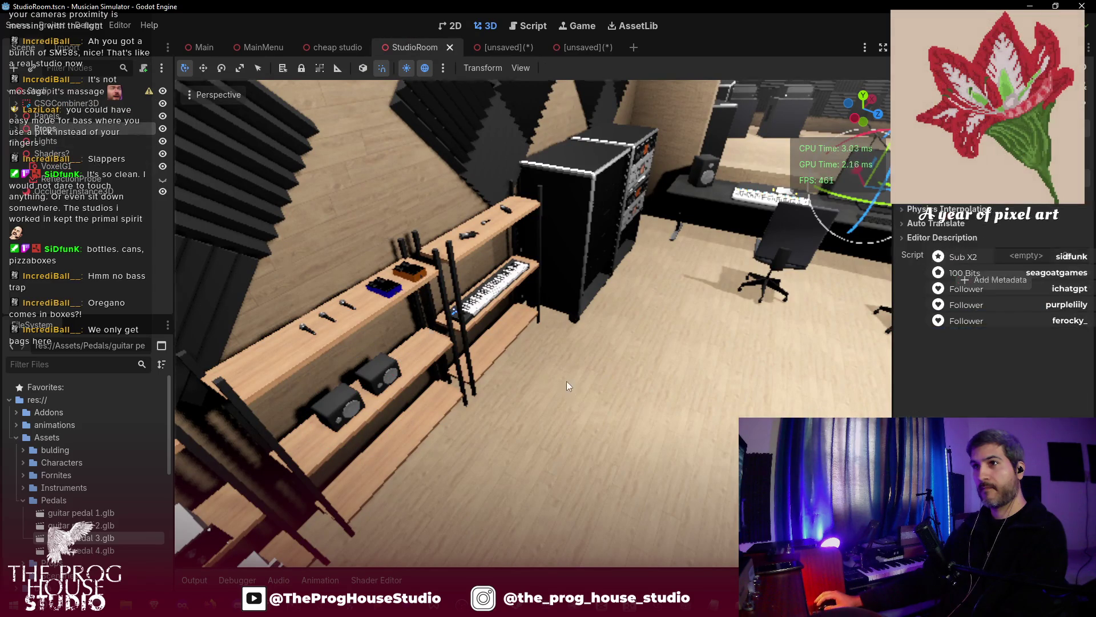
key("f")
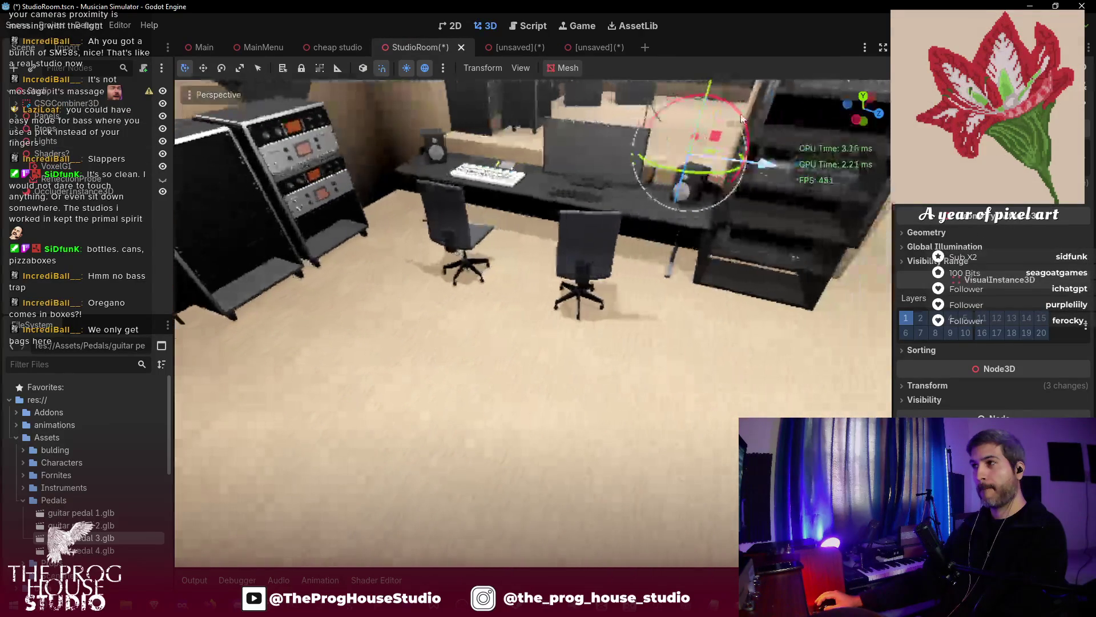
left_click_drag(699, 134, 625, 237)
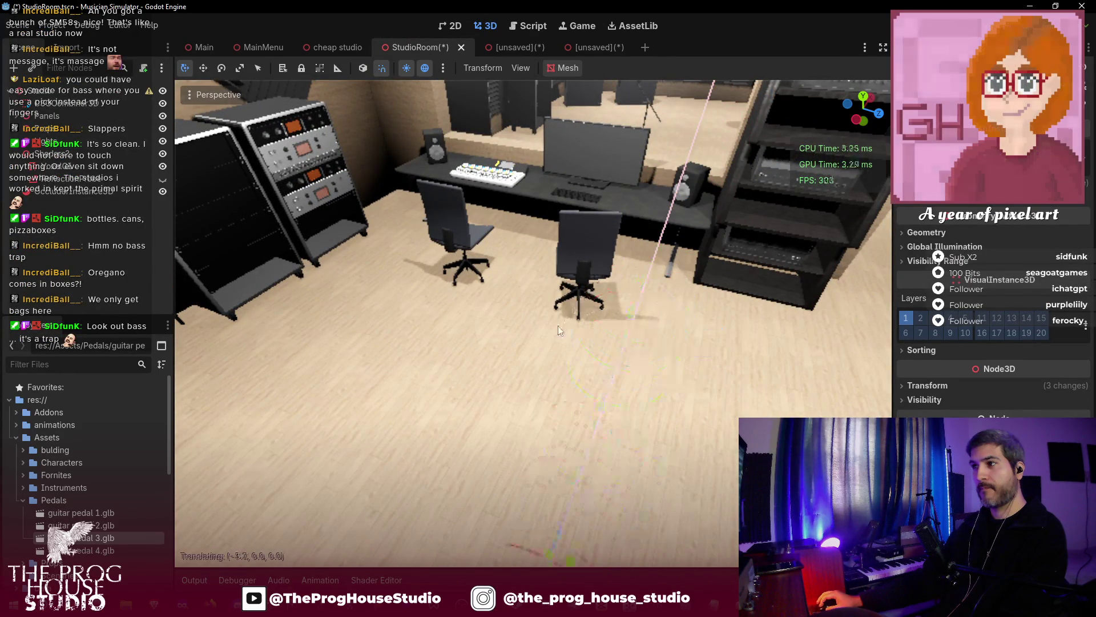
scroll(585, 382, "down", 5)
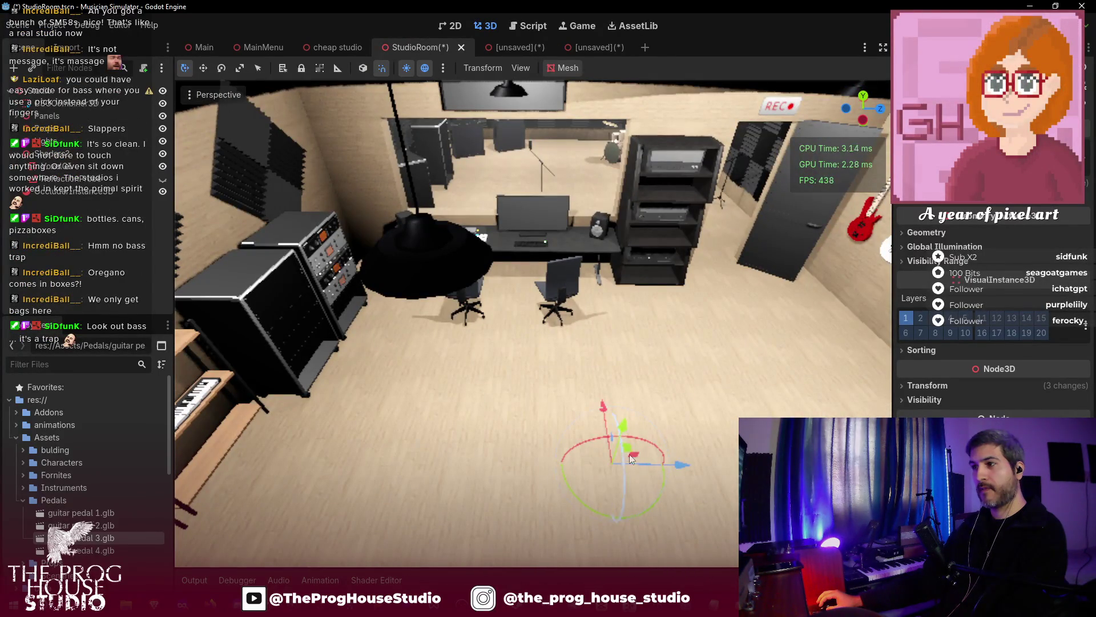
mouse_move(624, 431)
left_mouse_down()
mouse_move(639, 300)
mouse_move(755, 354)
left_mouse_up()
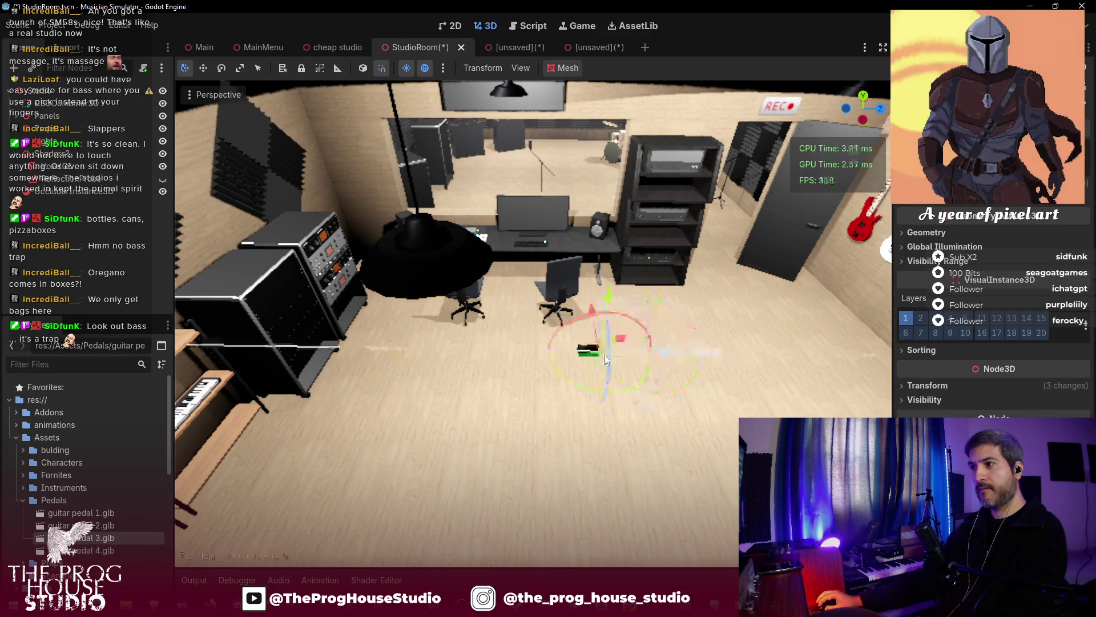
key("f")
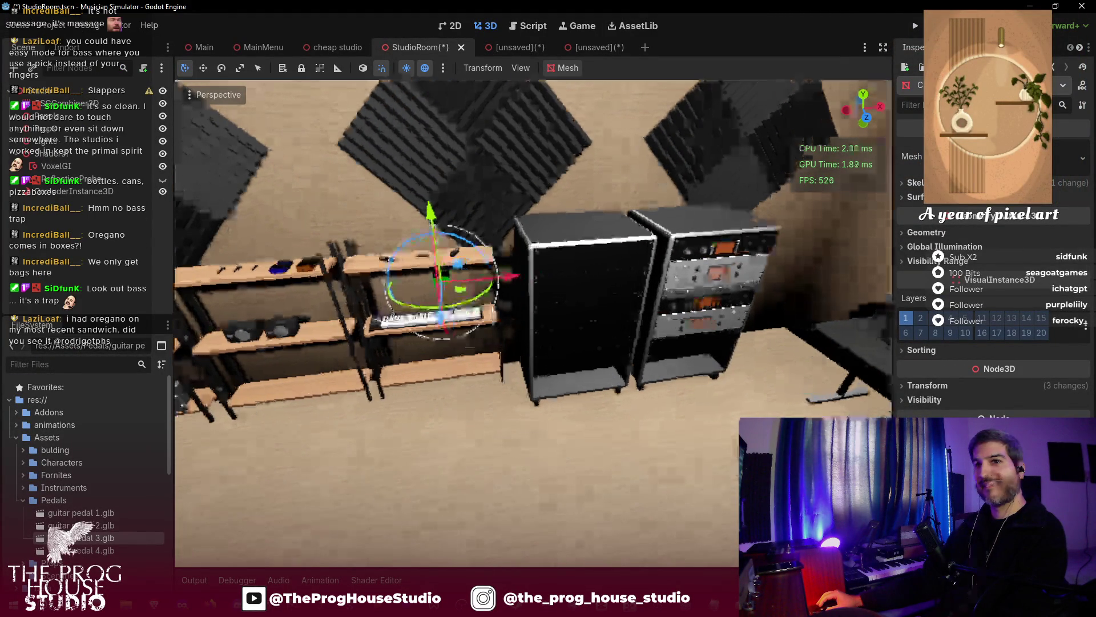
scroll(599, 250, "up", 5)
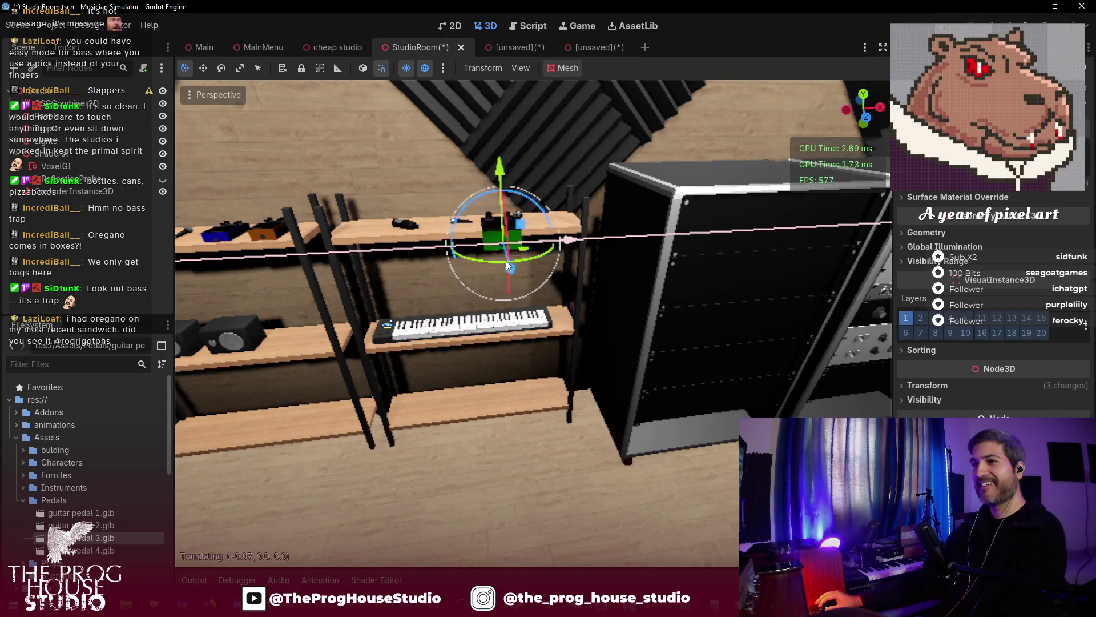
- Slide the pedal along the Z and X axes and drop it on the lower shelf near the keyboard
left_click_drag(380, 282, 321, 293)
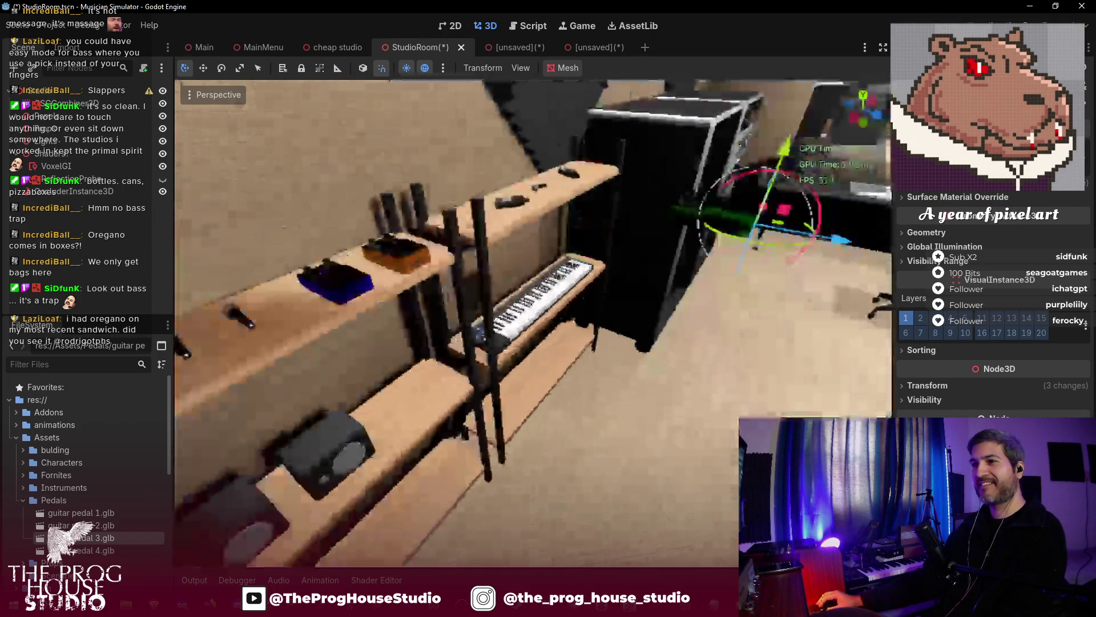
key("g")
key("z")
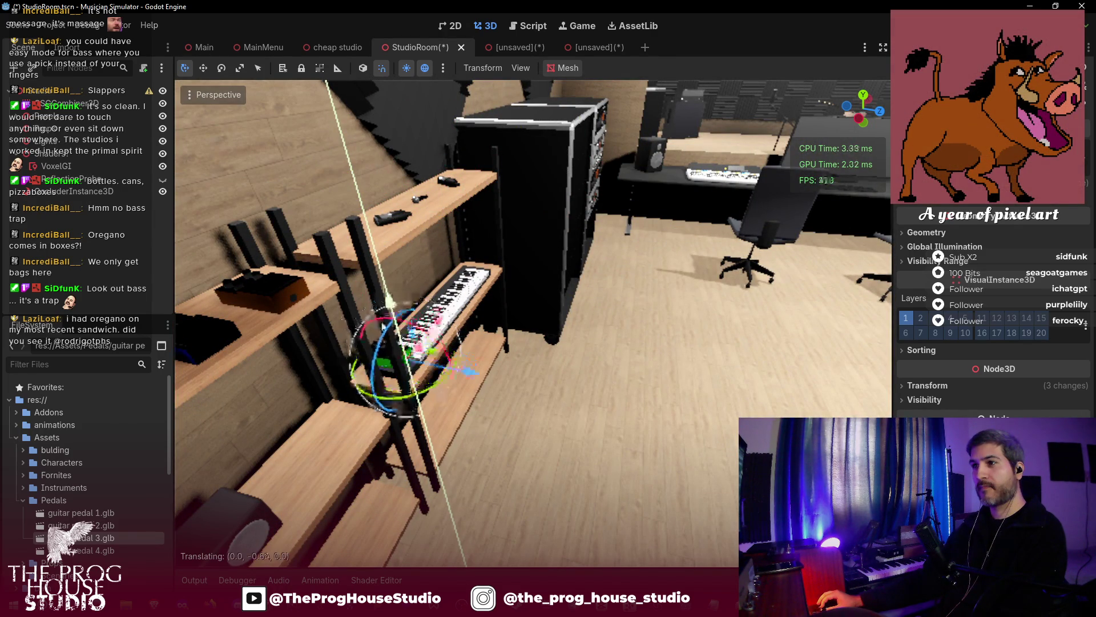
key("g")
key("x")
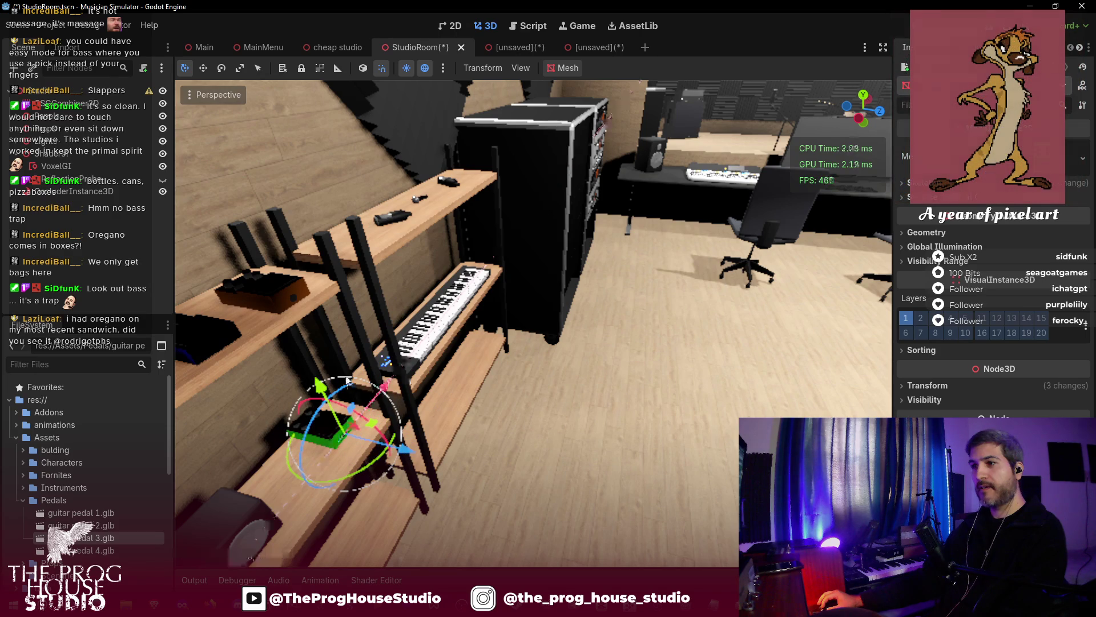
left_click(329, 402)
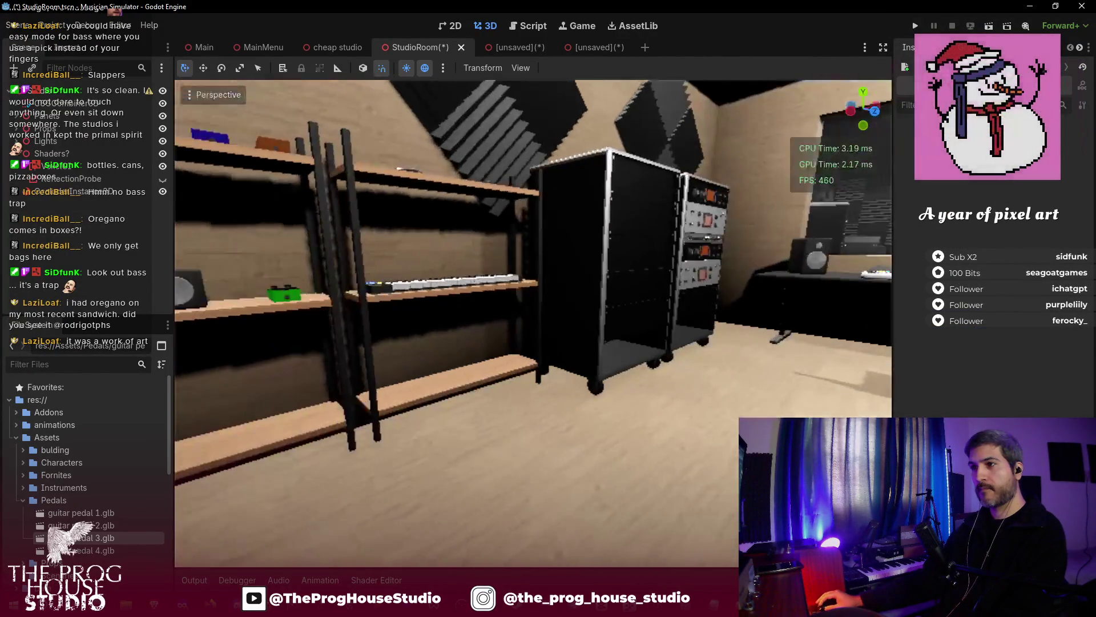
- Save StudioRoom with the green pedal on the lower shelf beside the keyboard
key("ctrl+s")
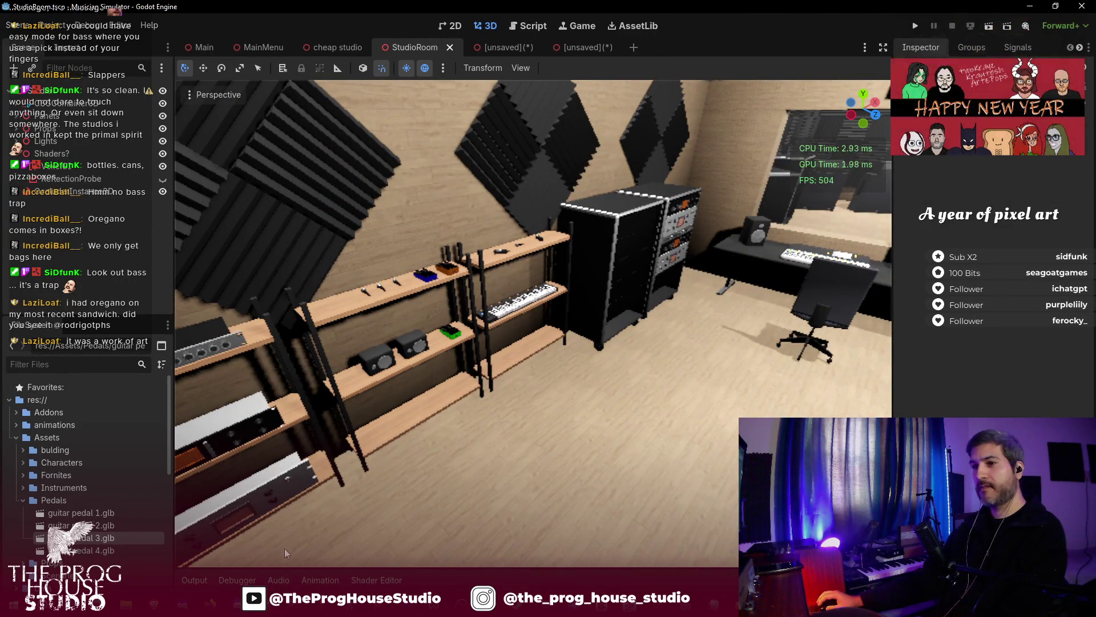
right_click(96, 552)
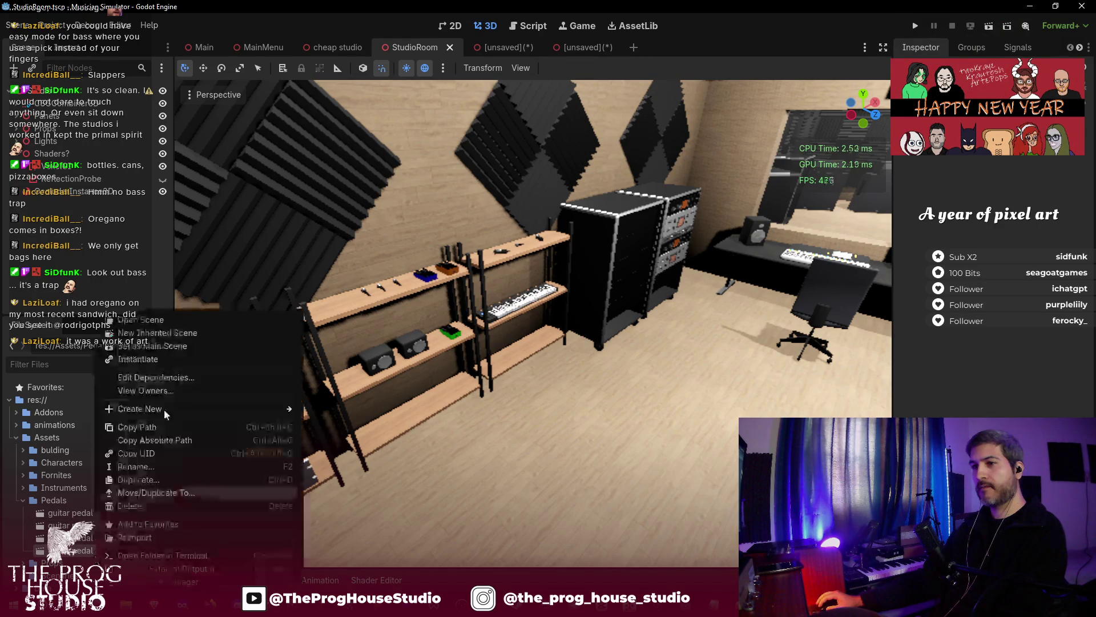
- Create an inherited scene from guitar pedal 4.glb and return to StudioRoom
left_click(183, 337)
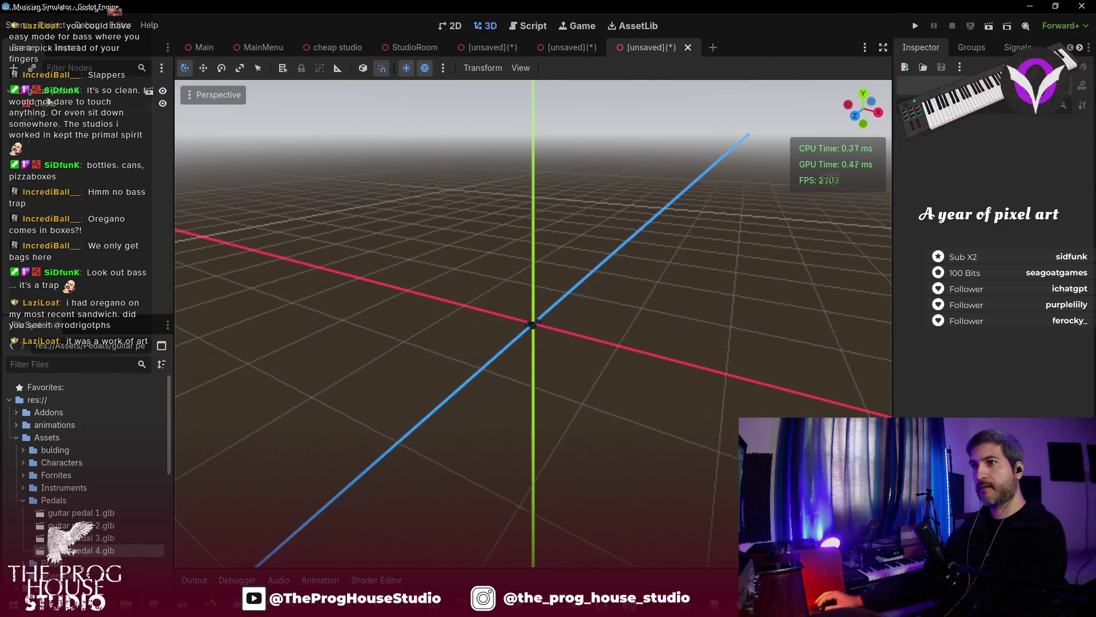
left_click(46, 104)
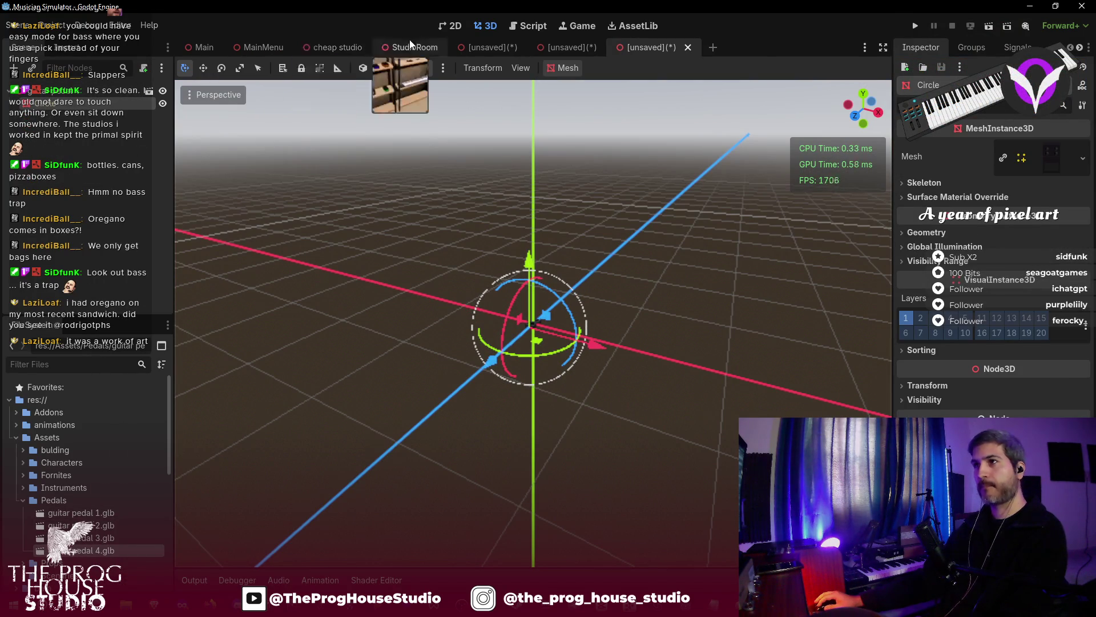
key("ctrl+Tab")
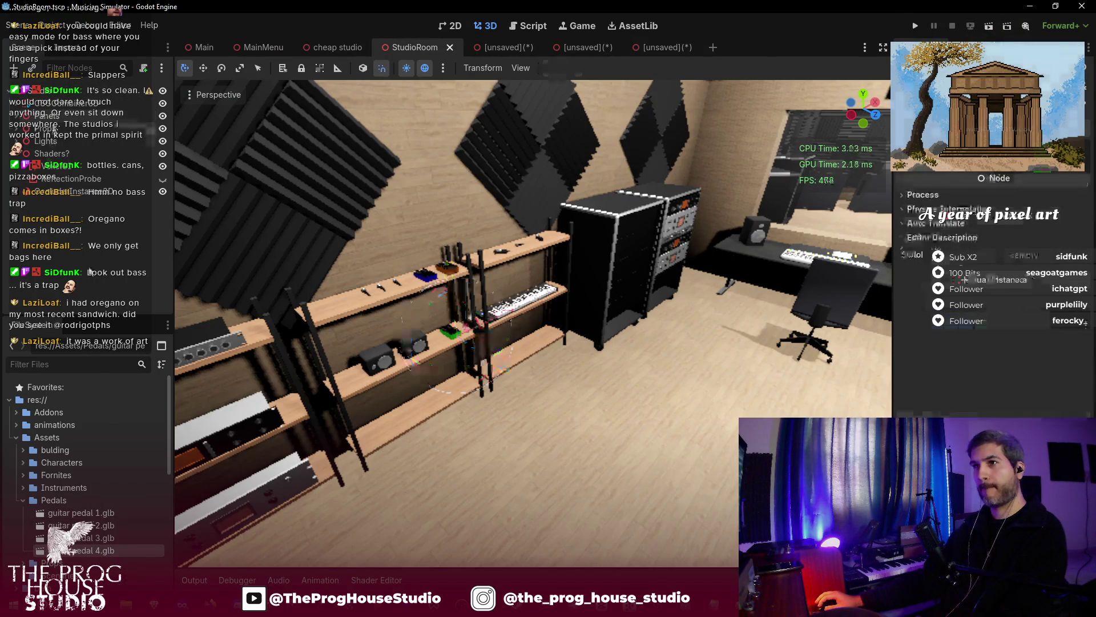
- Move the selected pedal 7.5 units along X and 1.6 back along Z toward the shelves
left_click(420, 459)
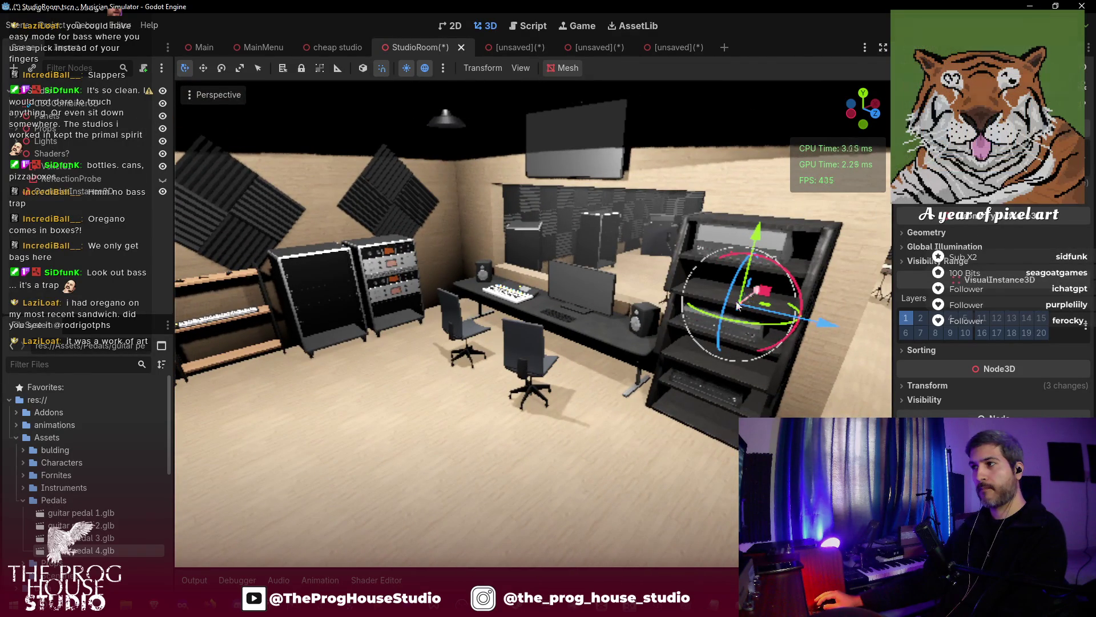
left_click_drag(746, 296, 523, 387)
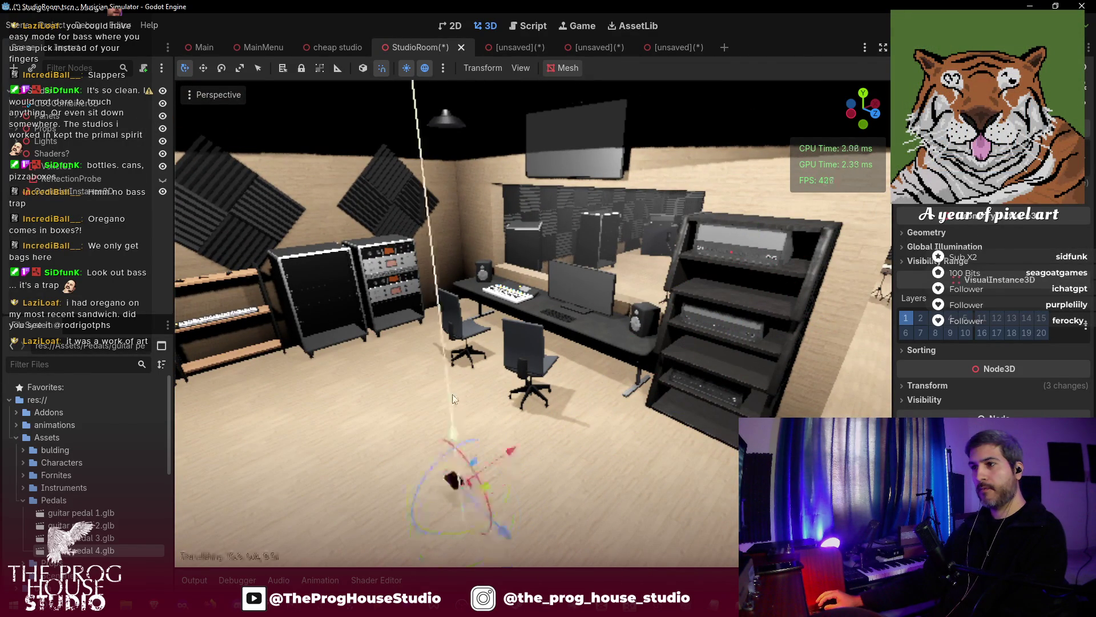
mouse_move(491, 432)
left_mouse_down()
mouse_move(361, 387)
mouse_move(328, 356)
left_mouse_up()
left_click_drag(256, 336, 493, 354)
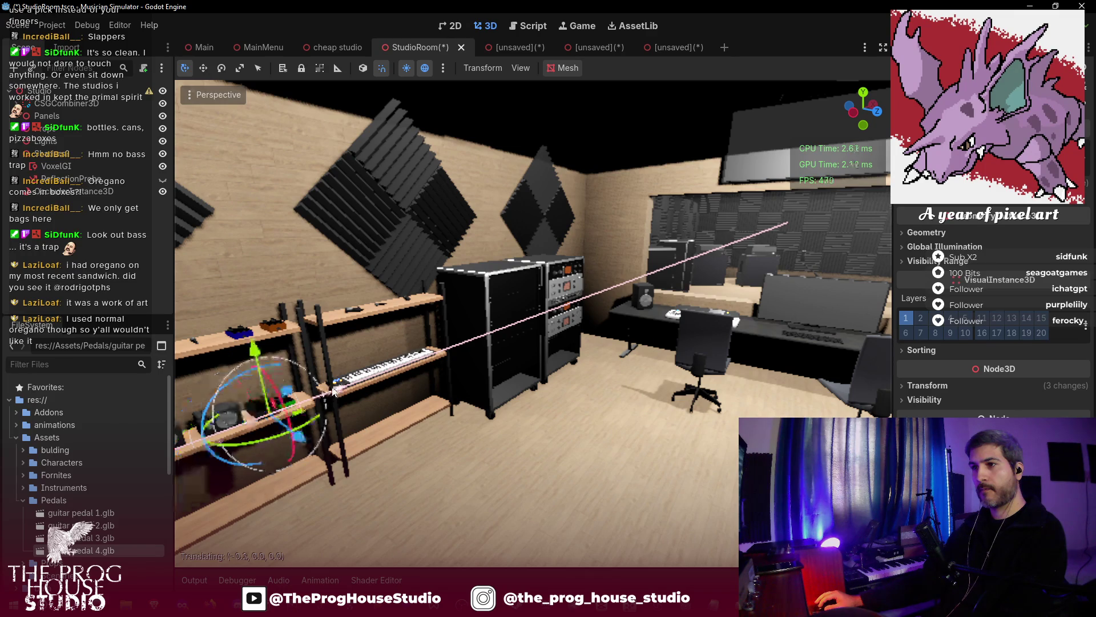
- Lower the black pedal onto the shelf, pushing it 0.6 then 0.18 back along Z and sliding it sideways
key("w")
mouse_move(512, 516)
left_mouse_down()
mouse_move(338, 469)
mouse_move(300, 444)
left_mouse_up()
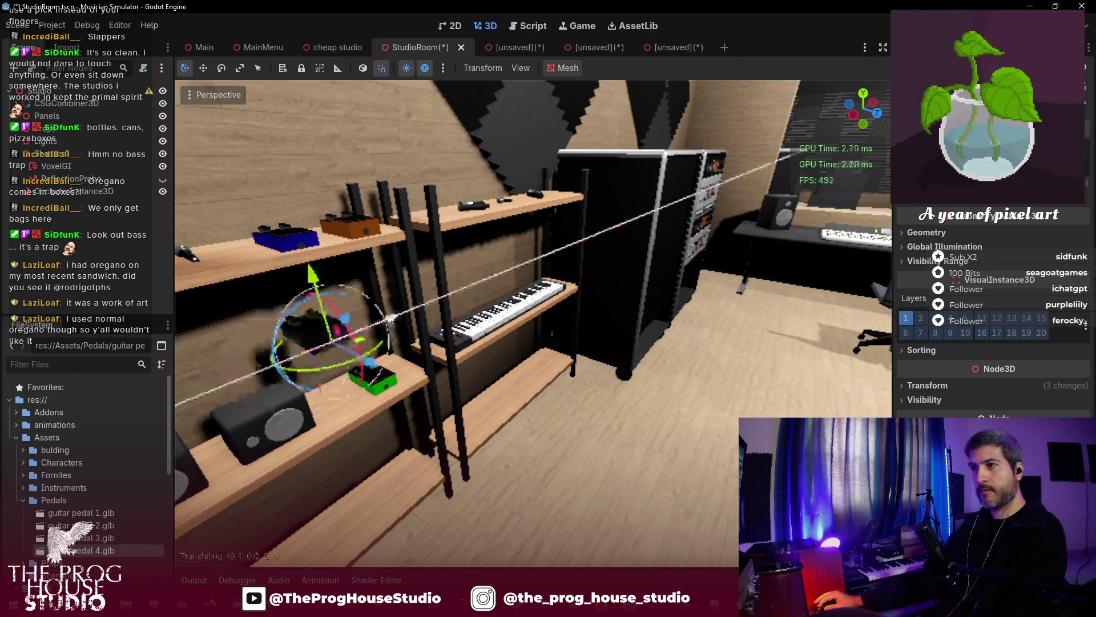
left_click_drag(327, 317, 333, 363)
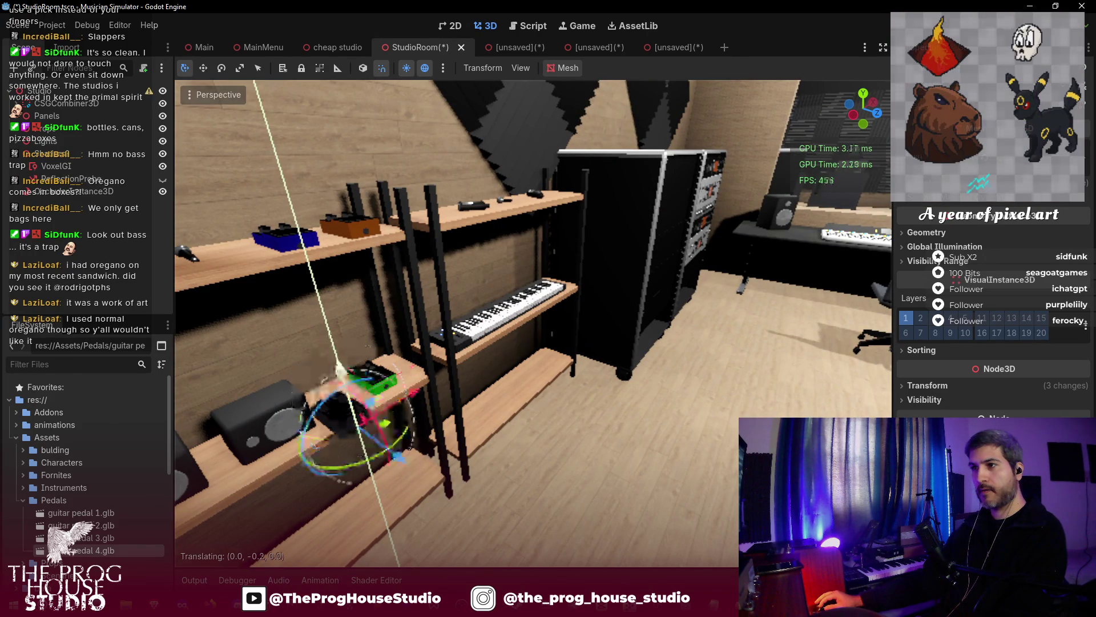
key("w")
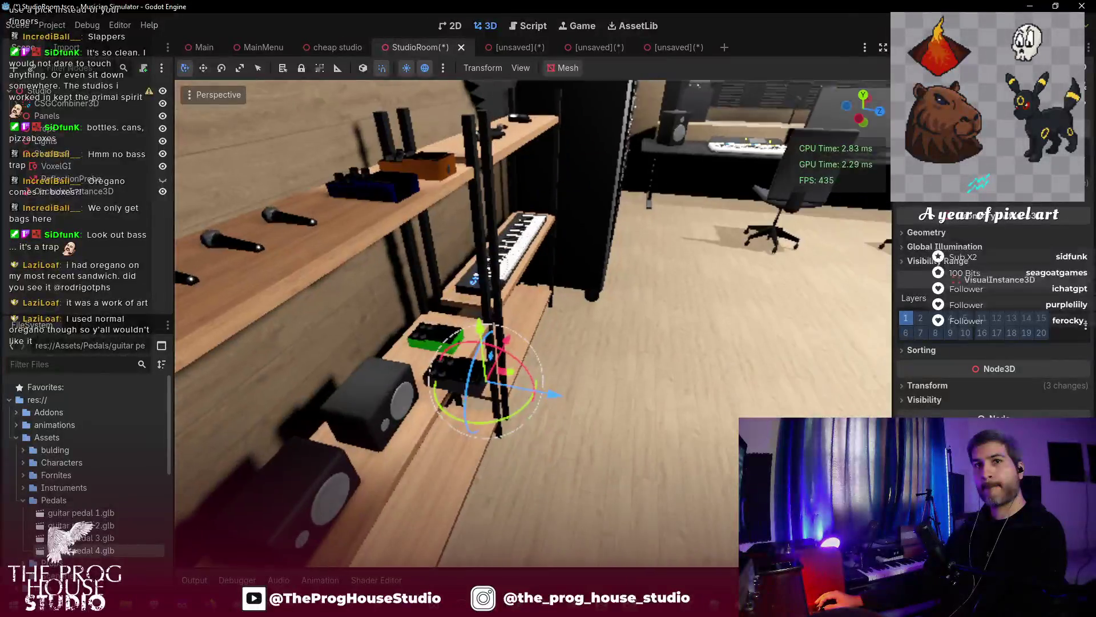
key("s")
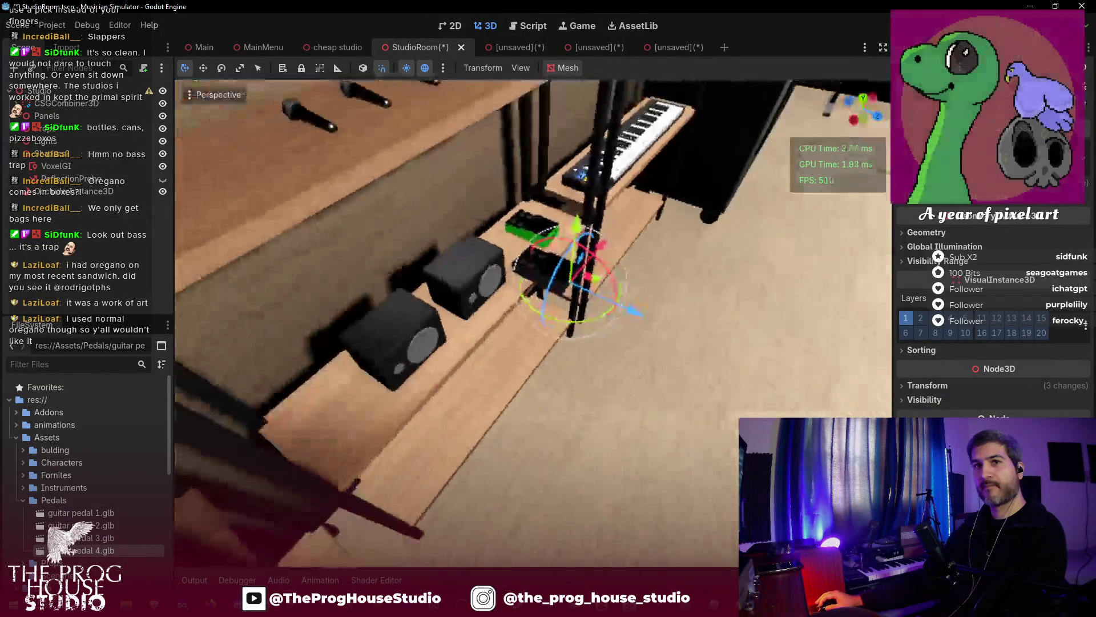
key("w")
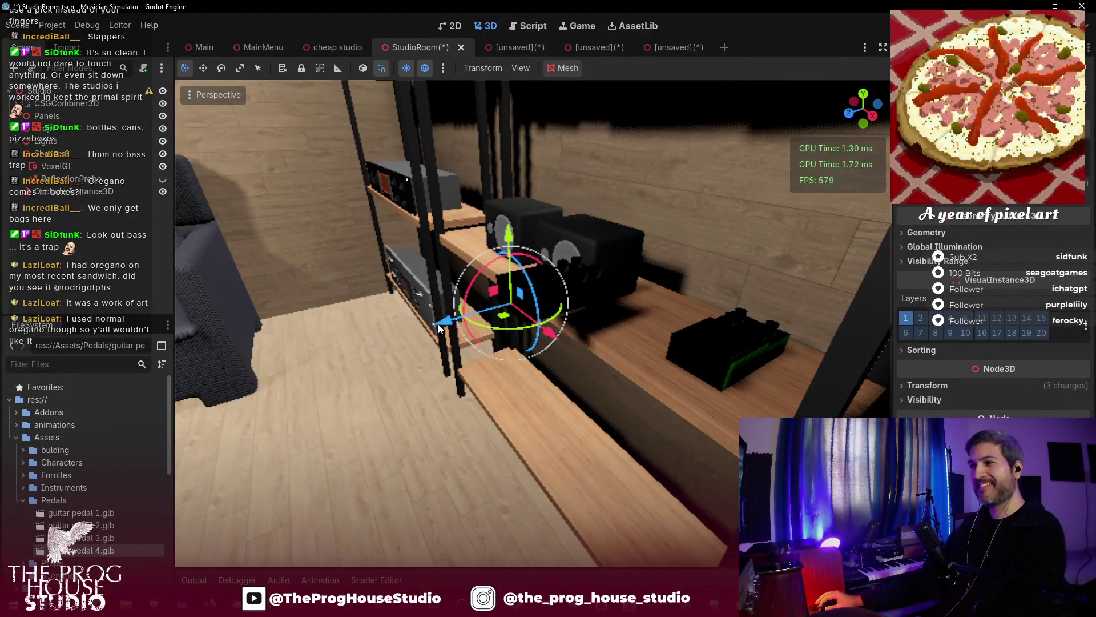
left_click_drag(549, 314, 549, 315)
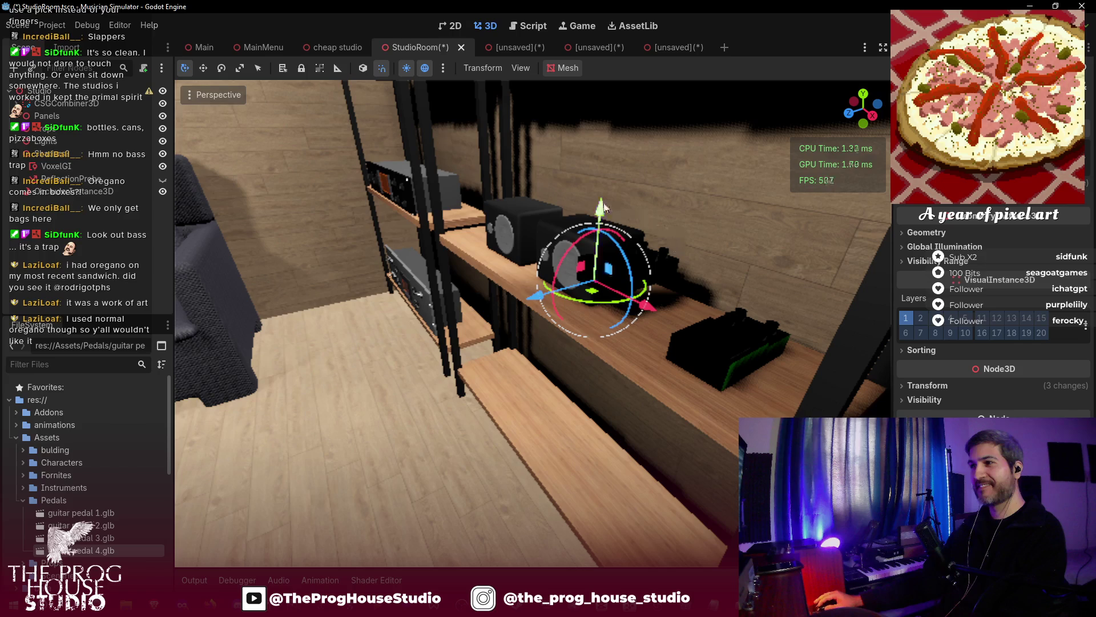
left_click_drag(606, 228, 607, 234)
left_click_drag(649, 335, 678, 338)
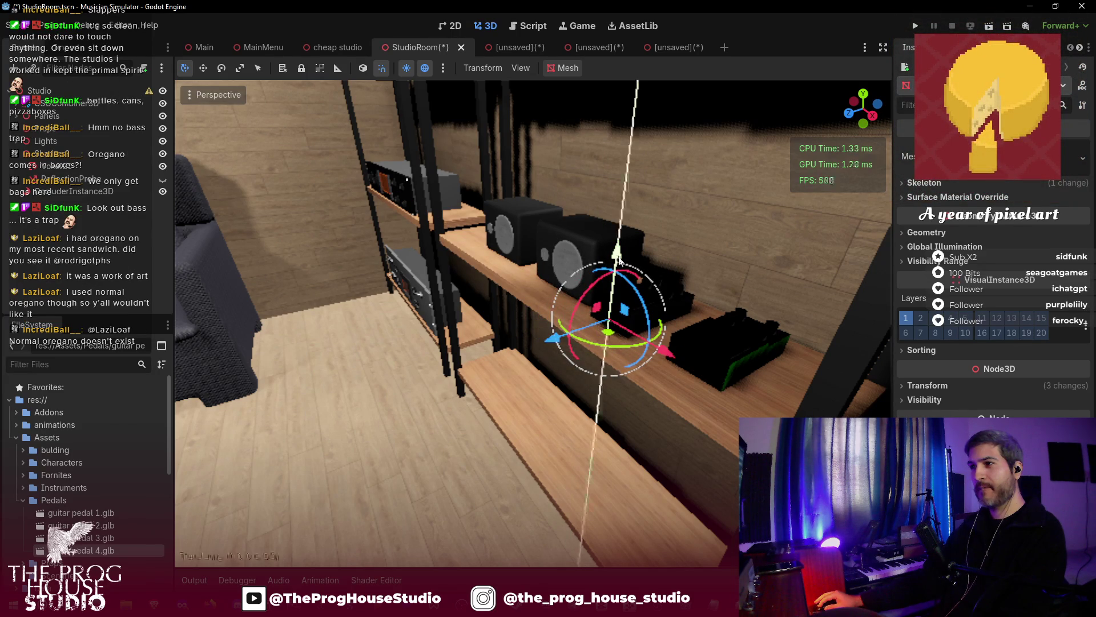
left_click_drag(620, 259, 620, 263)
- Slide the speaker left along the lower shelf
key("w")
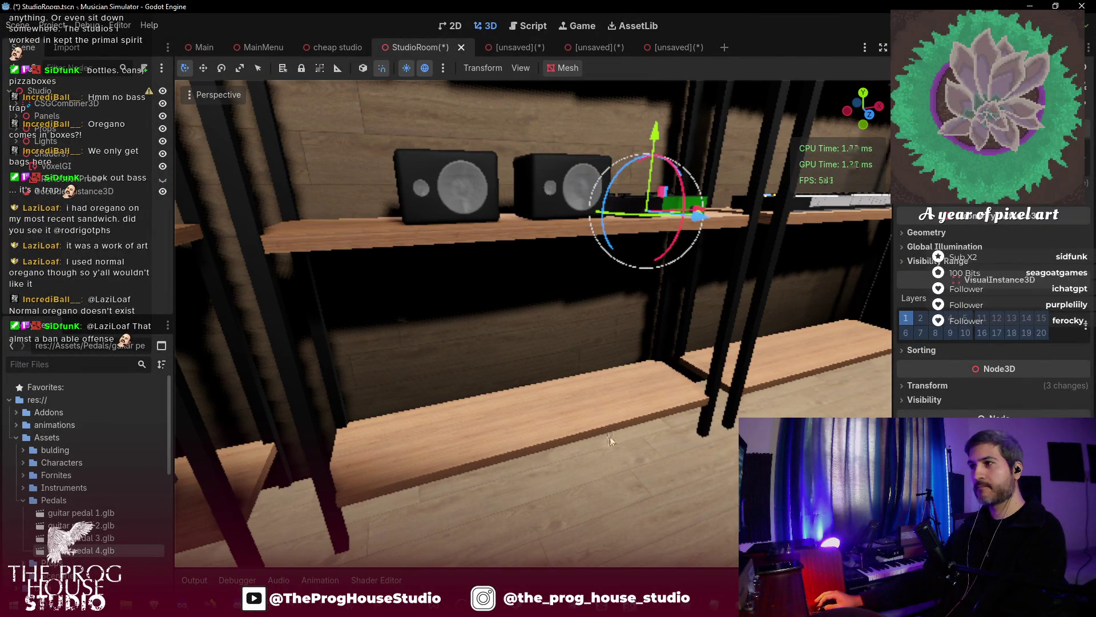
left_click(610, 440)
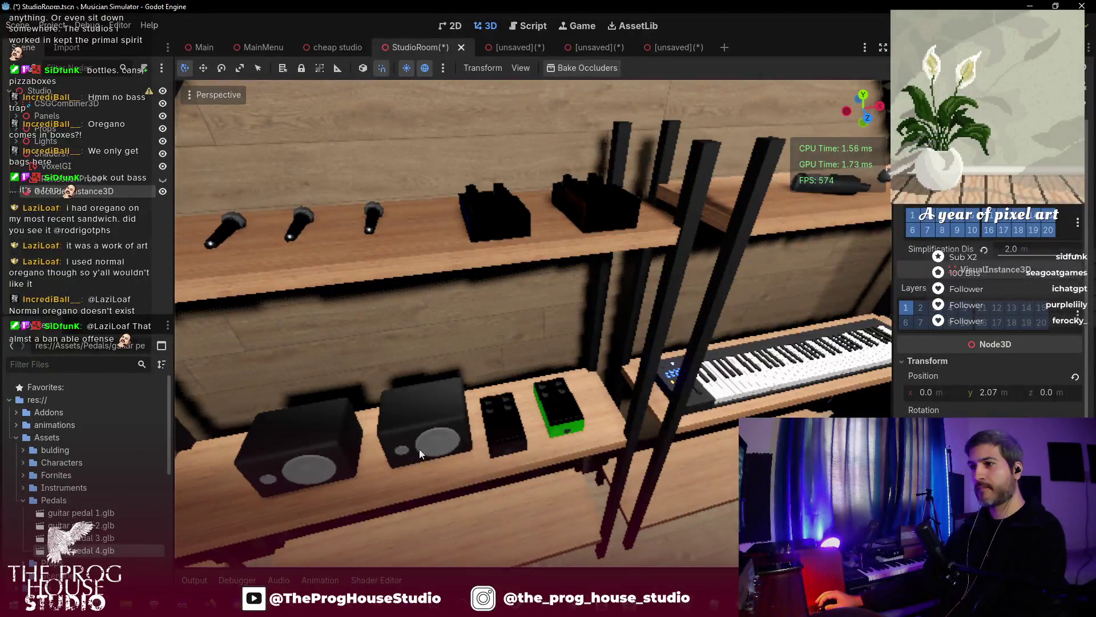
left_click(347, 445)
mouse_move(415, 451)
left_mouse_down()
mouse_move(347, 451)
mouse_move(324, 470)
mouse_move(324, 488)
left_mouse_up()
left_click(497, 443)
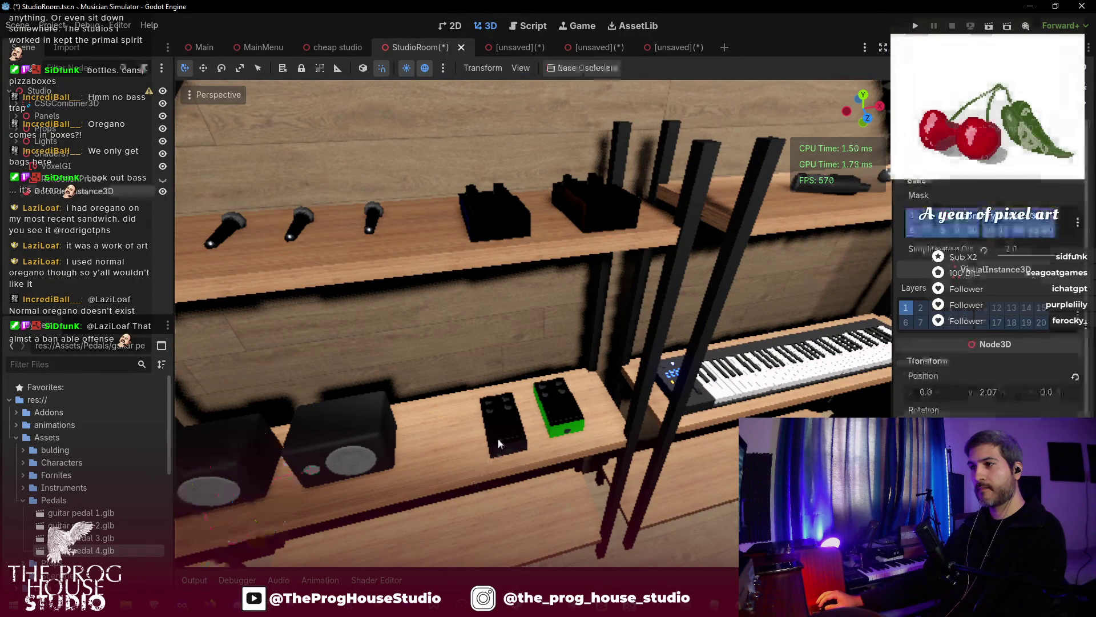
- Reposition the black pedal along X and Z beside the green pedal
left_click(498, 443)
key("g")
key("x")
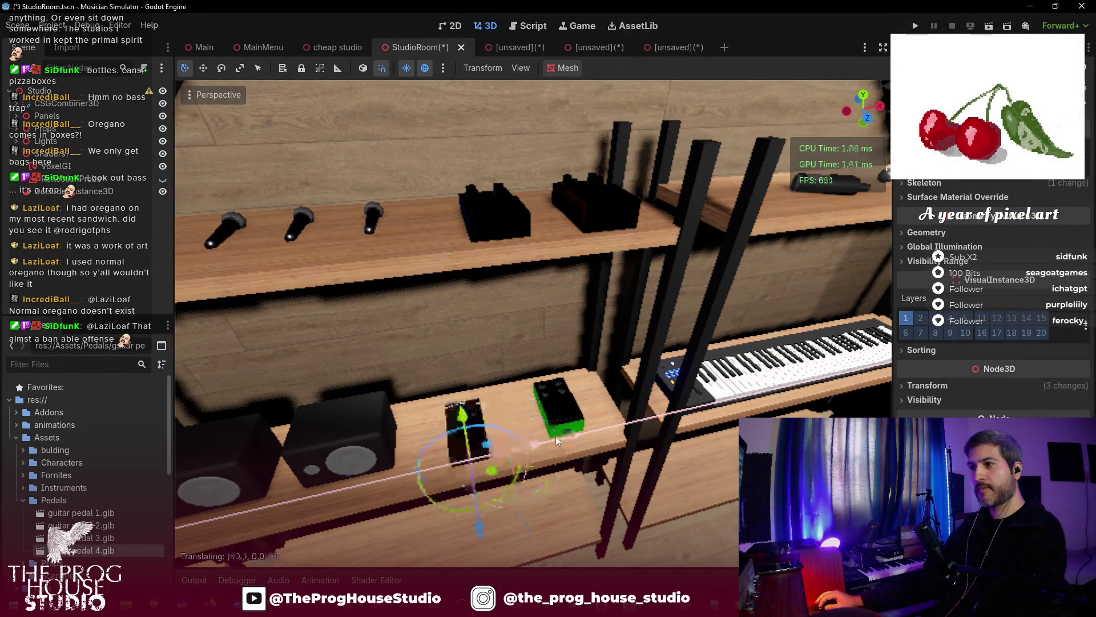
key("z")
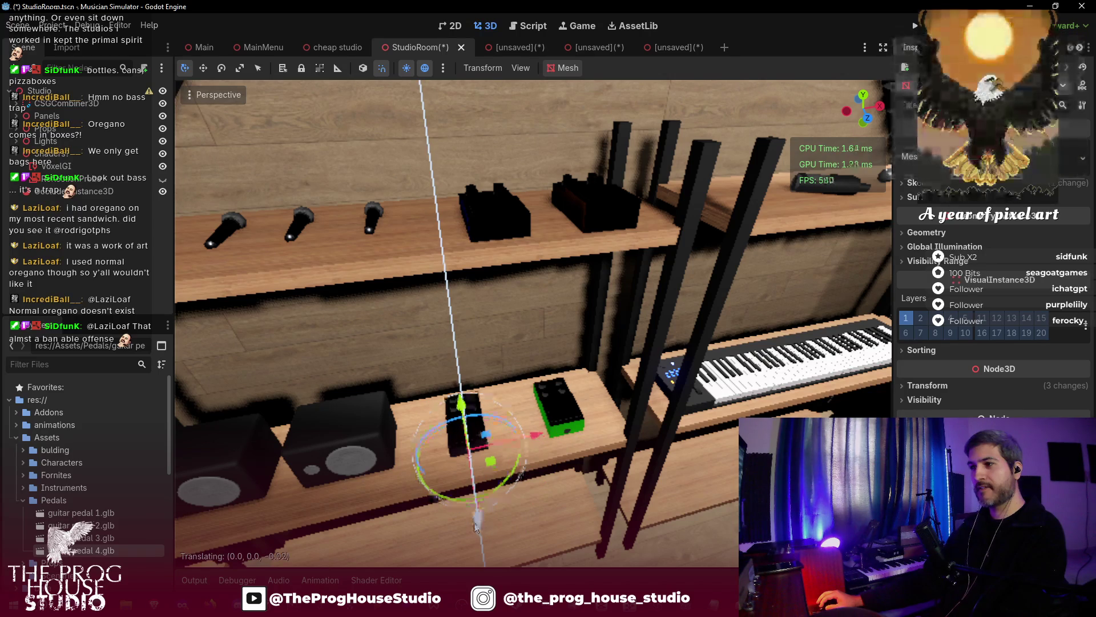
left_click(603, 512)
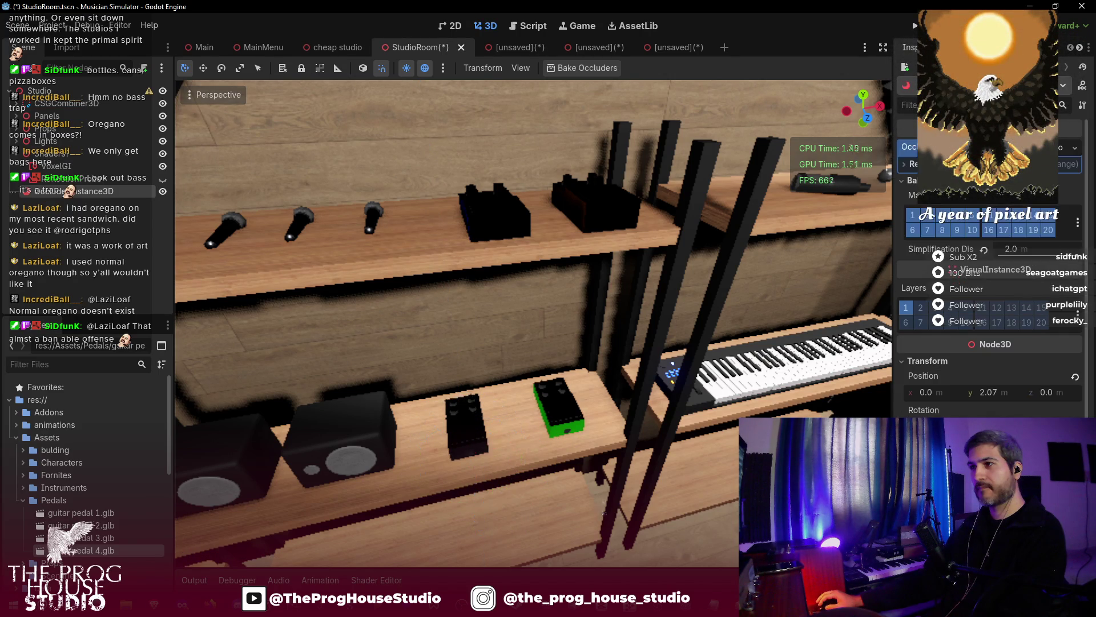
scroll(602, 512, "down", 5)
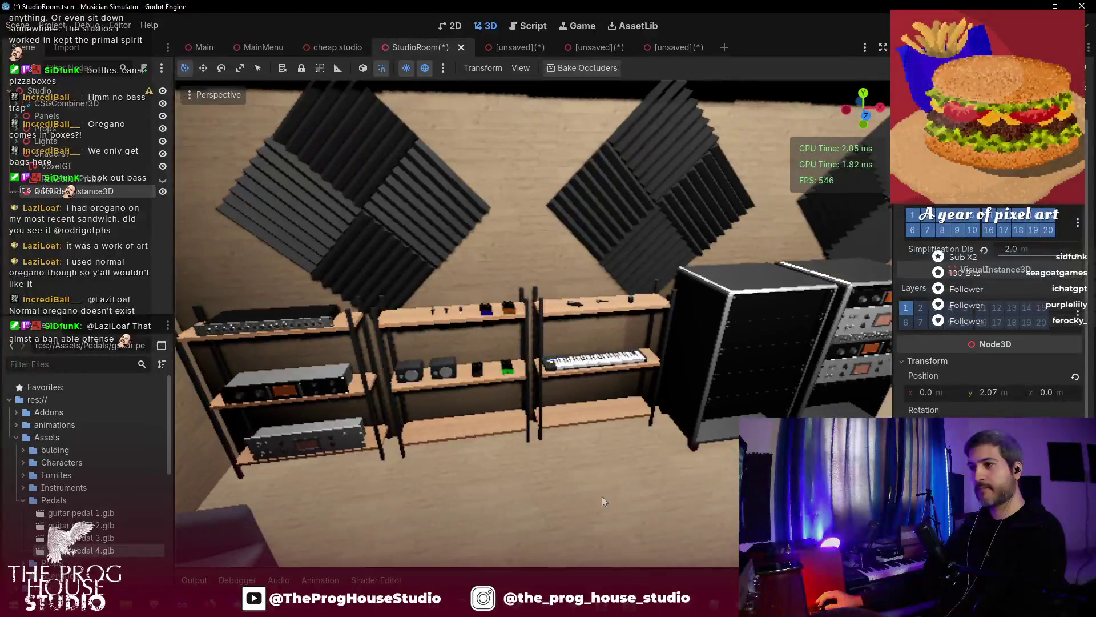
- Save the scene and set the 3D viewport to render at Half Resolution
key("ctrl+s")
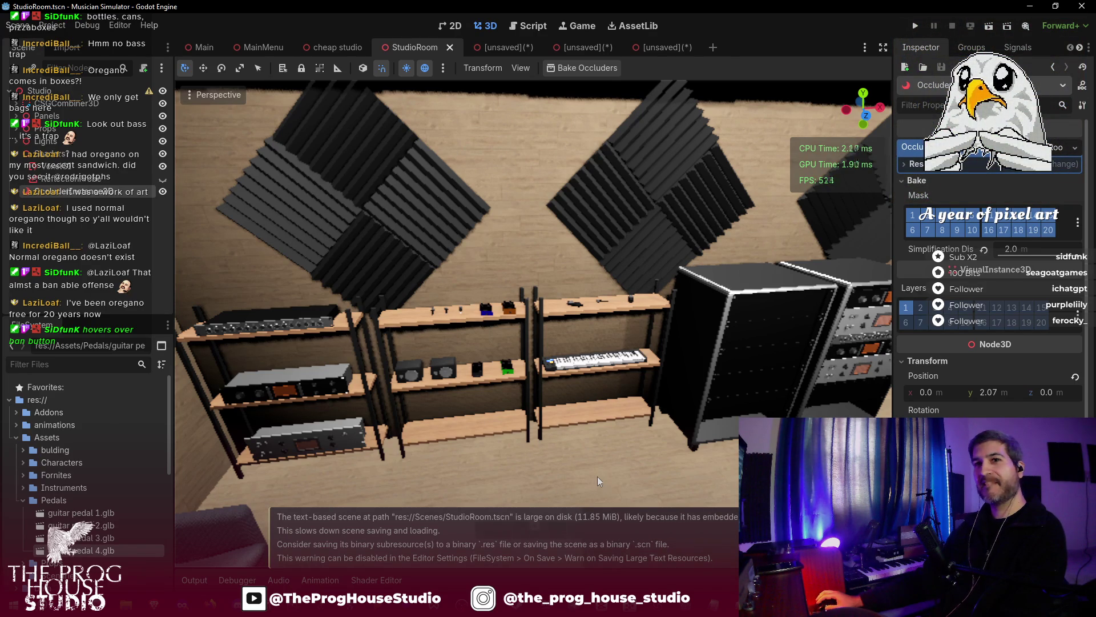
scroll(597, 343, "up", 5)
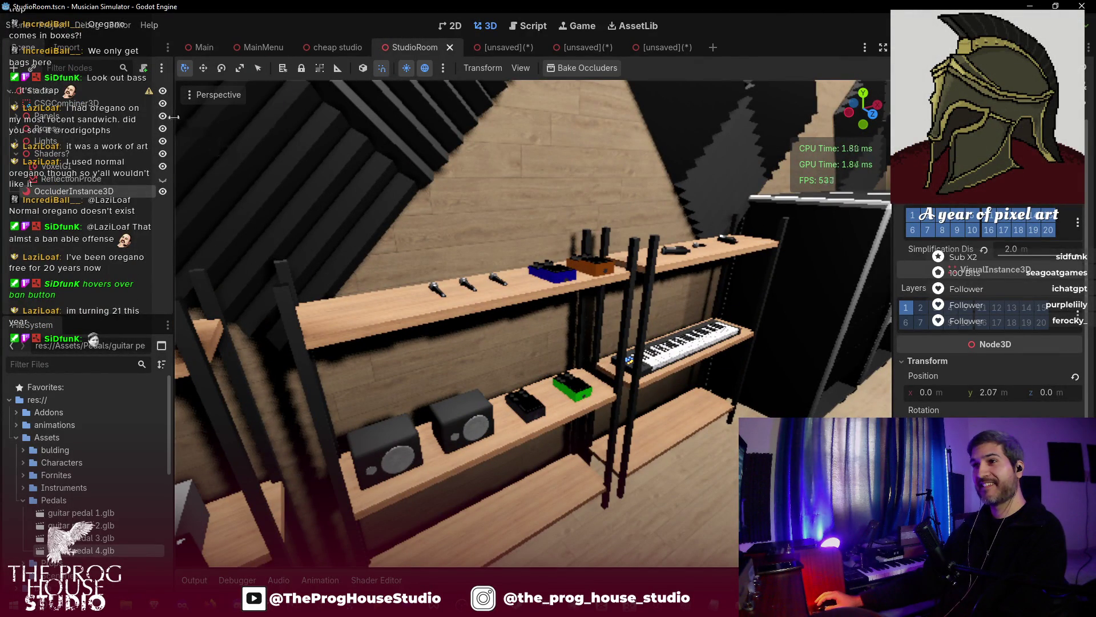
left_click(189, 96)
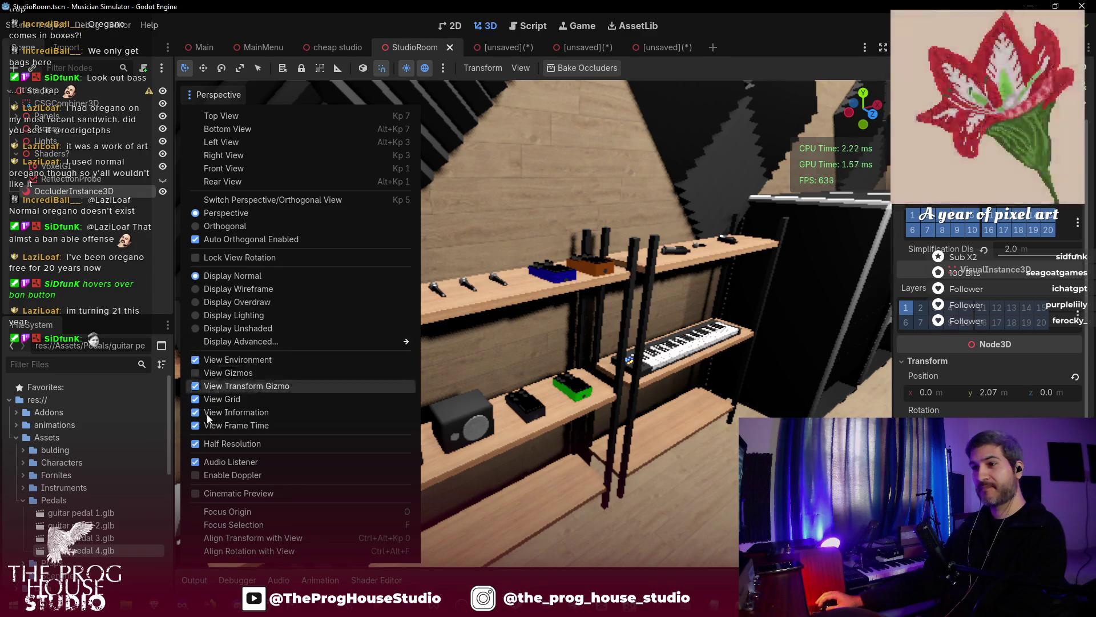
left_click(210, 444)
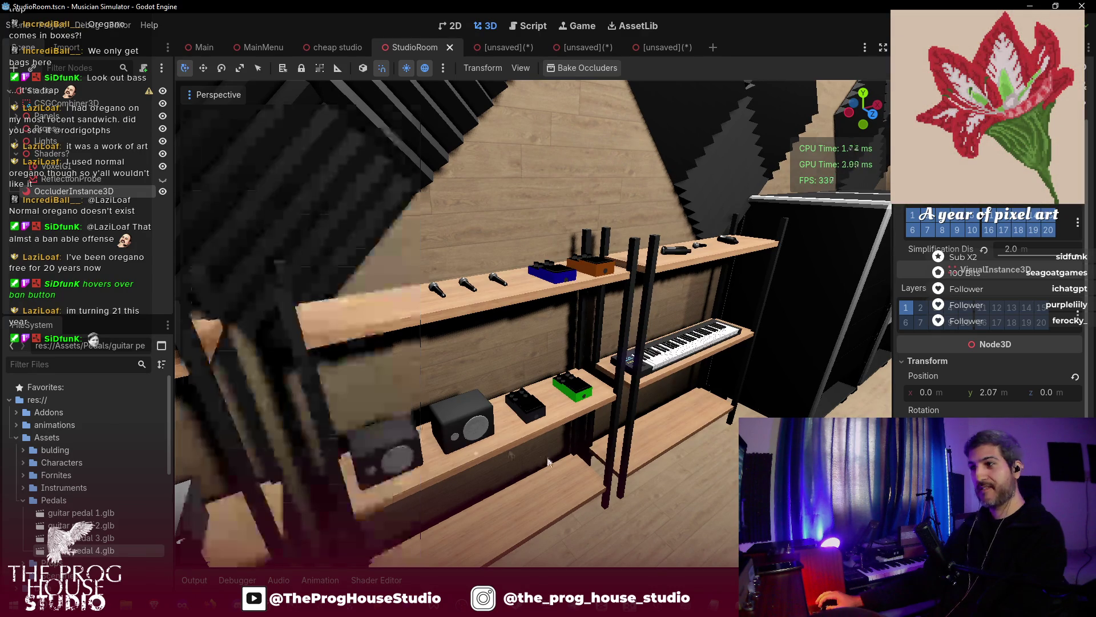
scroll(531, 323, "down", 5)
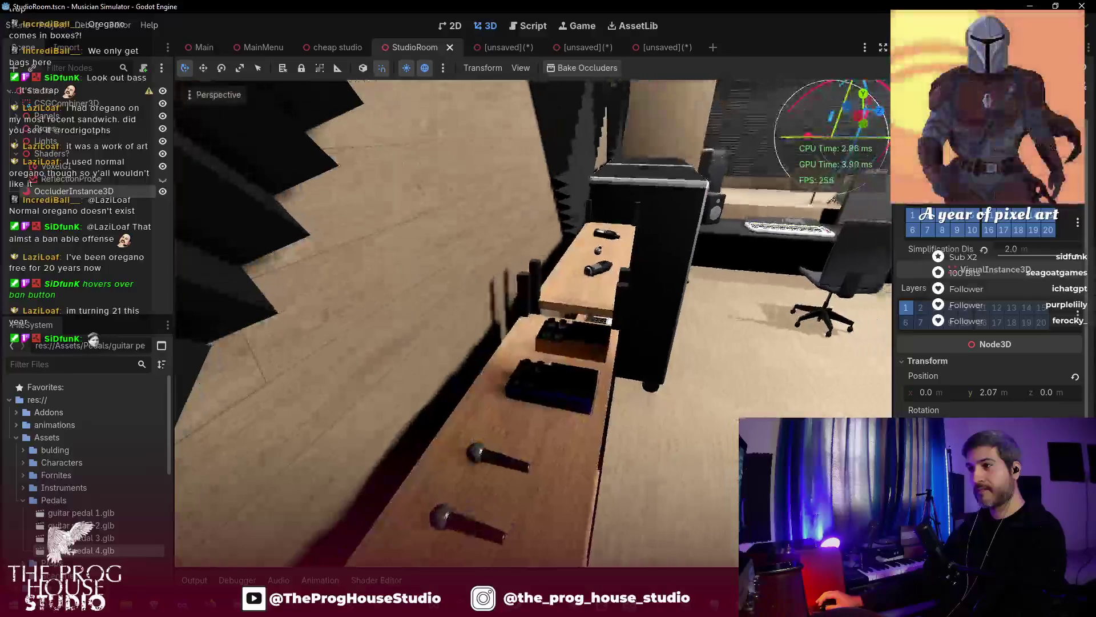
- Save StudioRoom again and select the VoxelGI node
key("ctrl+s")
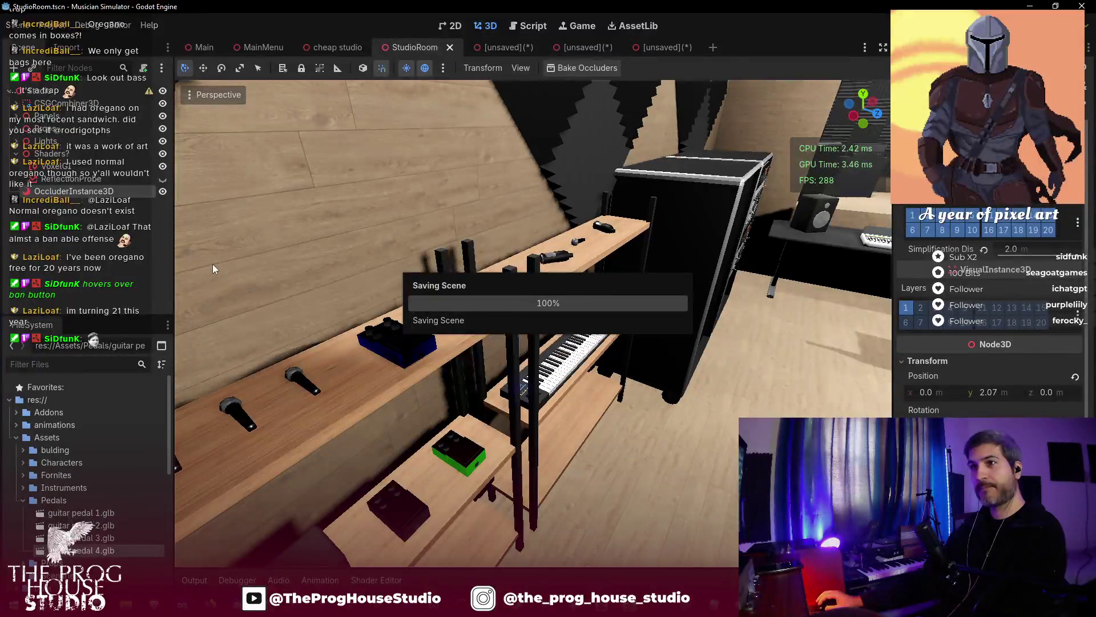
left_click(65, 166)
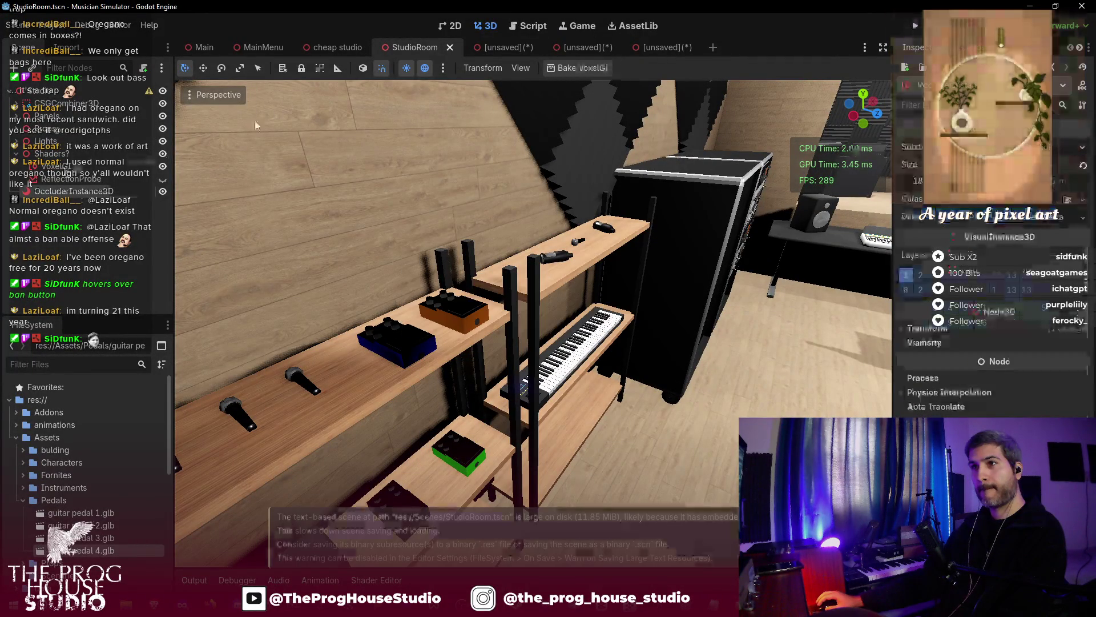
left_click(188, 95)
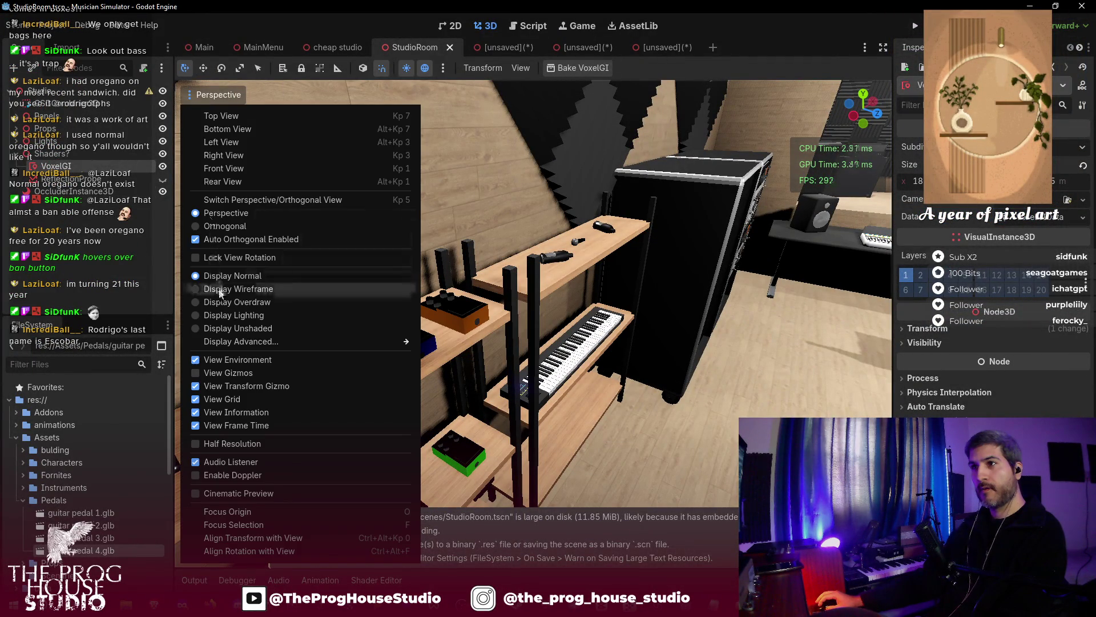
- Turn on View Gizmos and shrink the VoxelGI depth from 10.5 to about 9.1, then save
left_click(213, 375)
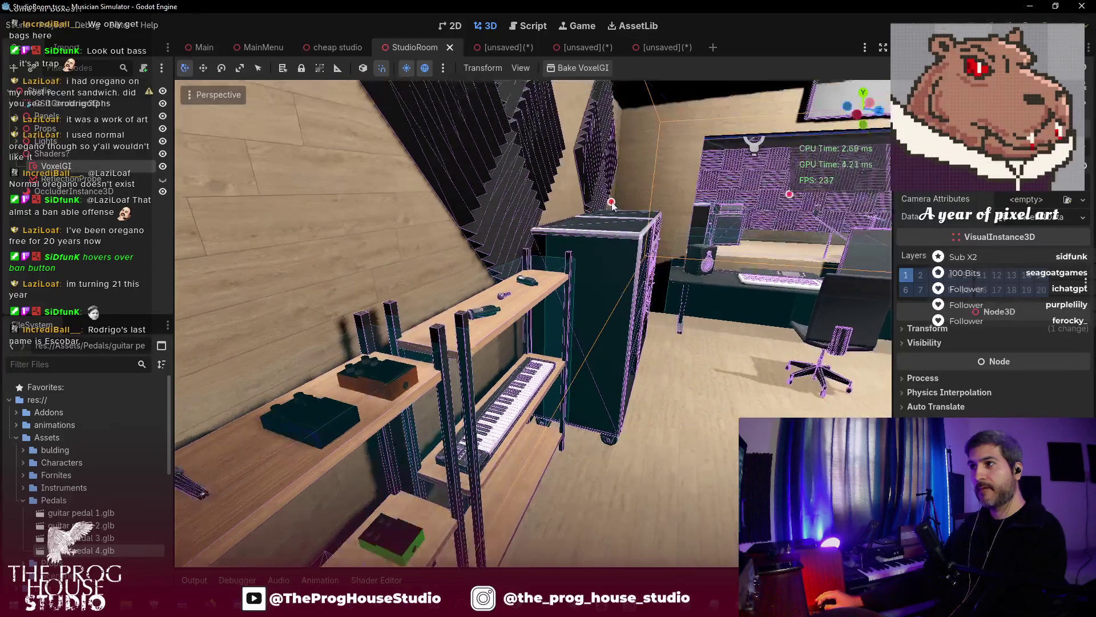
mouse_move(611, 205)
left_mouse_down()
mouse_move(577, 194)
mouse_move(618, 202)
mouse_move(517, 206)
left_mouse_up()
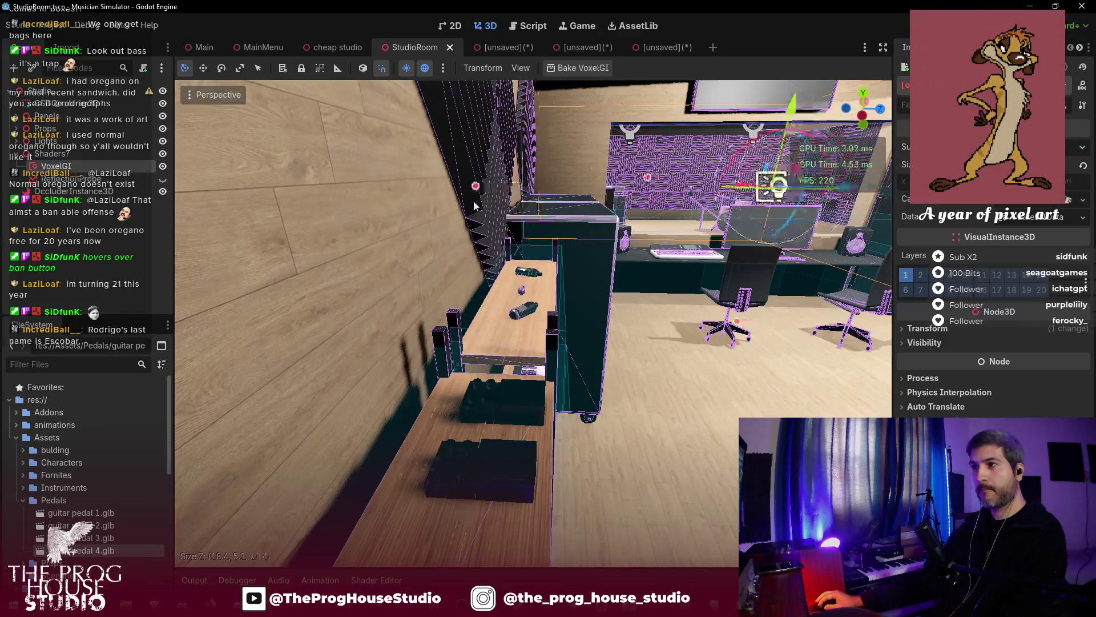
left_click_drag(433, 203, 451, 210)
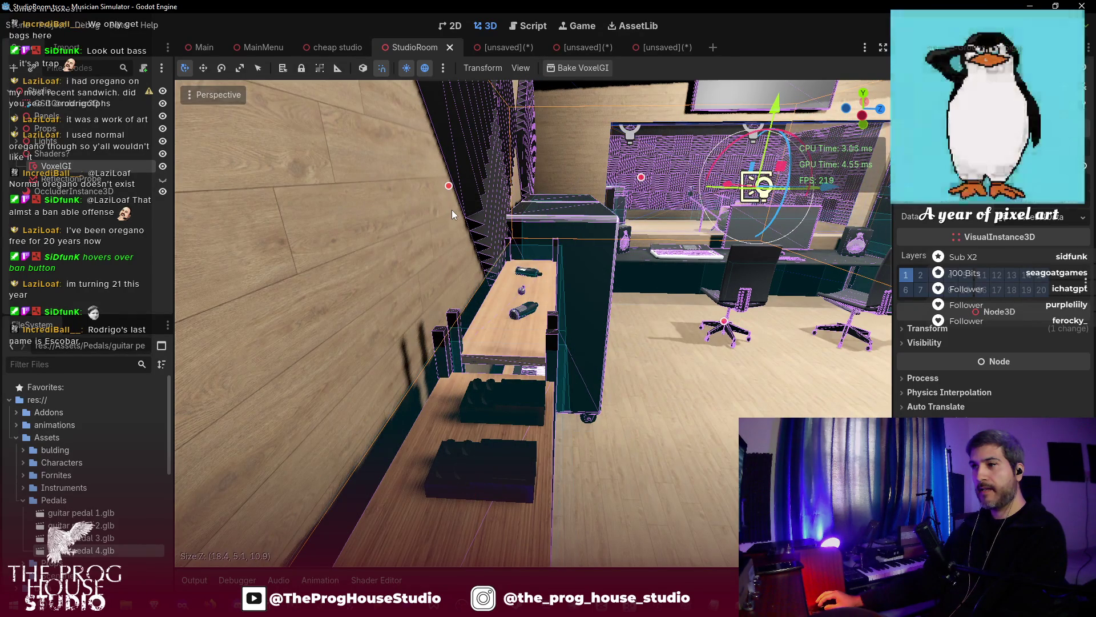
mouse_move(575, 366)
left_mouse_down()
mouse_move(480, 326)
mouse_move(540, 272)
mouse_move(551, 244)
mouse_move(526, 244)
left_mouse_up()
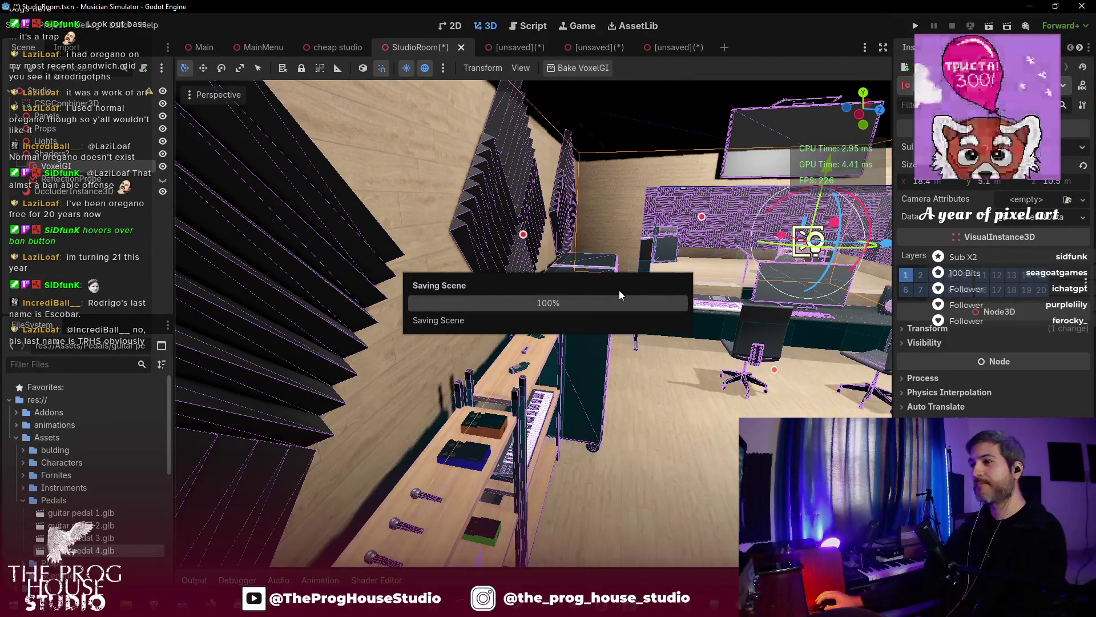
left_click_drag(626, 282, 586, 258)
left_click_drag(472, 200, 543, 212)
key("ctrl+s")
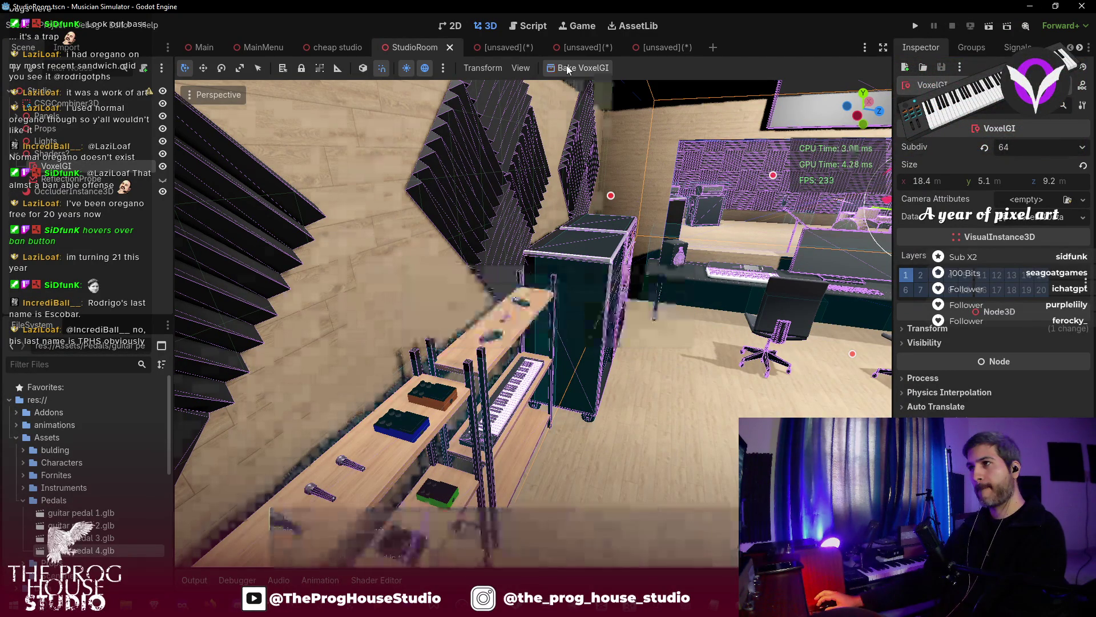
- Save the scene again and select the OccluderInstance3D node
left_click_drag(543, 211, 479, 275)
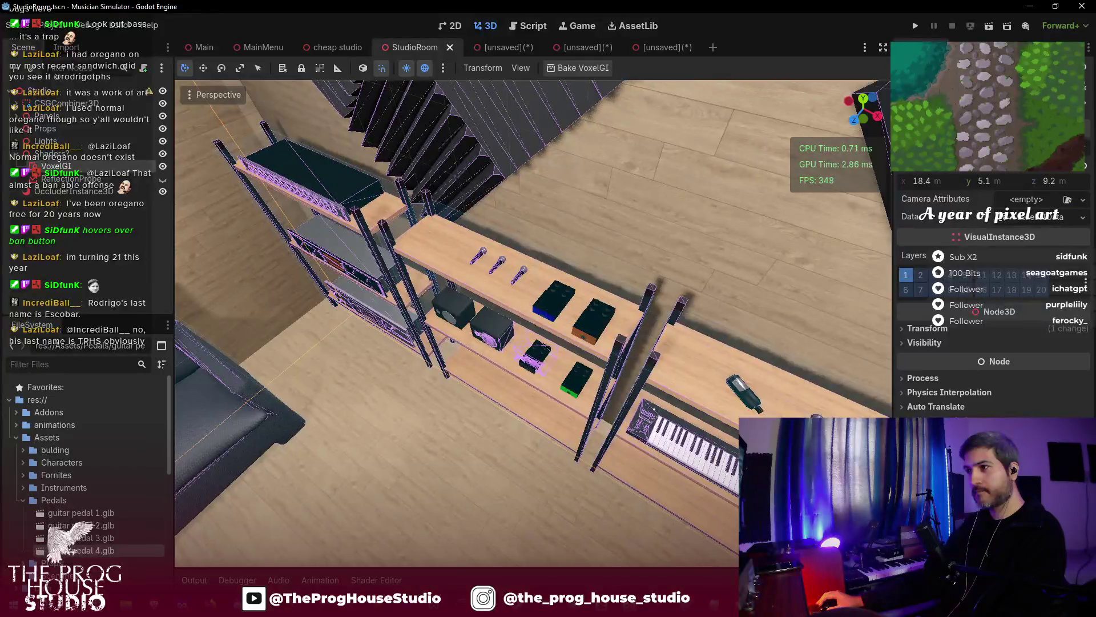
key("ctrl+s")
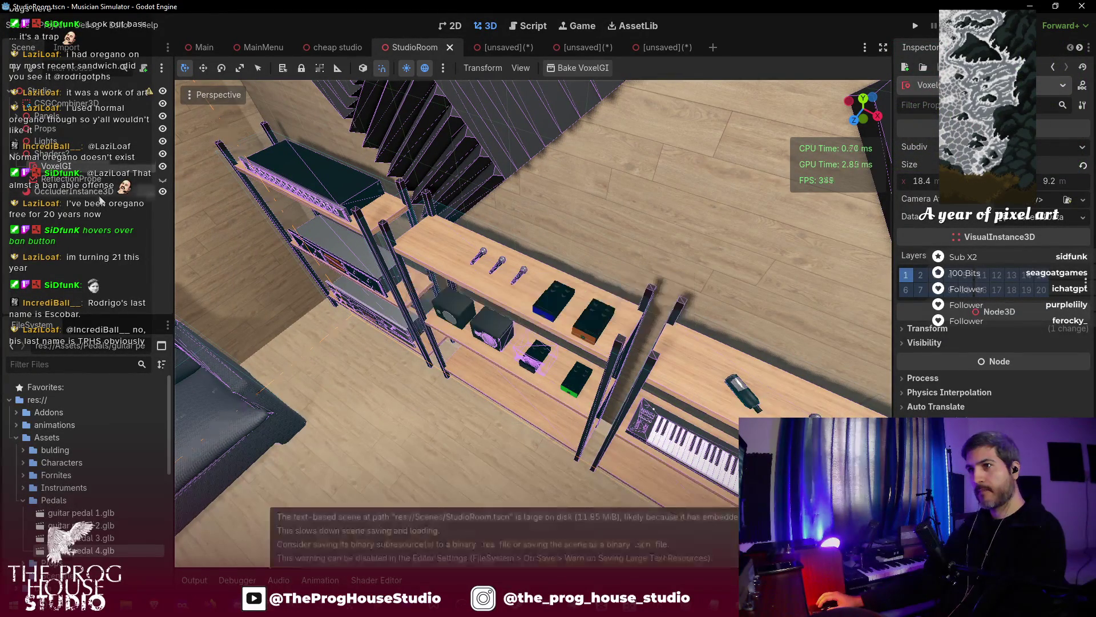
left_click(101, 193)
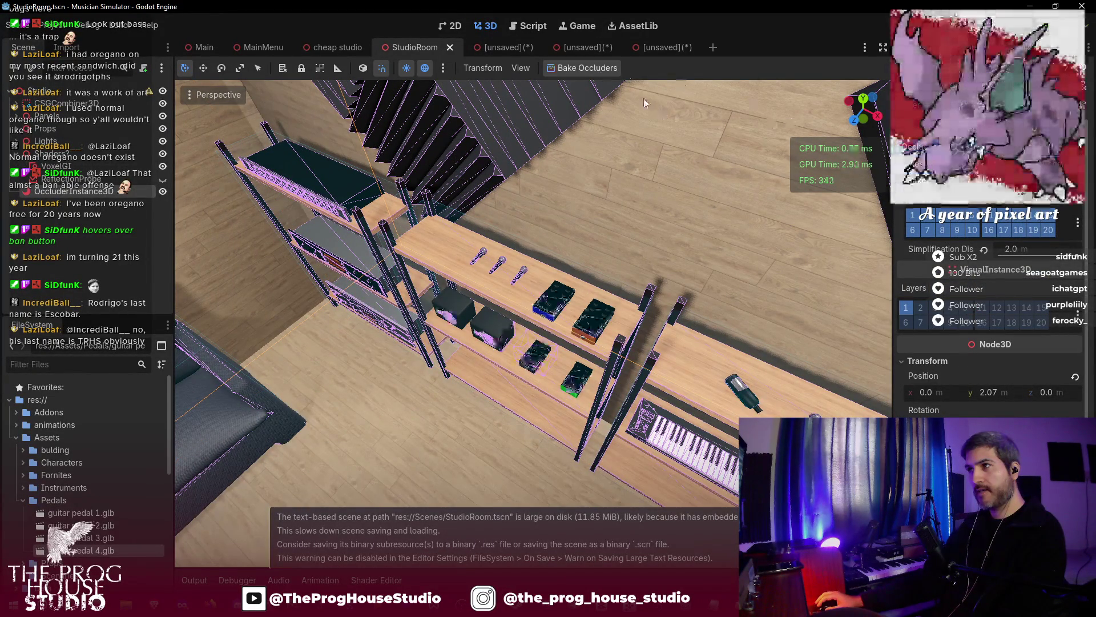
- Hide the VoxelGI node and inspect the pedals on the shelf up close
left_click_drag(676, 211, 548, 337)
left_click_drag(284, 182, 283, 181)
left_click(162, 167)
left_click_drag(457, 285, 446, 297)
left_click_drag(531, 320, 508, 331)
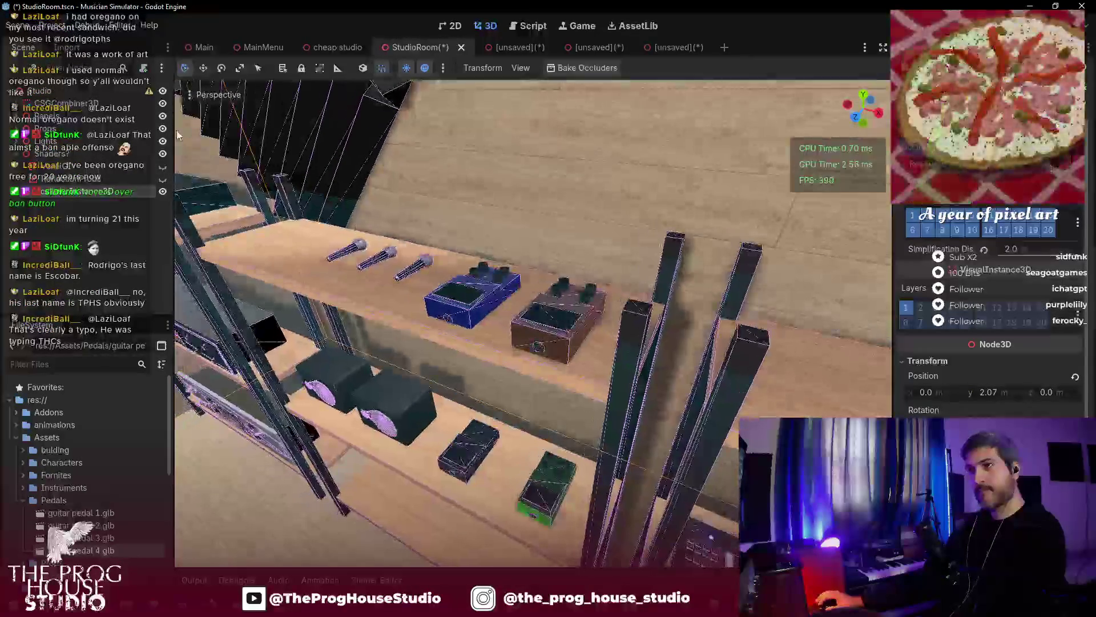
- Turn off View Gizmos in the Perspective menu and save StudioRoom
left_click(218, 94)
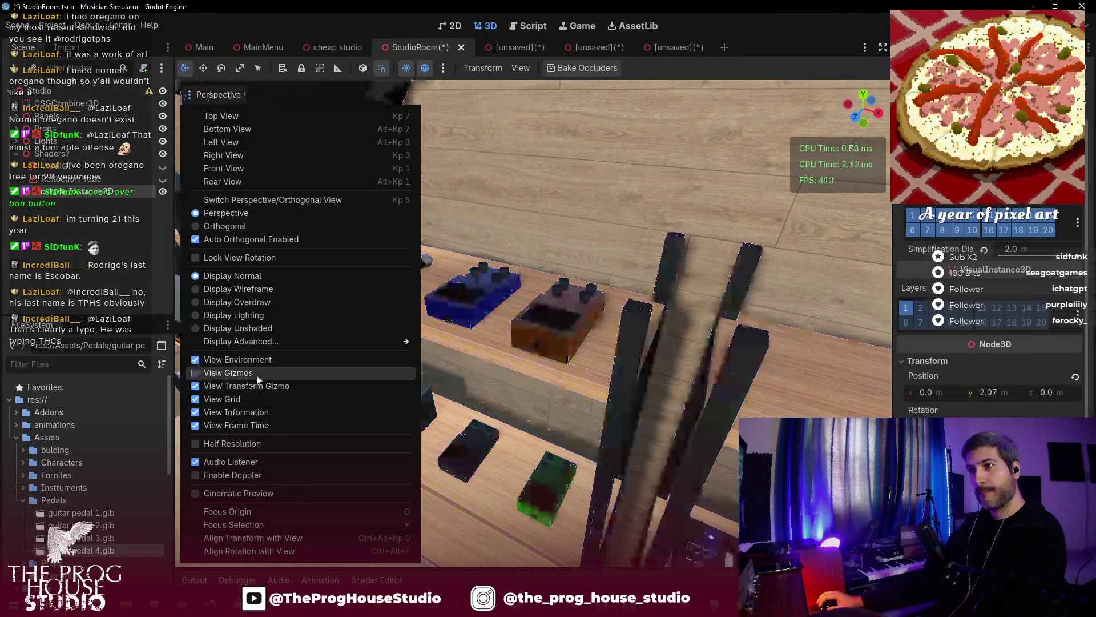
left_click(454, 353)
scroll(439, 355, "down", 3)
mouse_move(416, 360)
left_mouse_down()
mouse_move(480, 334)
mouse_move(409, 354)
left_mouse_up()
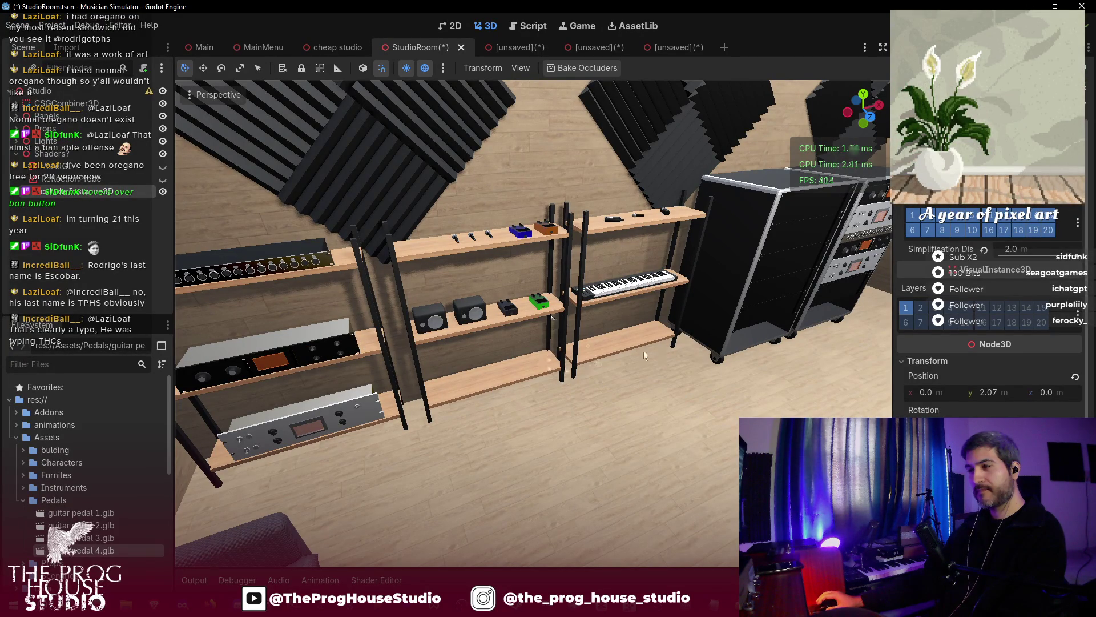
left_click_drag(575, 358, 554, 341)
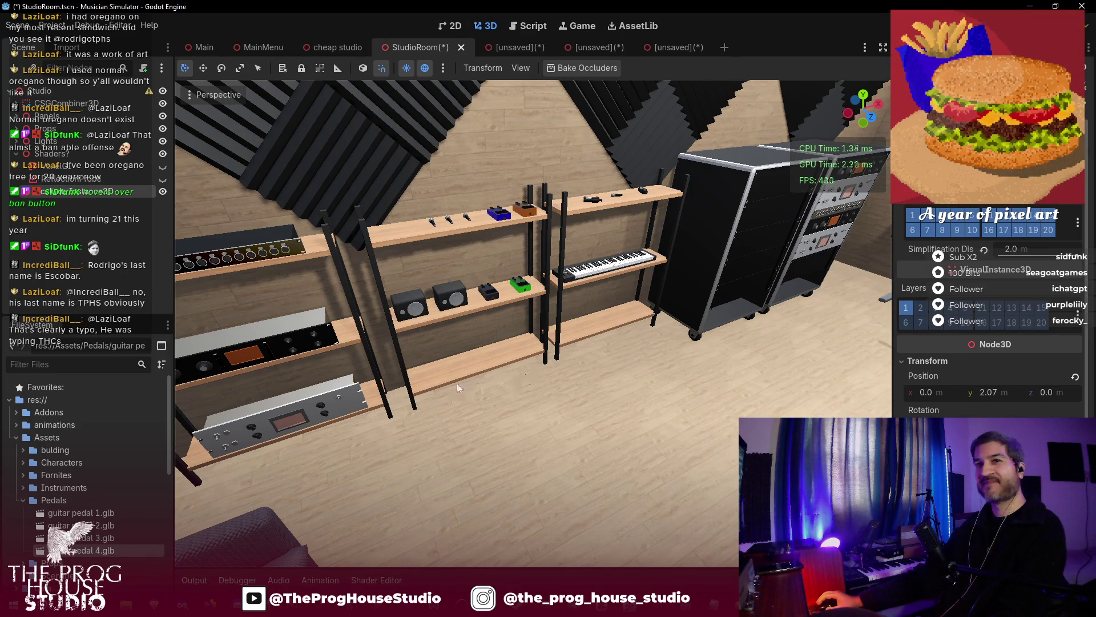
scroll(568, 358, "up", 5)
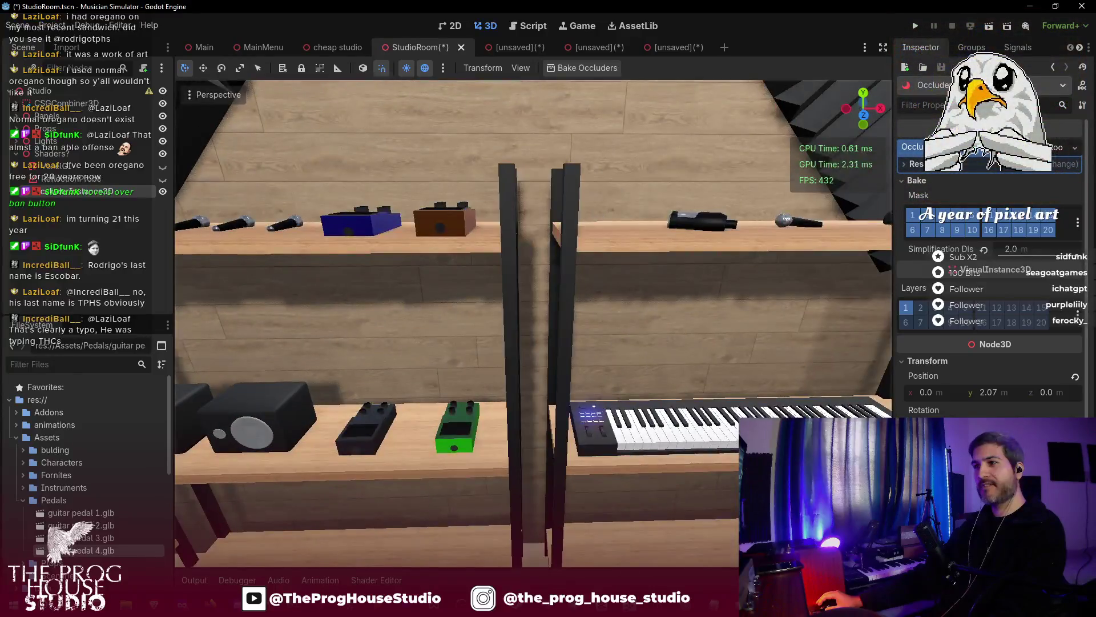
left_click_drag(568, 359, 674, 326)
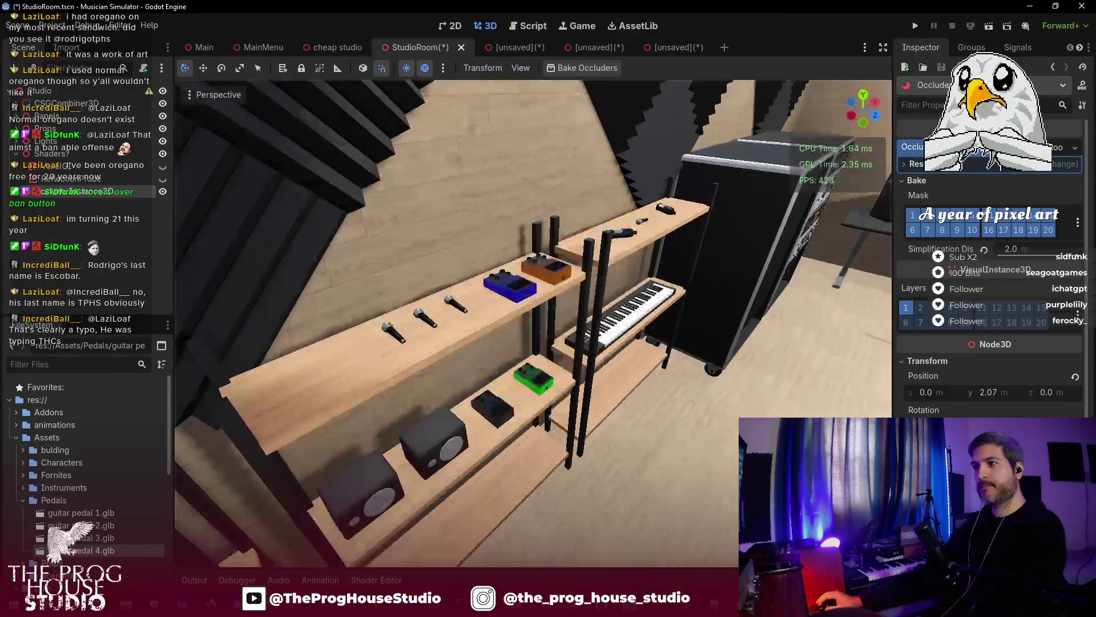
key("ctrl+s")
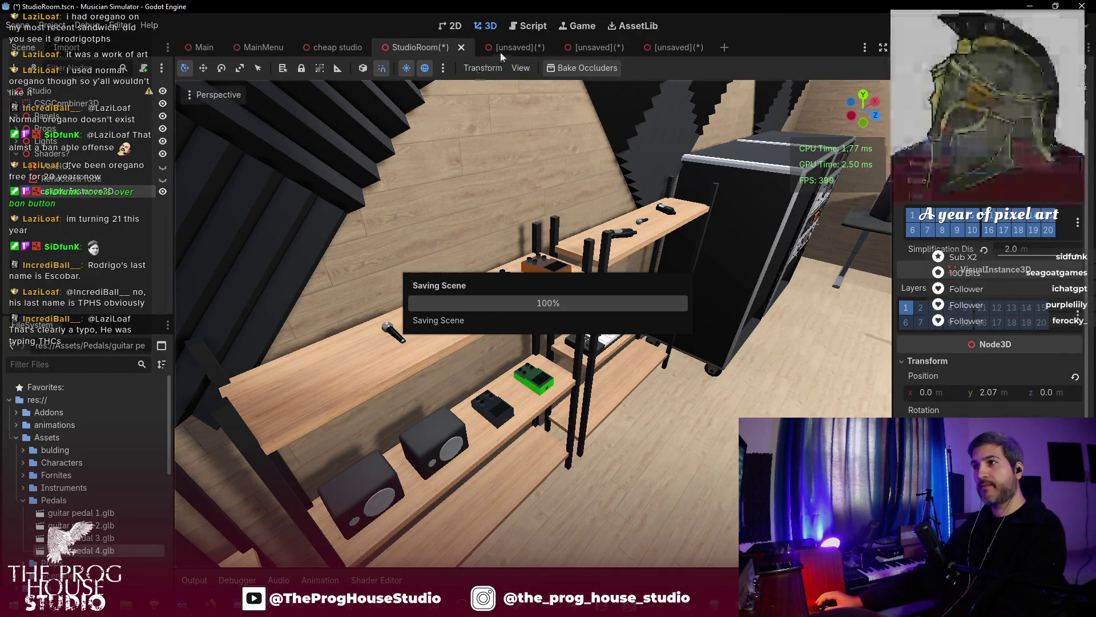
- Close the three unsaved scene tabs with Don't Save, then switch to the StreamElements counters page
left_click(532, 48)
left_click(530, 48)
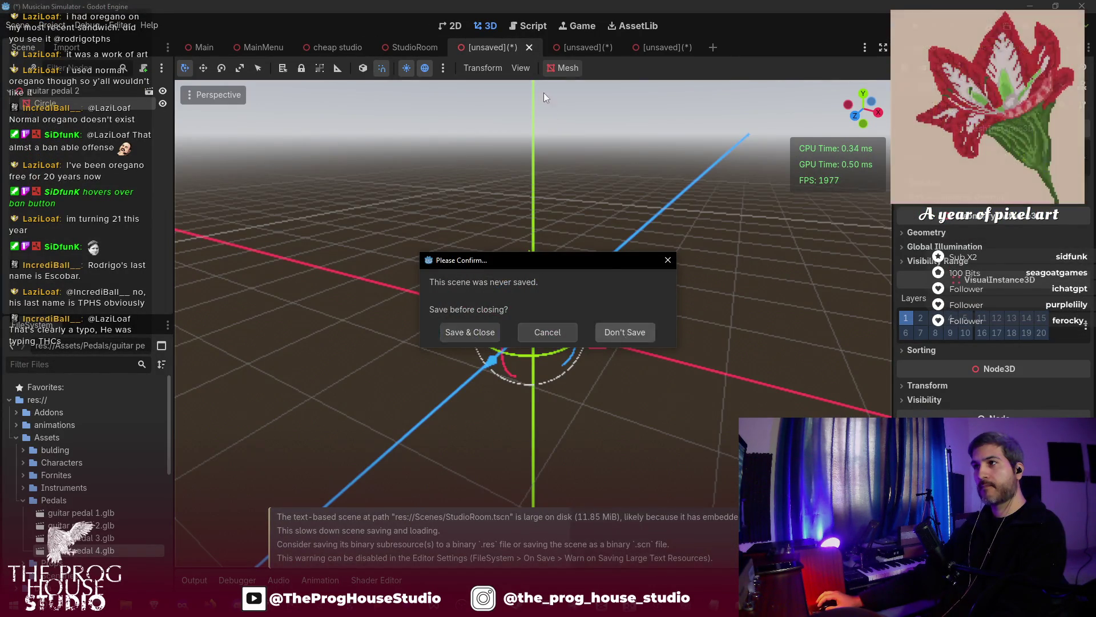
left_click(531, 44)
left_click(531, 44)
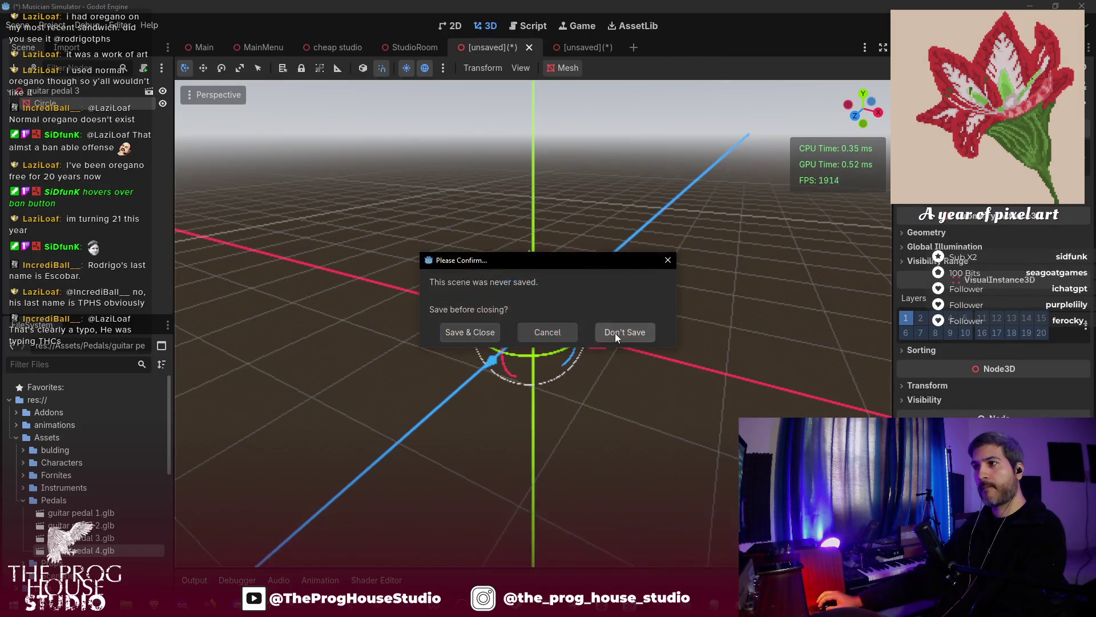
left_click(616, 333)
left_click(529, 46)
left_click(529, 48)
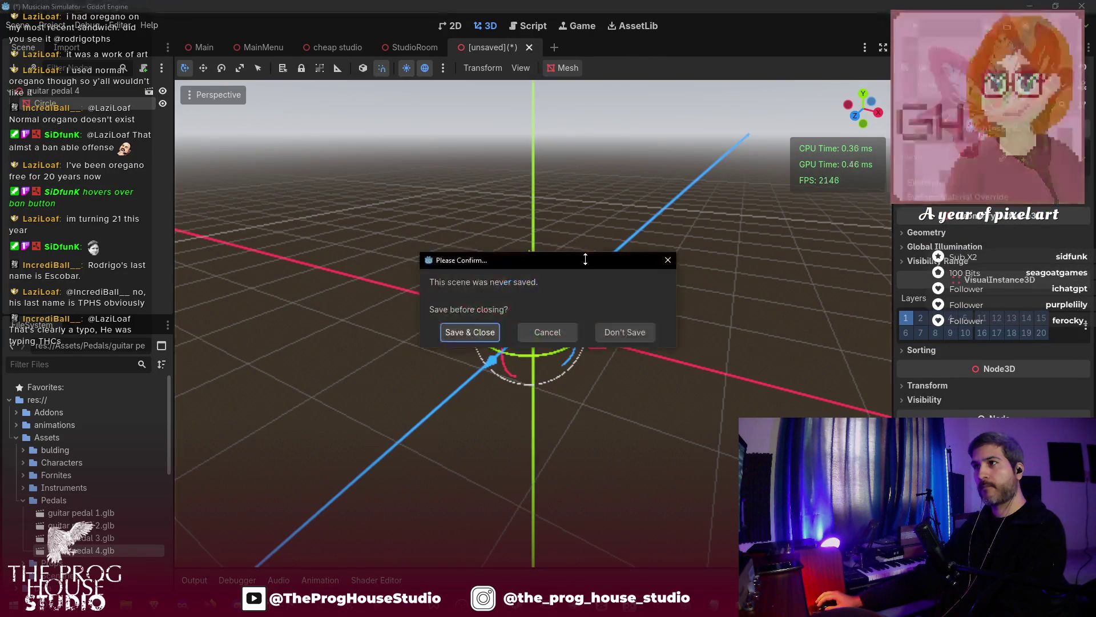
left_click(619, 330)
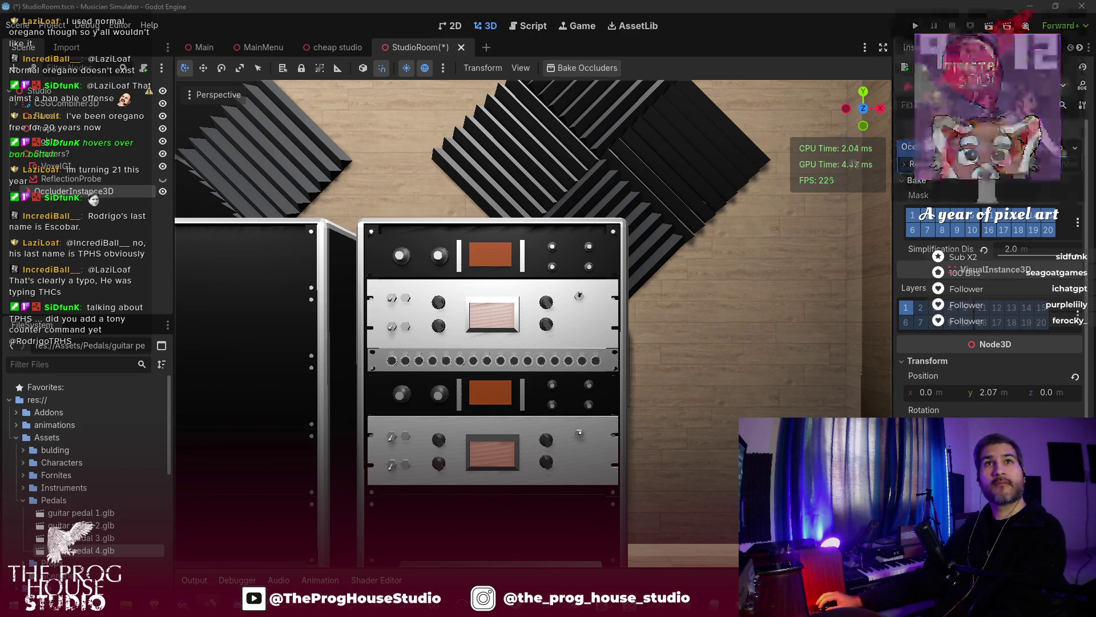
key("alt+Tab")
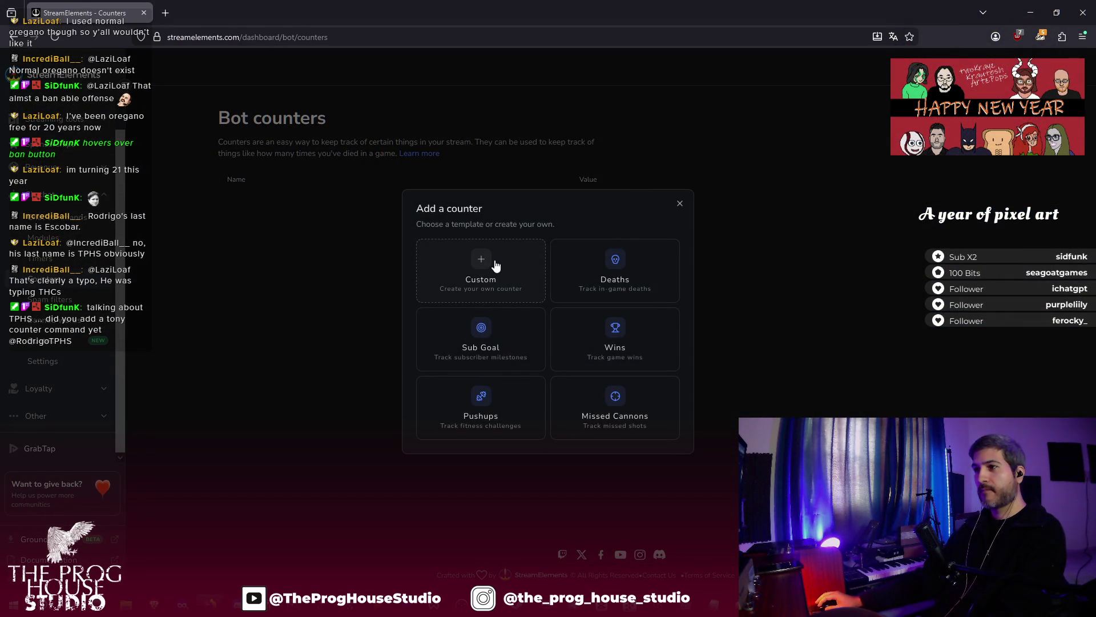
- Create a custom counter named tony starting at 0, with a view command open to everyone
left_click(493, 265)
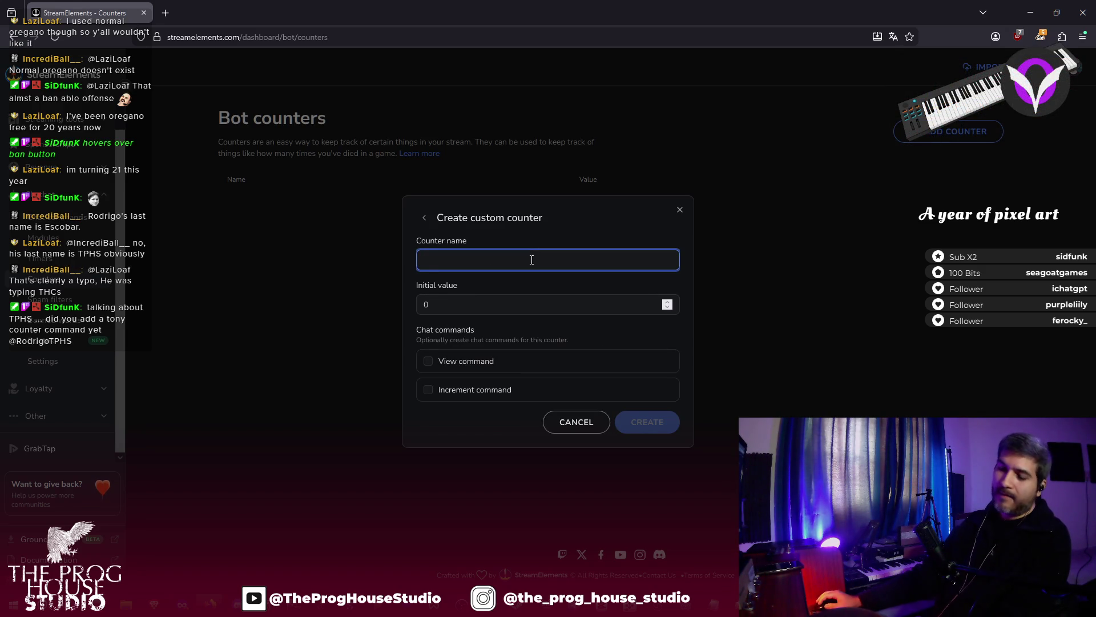
type("tony")
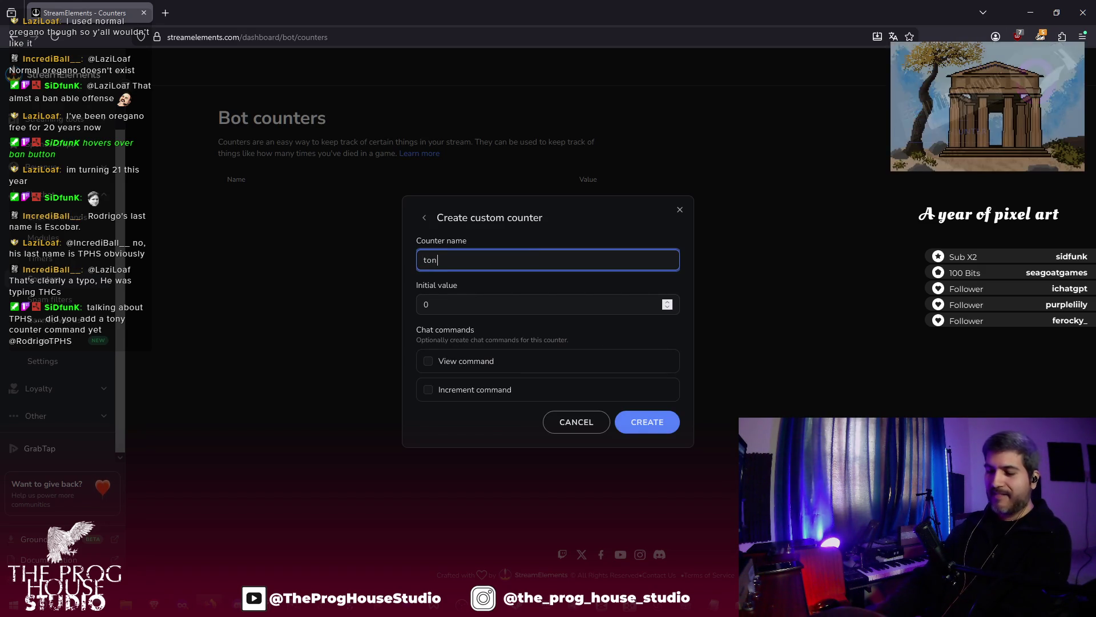
left_click(484, 303)
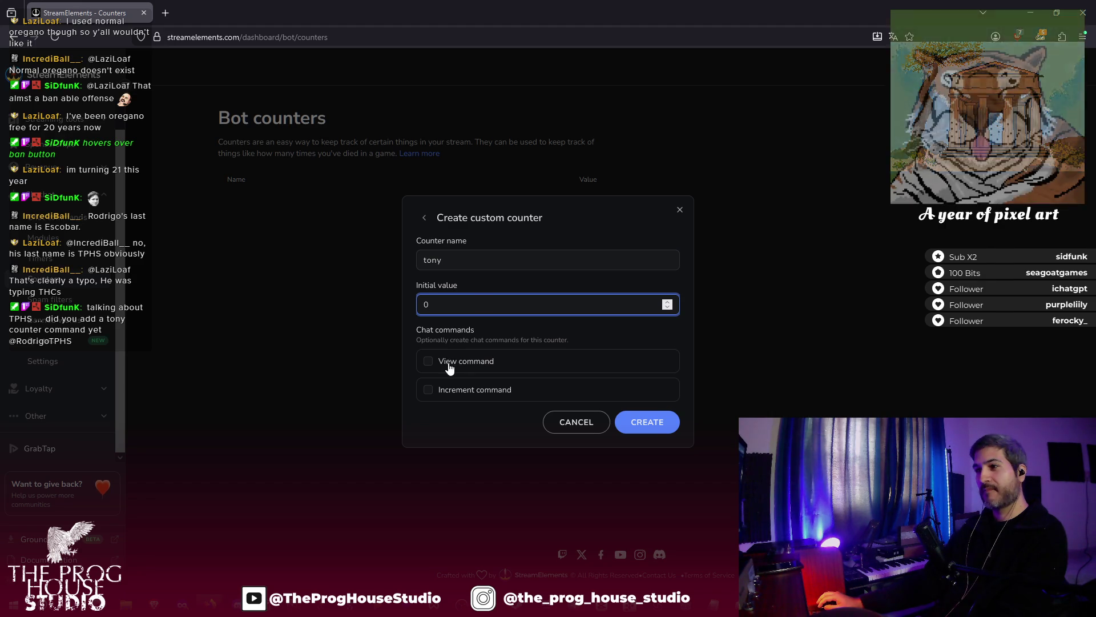
left_click(428, 362)
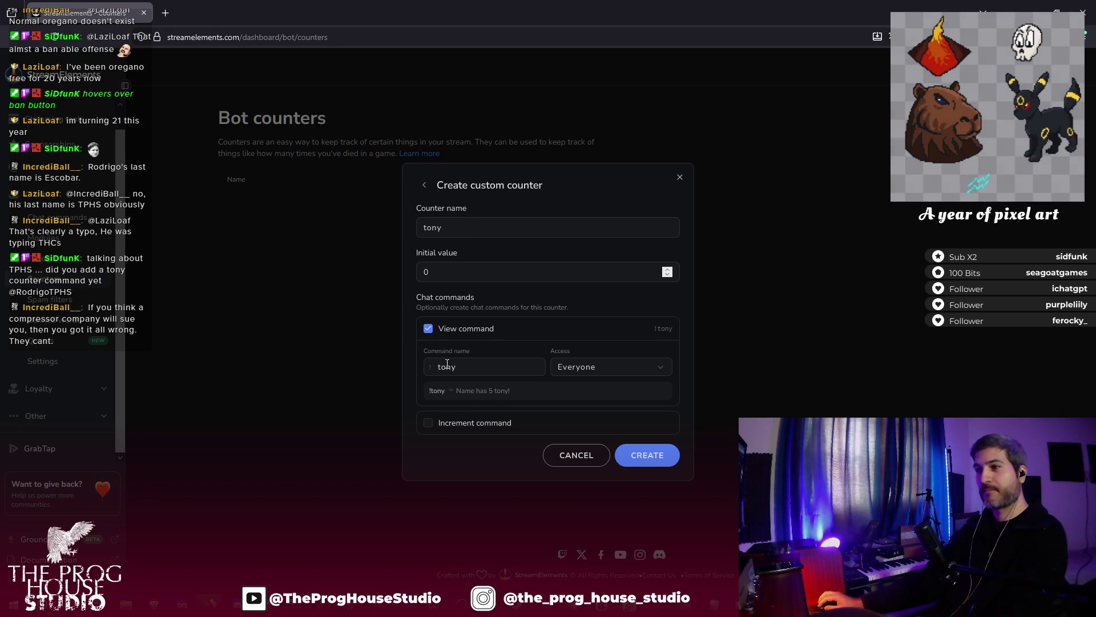
- Add a moderator-only !addtony increment command alongside the view command
double_click(466, 391)
left_click(466, 393)
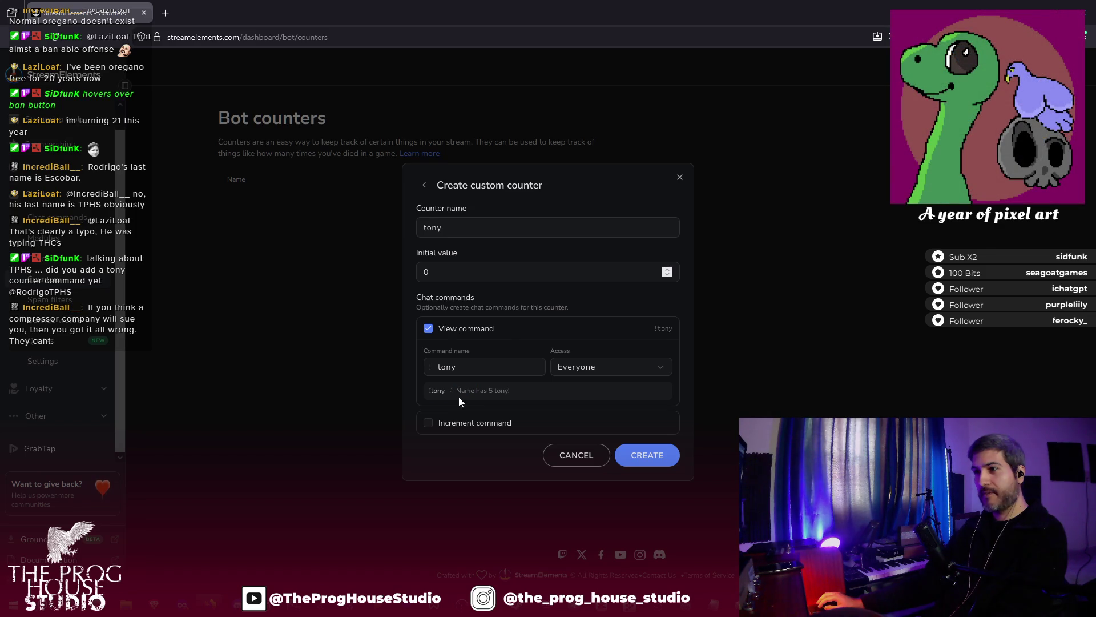
left_click(428, 424)
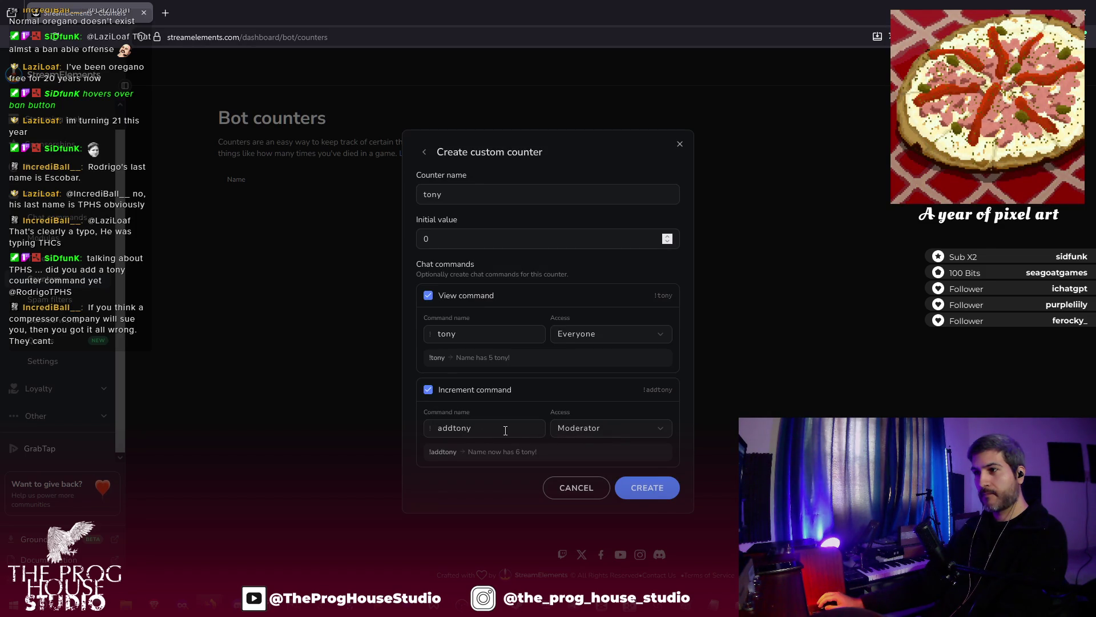
double_click(484, 451)
- Fix the counter name back to tony
left_click(459, 192)
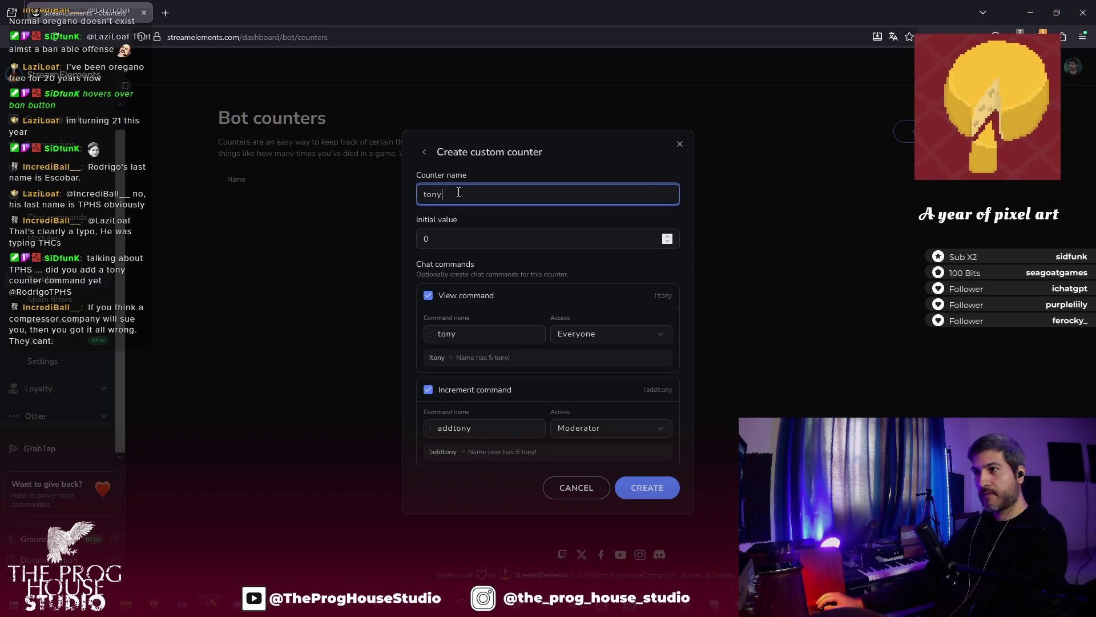
type("asdasdasdasdas")
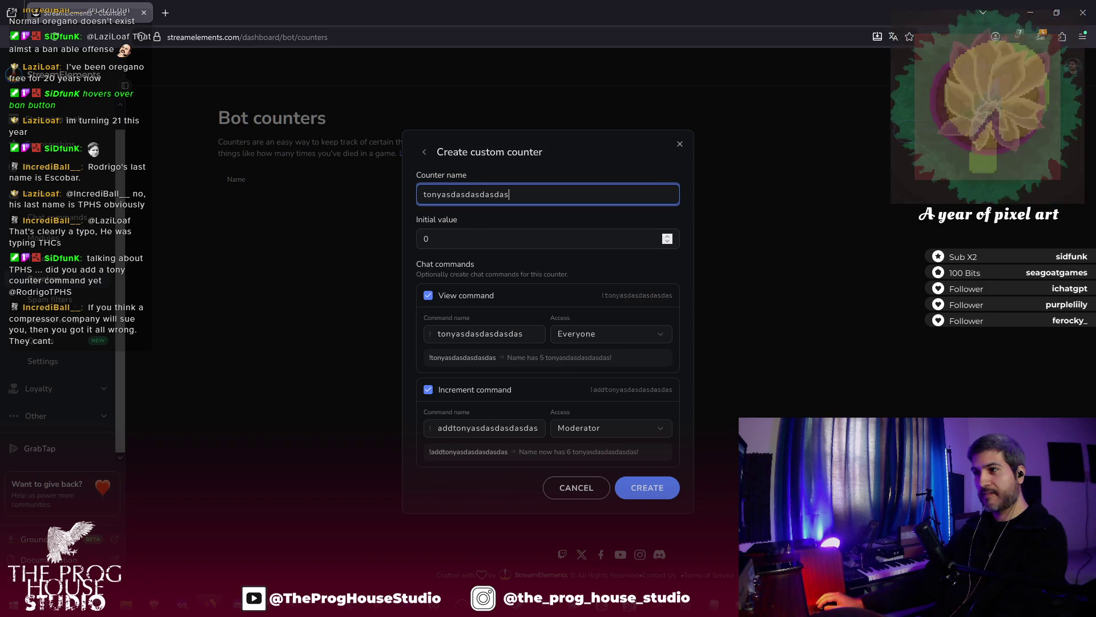
key("BackSpace")
key("BackSpace")
key("BackSpace")
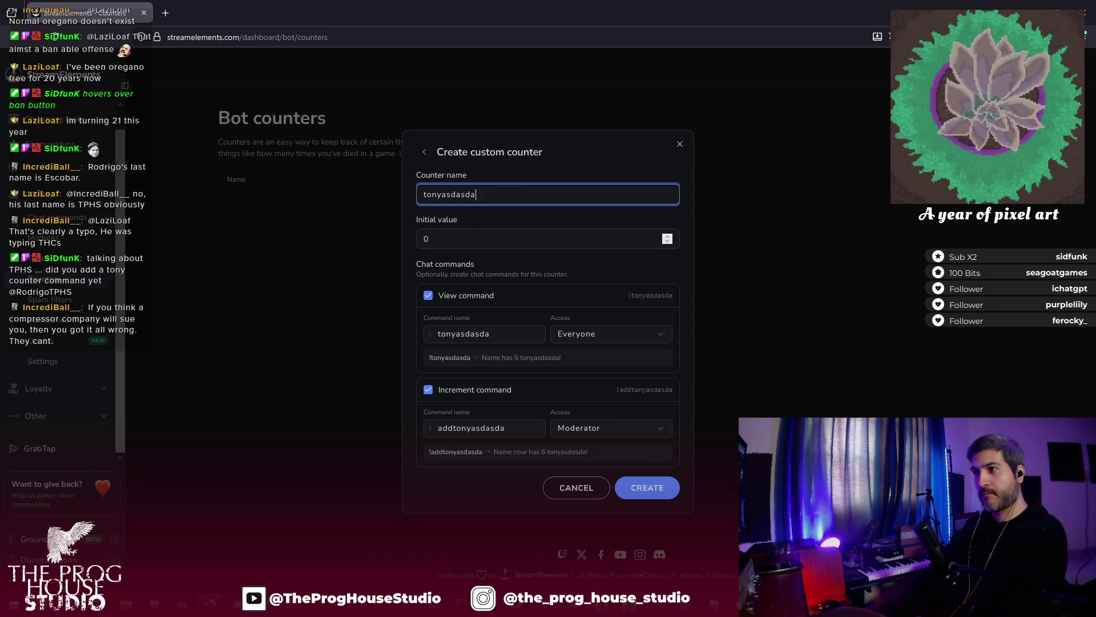
key("BackSpace")
key("BackSpace")
key("BackSpace")
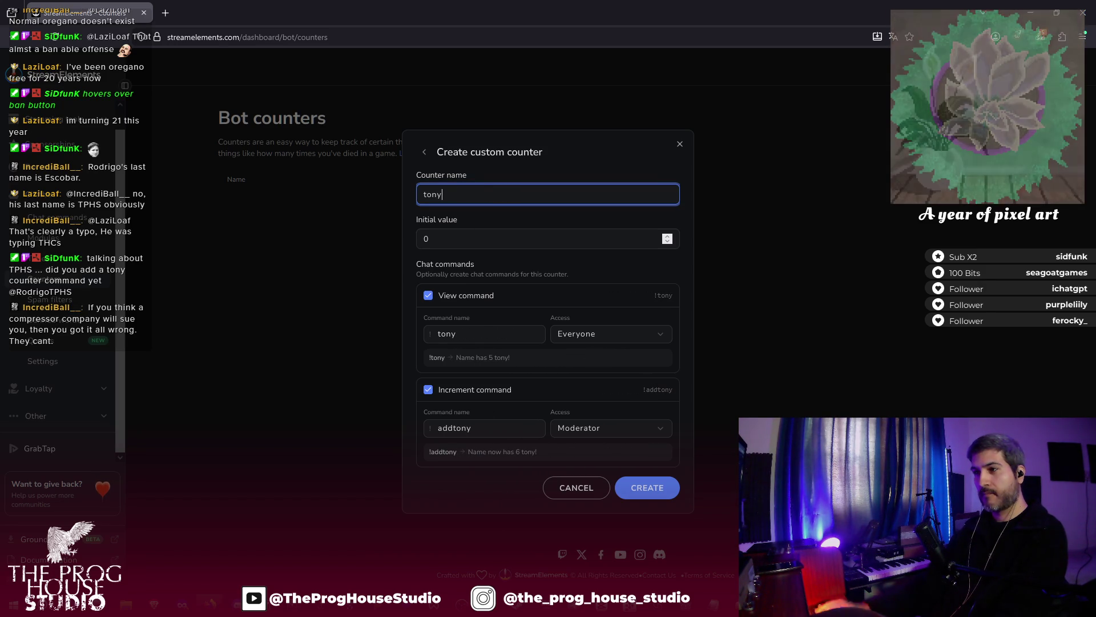
- Review the view command's preview reply and create the tony counter at 0
left_click(499, 338)
mouse_move(496, 359)
left_mouse_down()
mouse_move(430, 359)
mouse_move(505, 363)
left_mouse_up()
left_click(508, 358)
triple_click(509, 356)
left_click(510, 357)
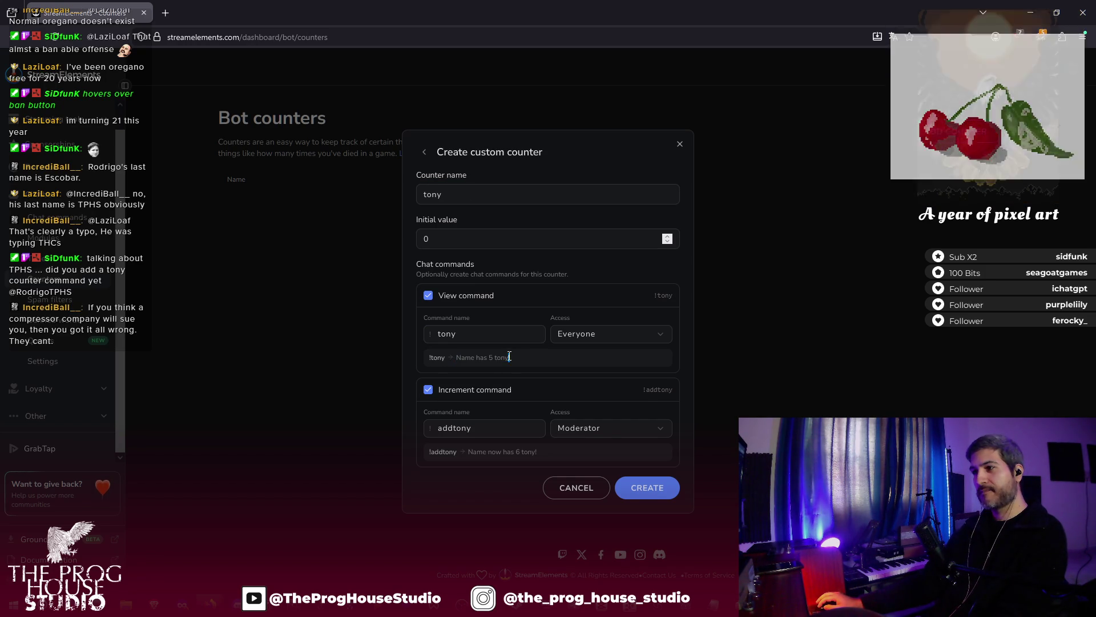
left_click(512, 360)
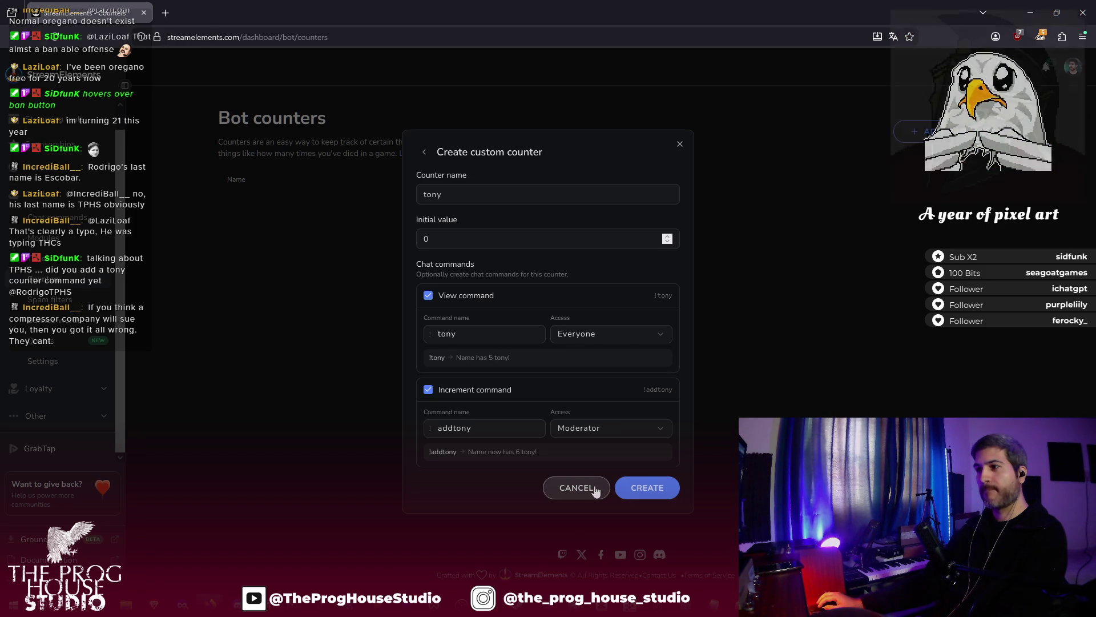
left_click(650, 489)
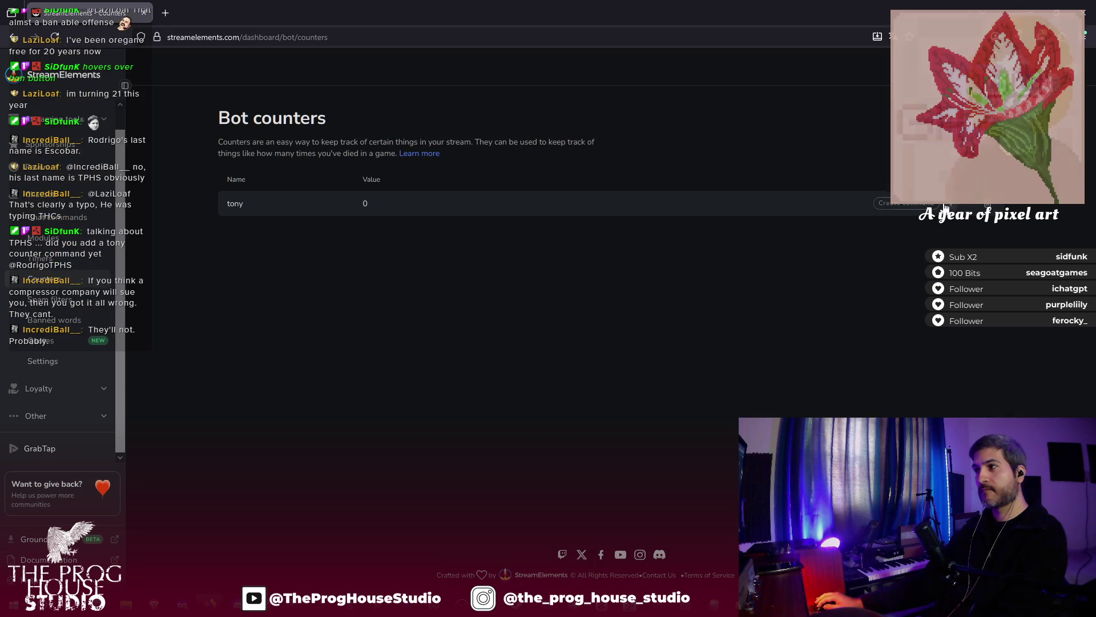
- Raise the tony counter to 1, lower it back to 0, and start a !tony chat command
left_click(957, 208)
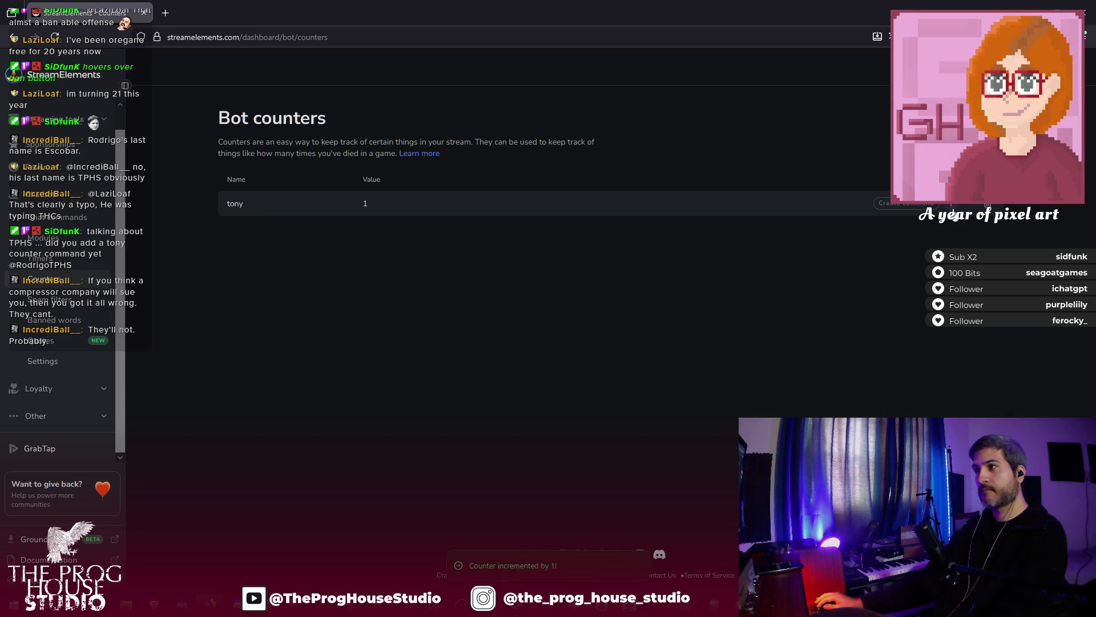
left_click(965, 209)
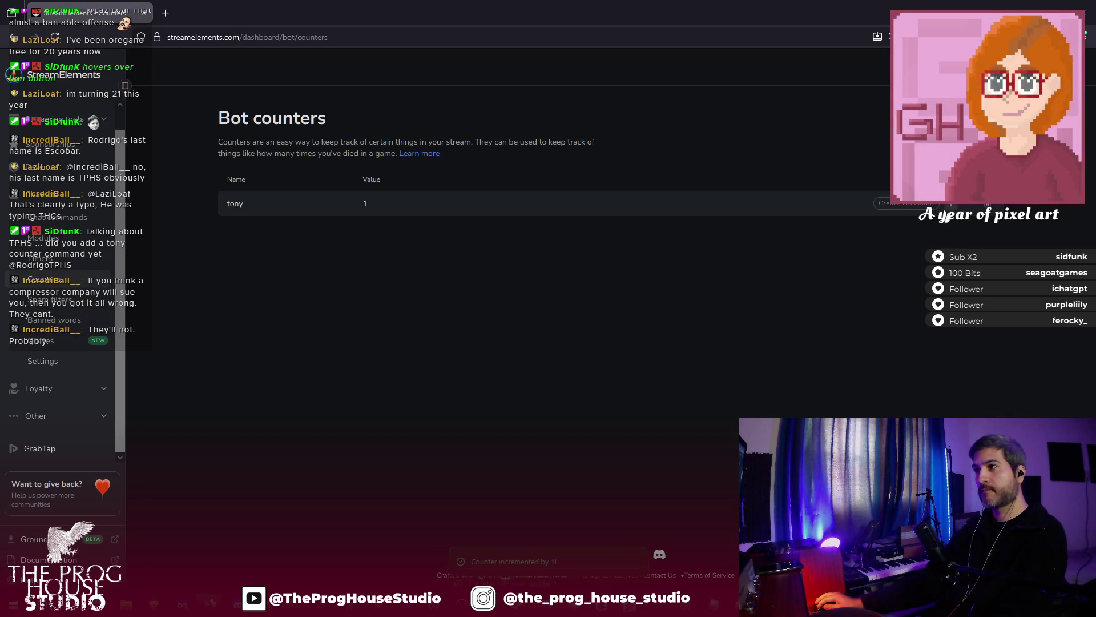
left_click(909, 205)
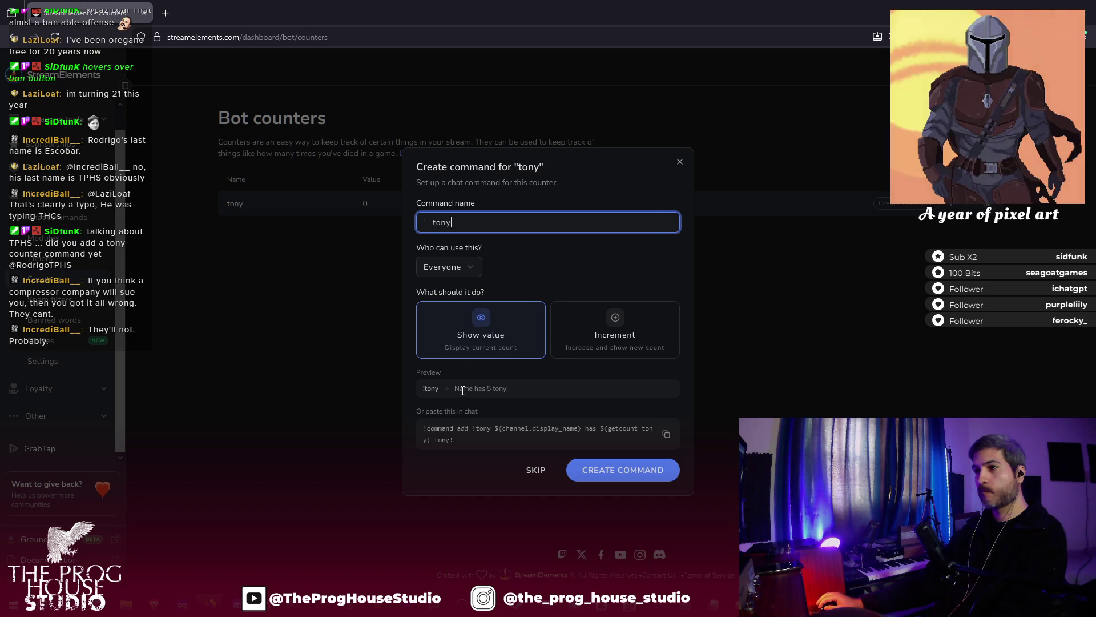
- Review the display-name variable in the chat-paste text, then close the command setup
left_click(464, 443)
double_click(482, 428)
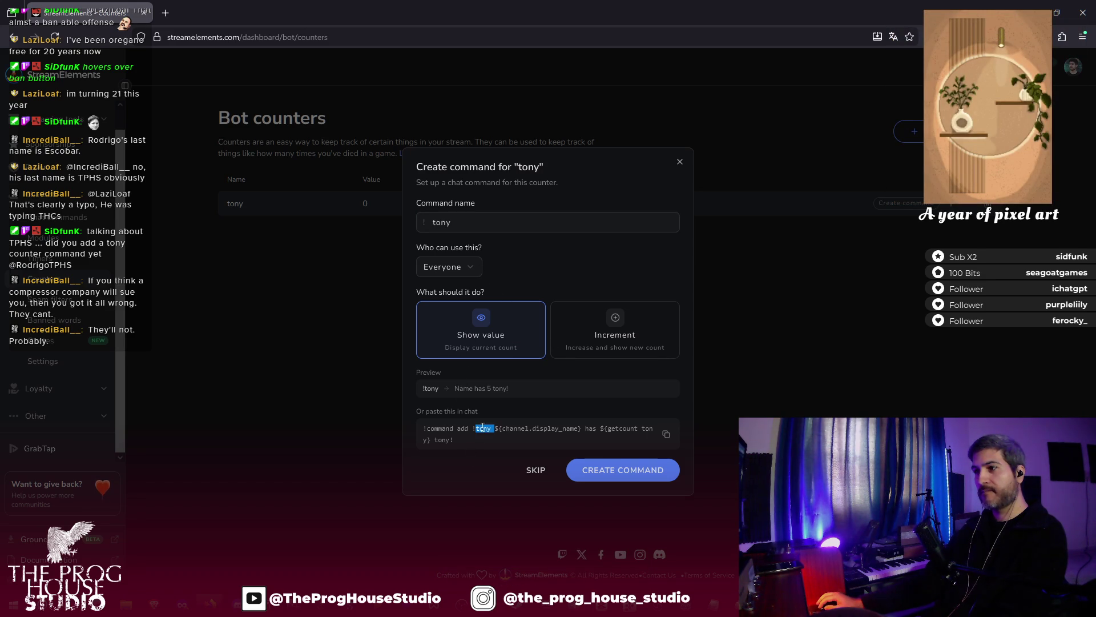
left_click(491, 428)
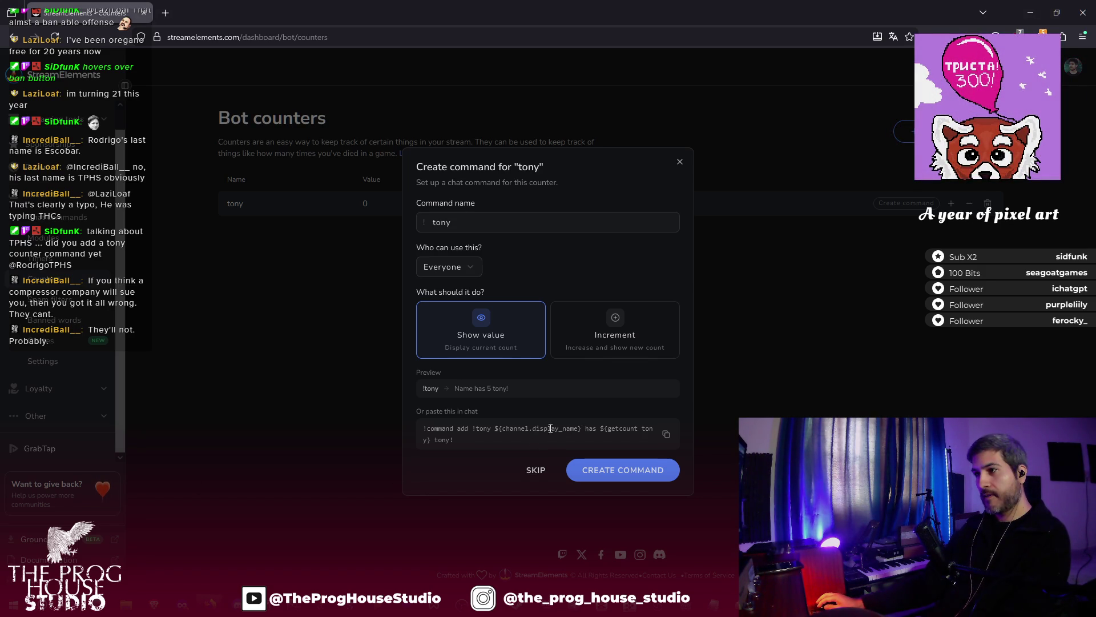
left_click_drag(497, 428, 601, 430)
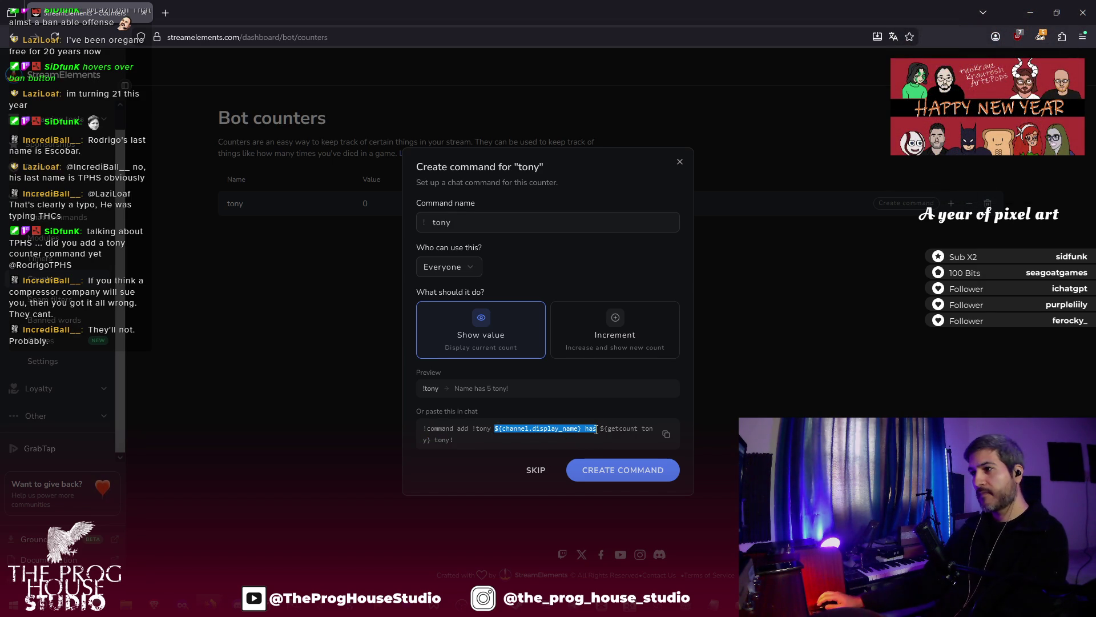
left_click(531, 428)
left_click_drag(495, 428, 600, 432)
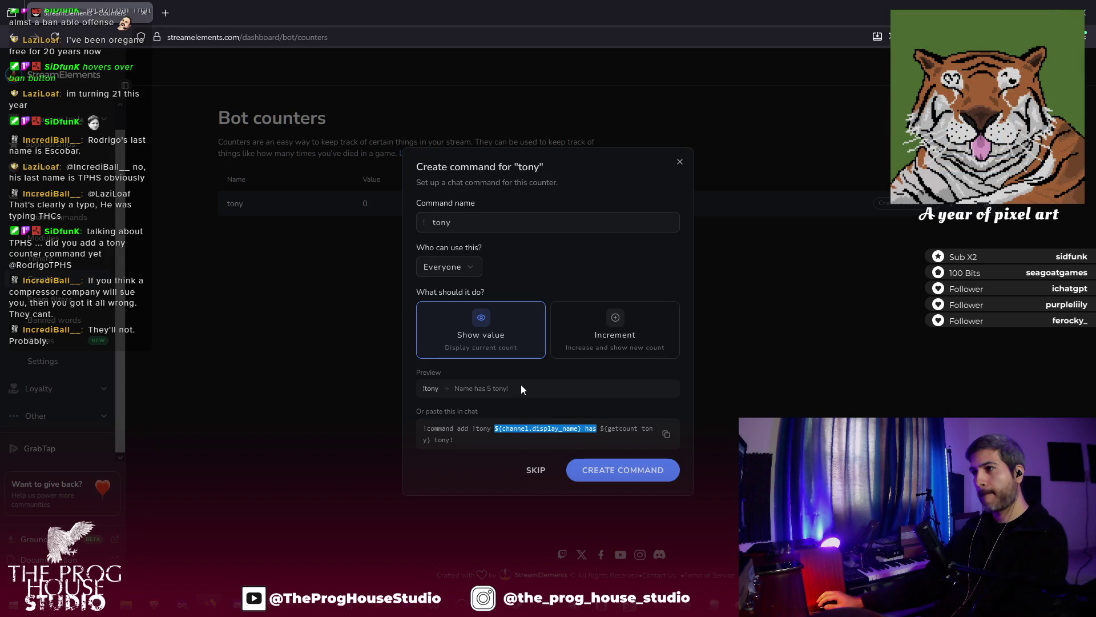
left_click(535, 482)
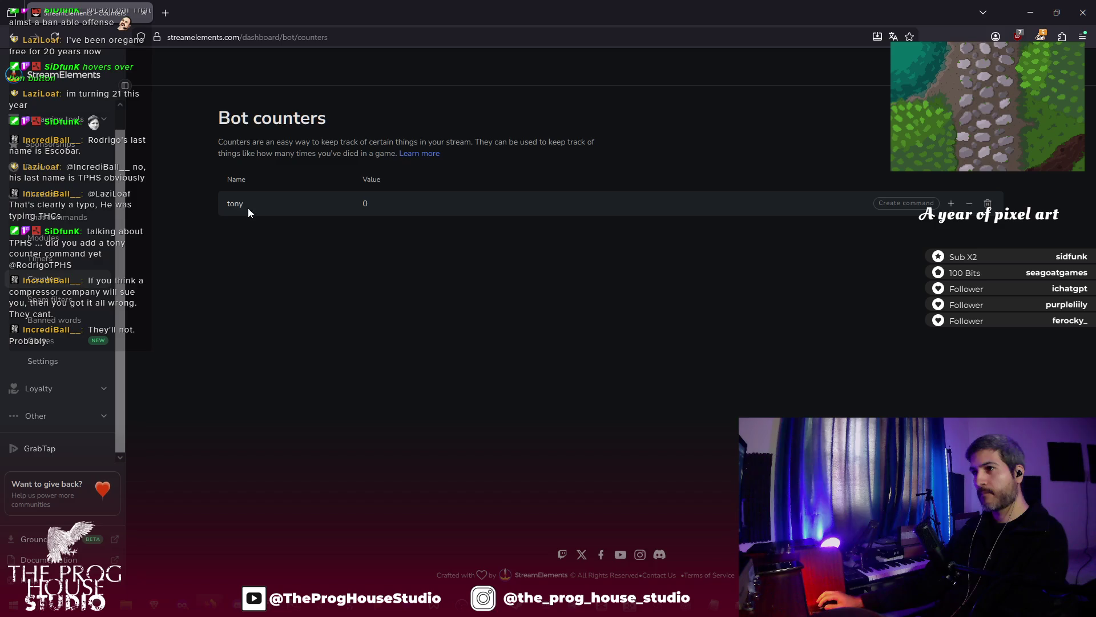
- Reopen the tony command setup, copy the chat-paste text, try creating it, then skip
left_click(905, 204)
left_click_drag(508, 388, 454, 388)
left_click(501, 429)
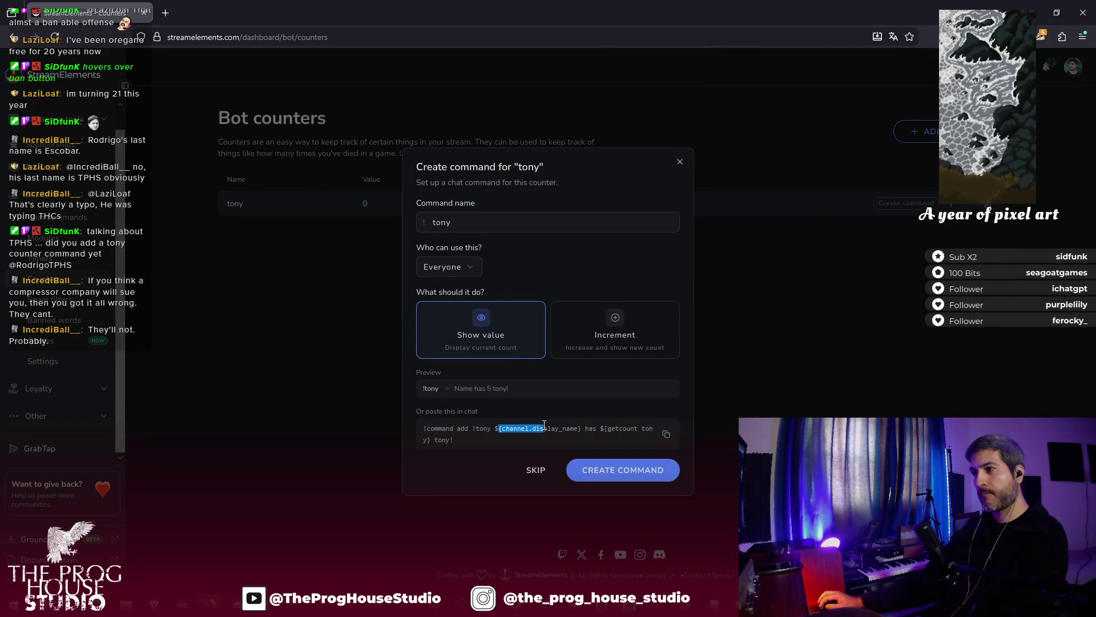
triple_click(514, 428)
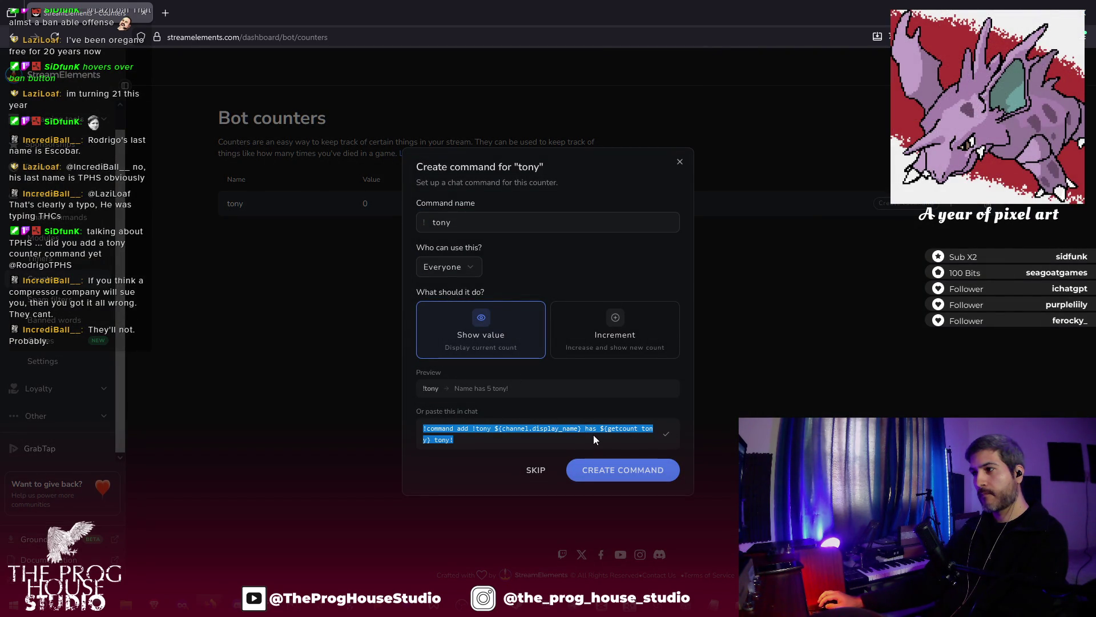
left_click(594, 435)
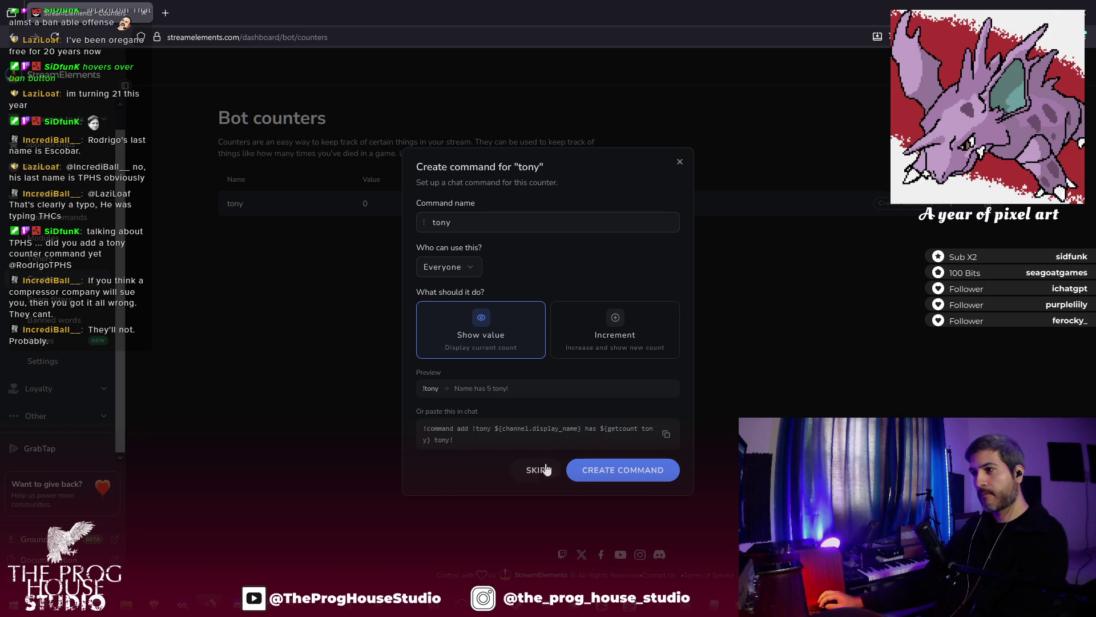
left_click(583, 473)
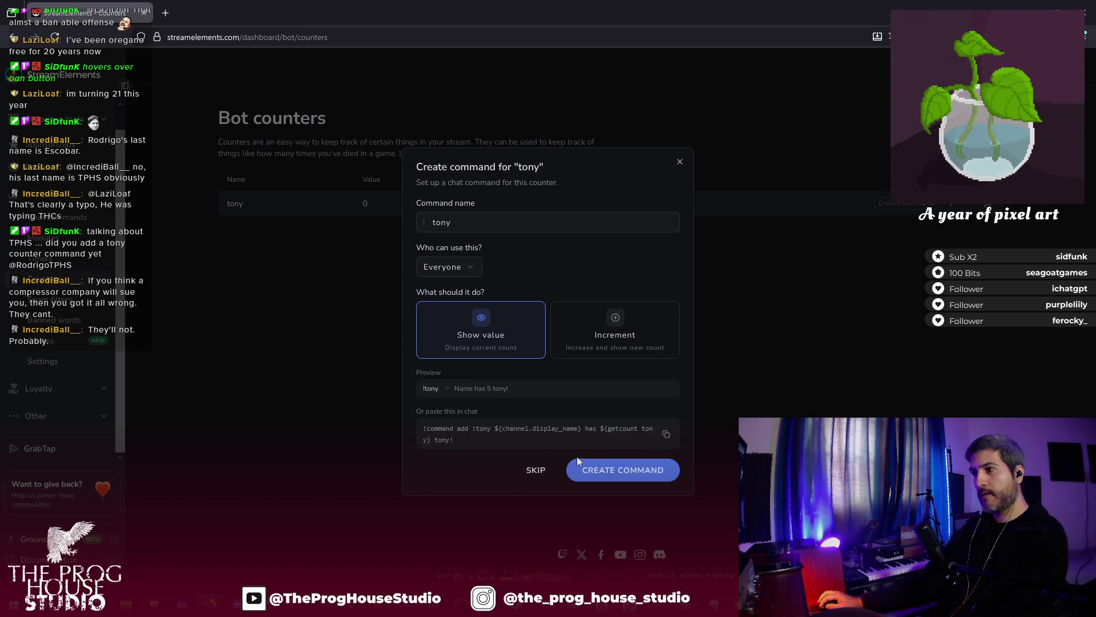
left_click(531, 470)
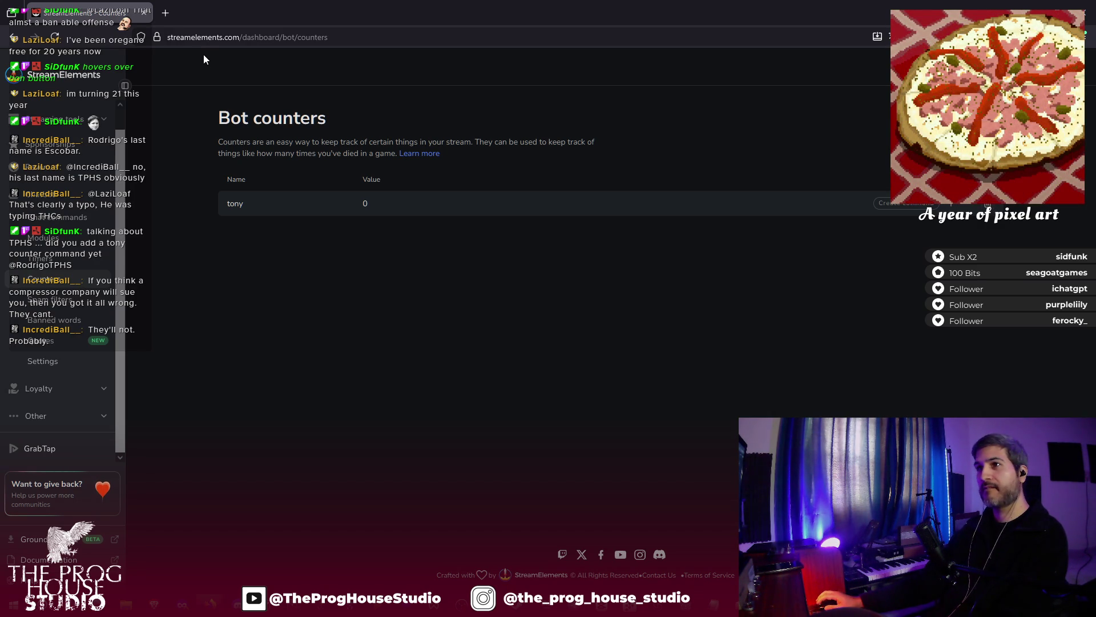
- Delete the tony counter, confirming, and return to the Godot editor
left_click(987, 204)
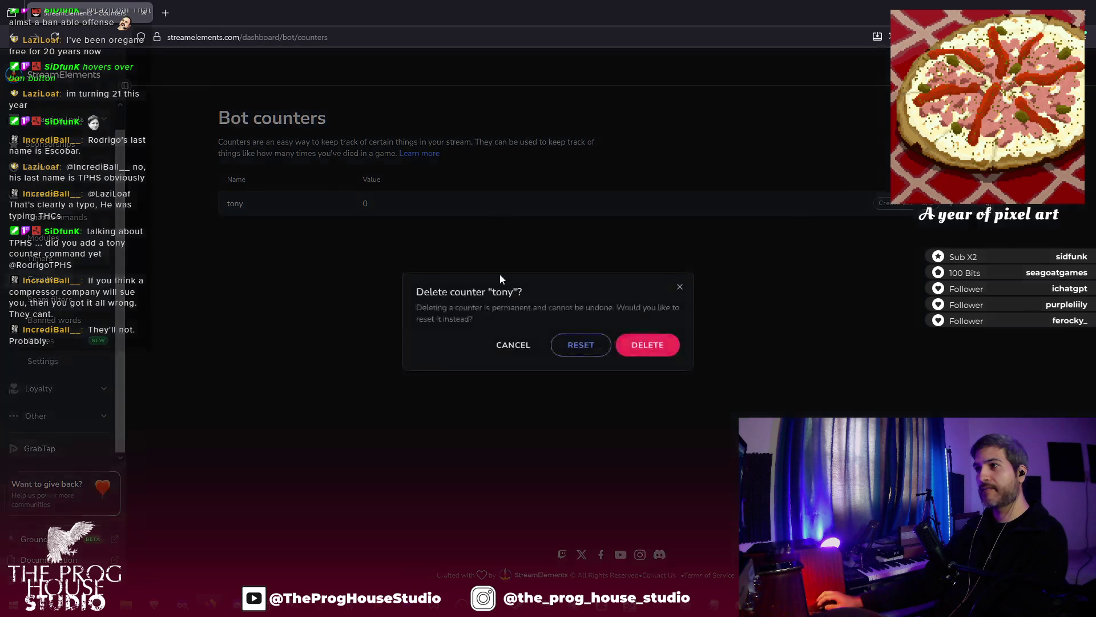
key("Return")
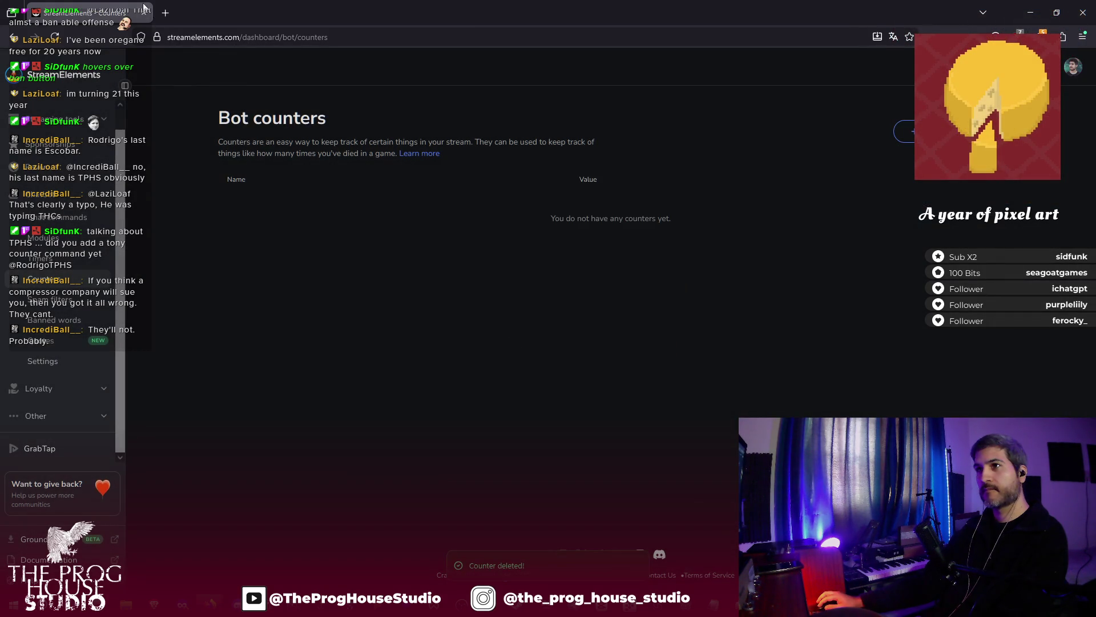
key("alt+Tab")
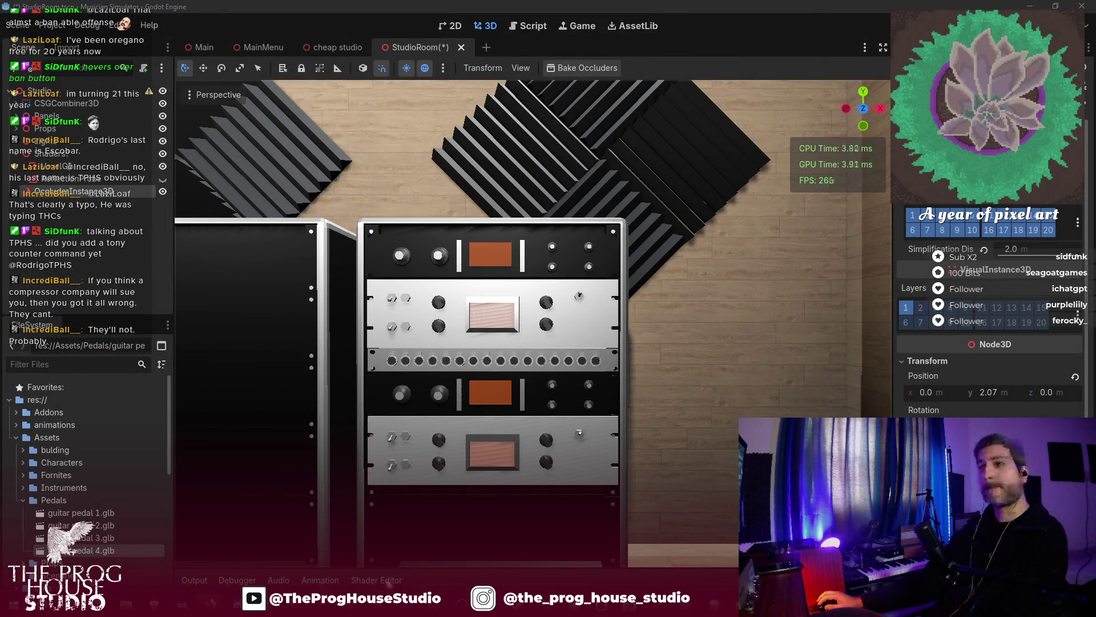
scroll(495, 453, "down", 5)
scroll(496, 451, "up", 5)
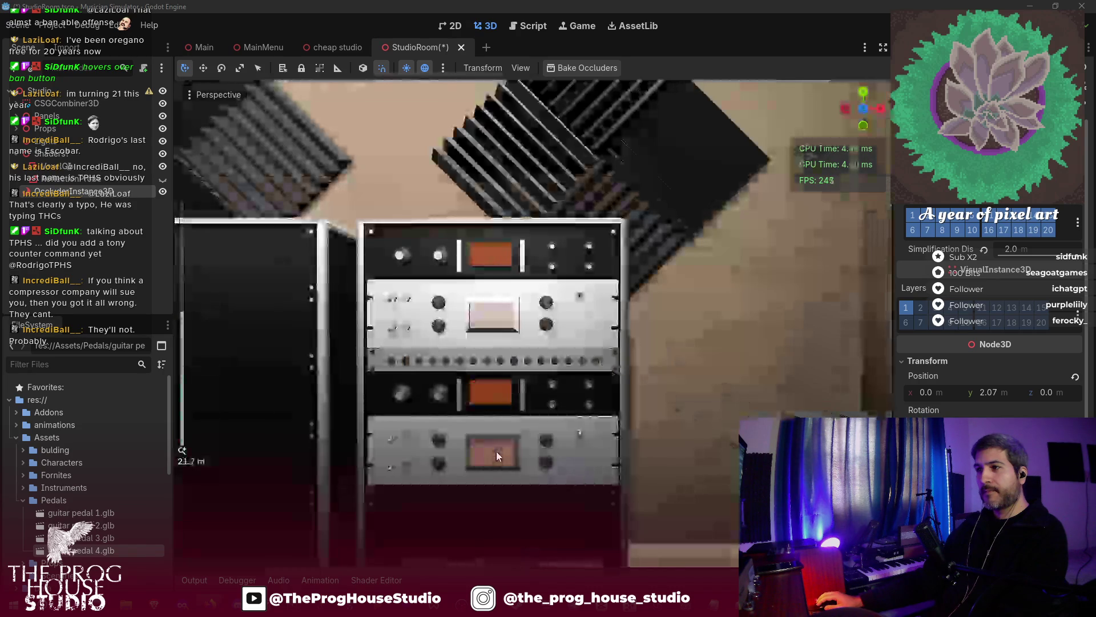
scroll(499, 451, "up", 3)
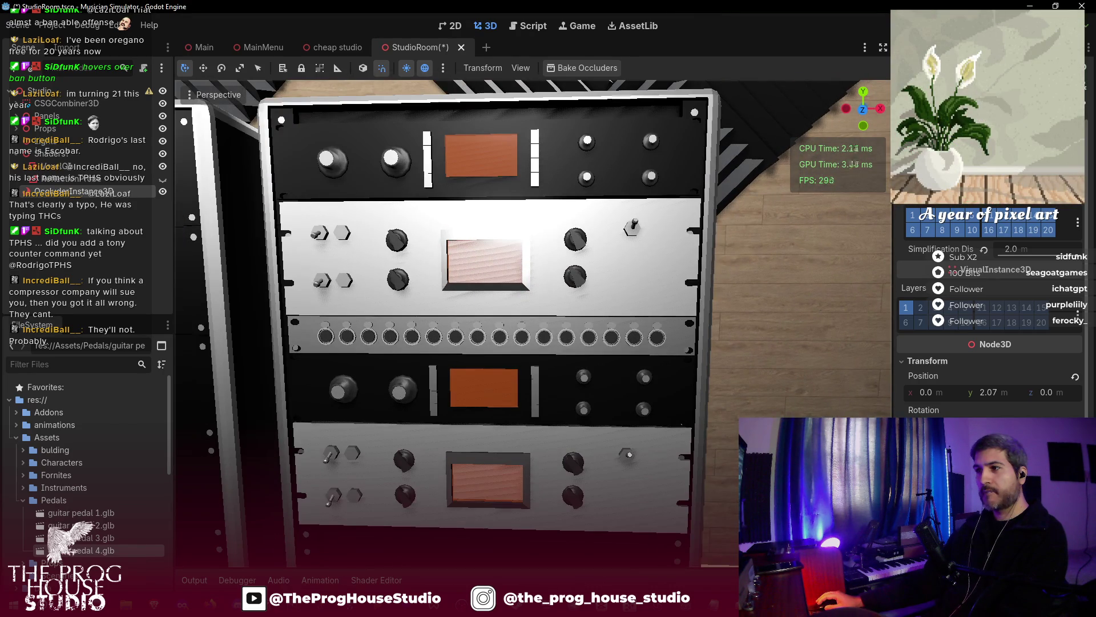
scroll(499, 451, "down", 3)
scroll(499, 451, "down", 3)
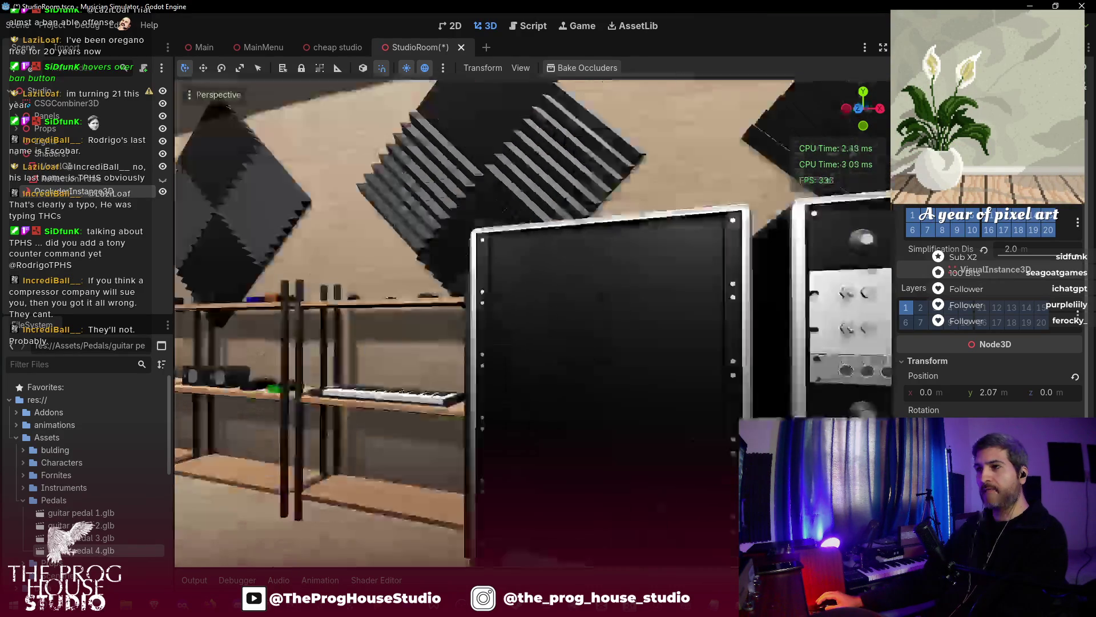
scroll(499, 451, "up", 3)
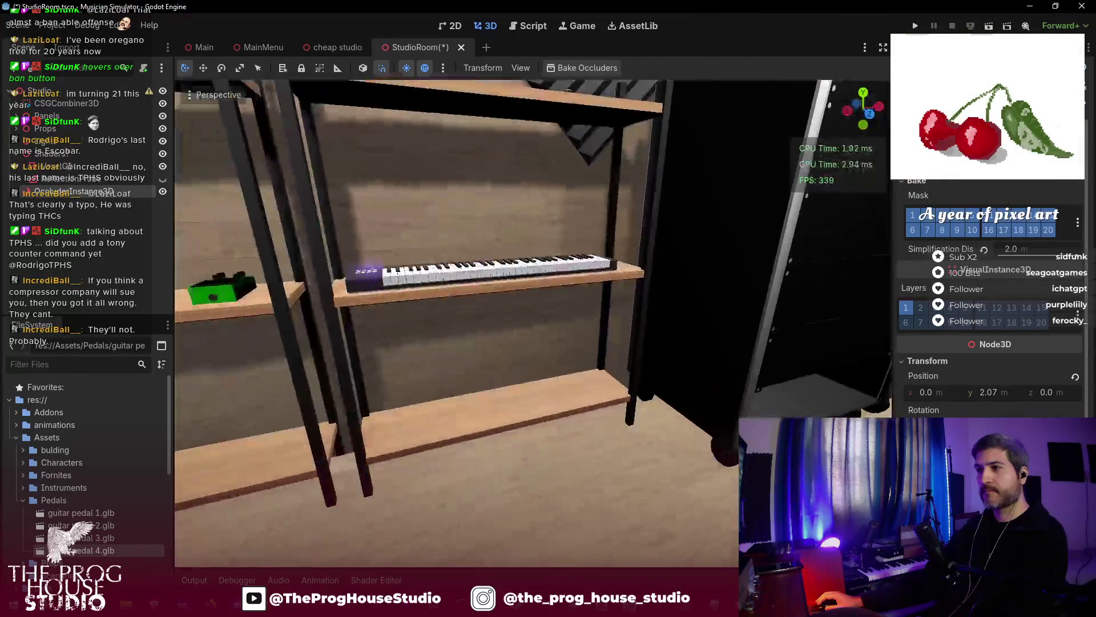
scroll(500, 451, "down", 3)
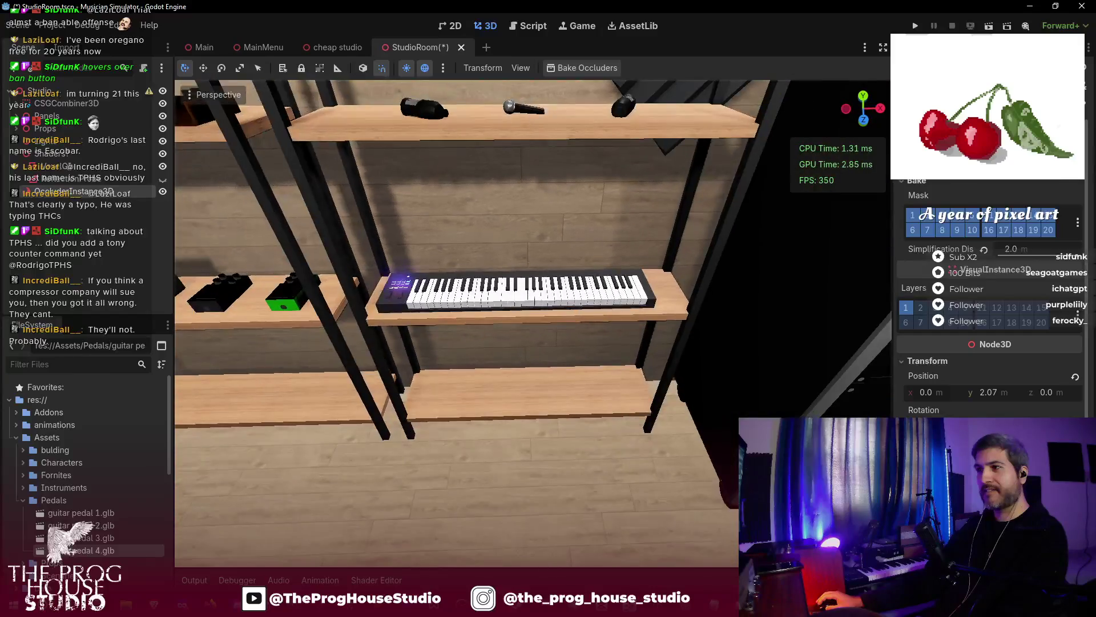
scroll(499, 452, "up", 3)
scroll(499, 451, "down", 1)
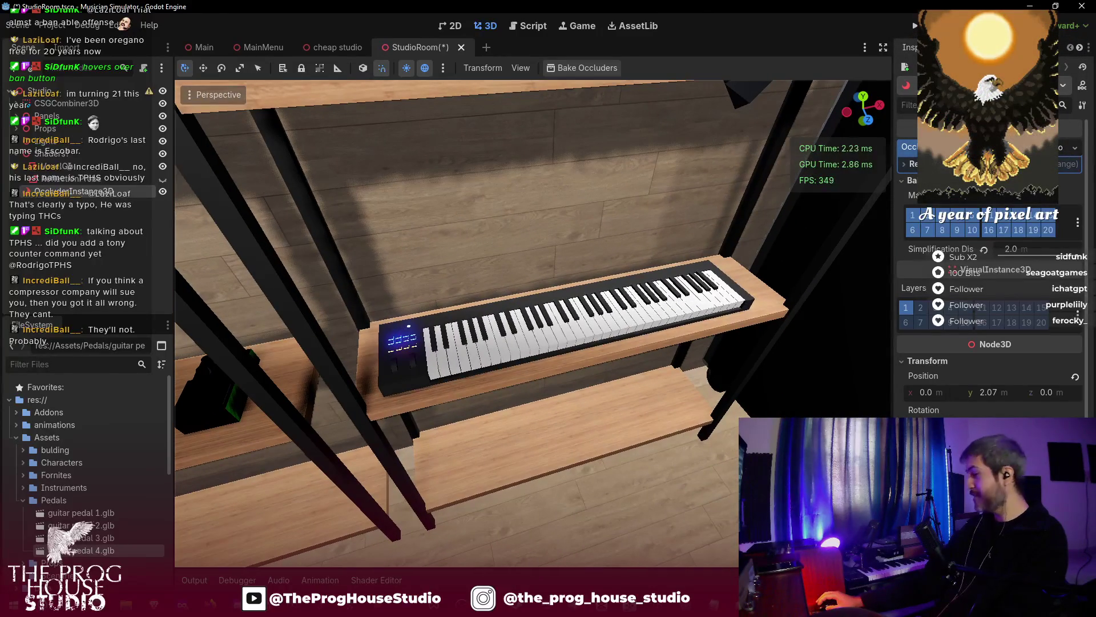
scroll(499, 451, "up", 2)
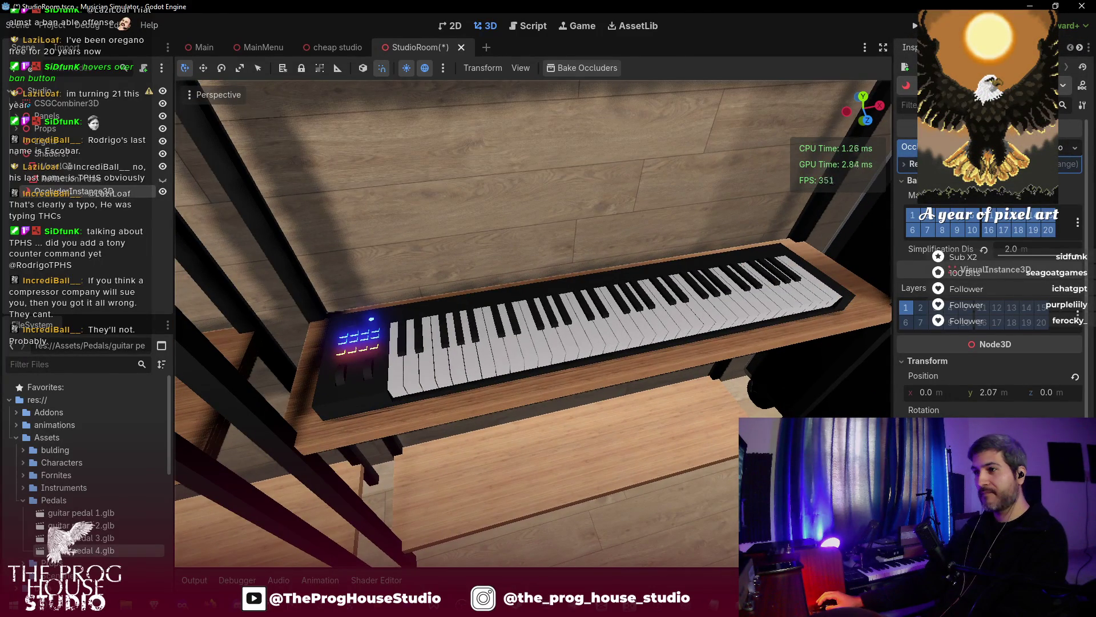
scroll(499, 451, "up", 3)
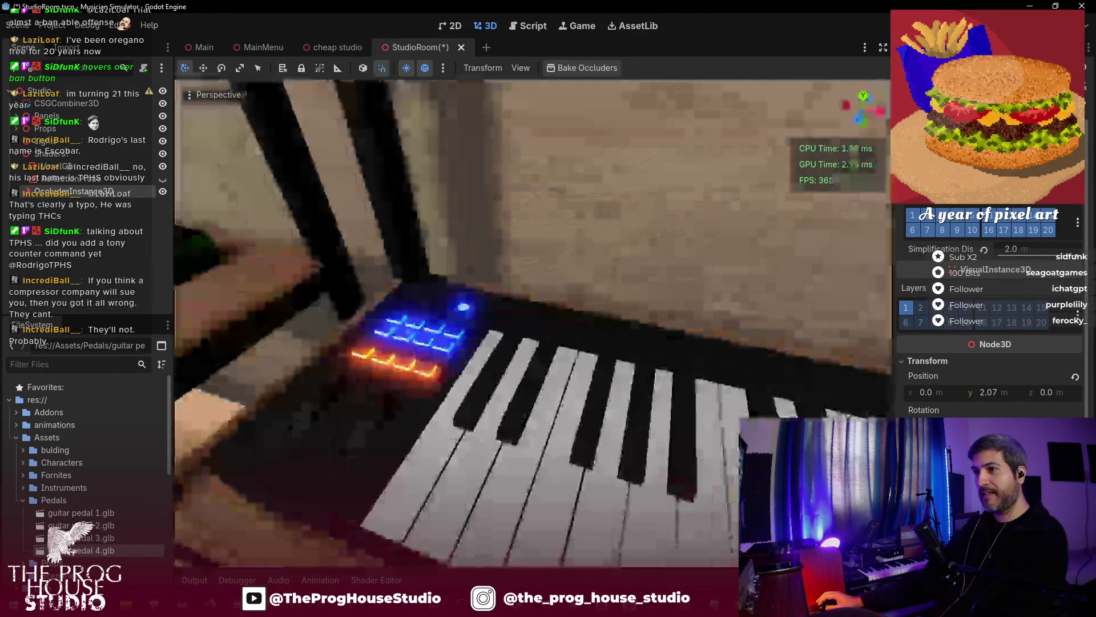
scroll(499, 451, "down", 2)
scroll(533, 323, "down", 5)
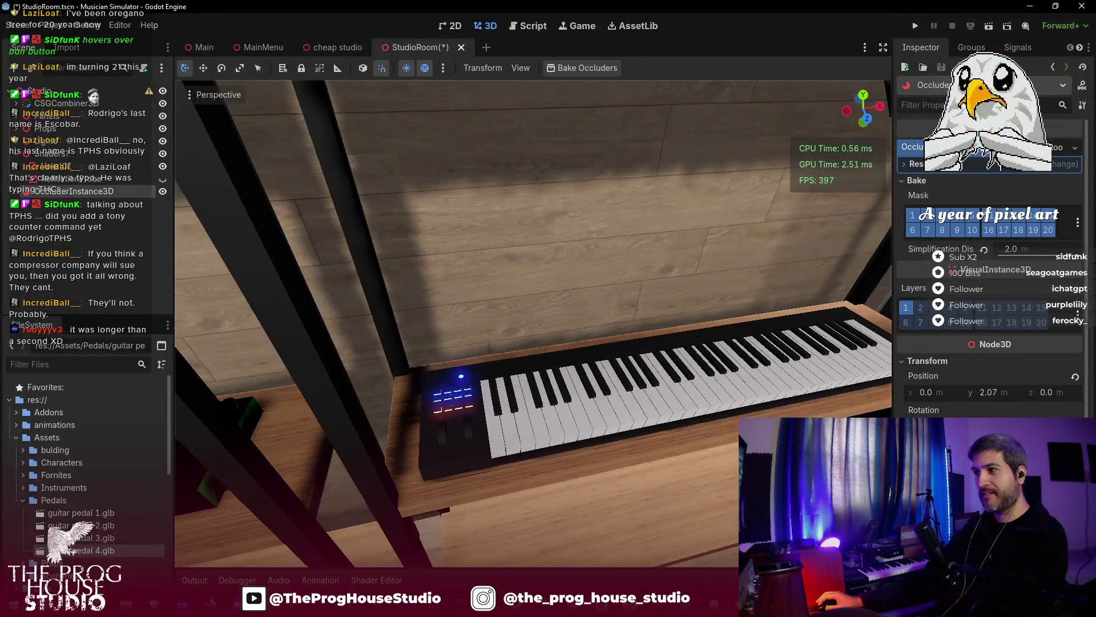
left_click_drag(534, 322, 394, 311)
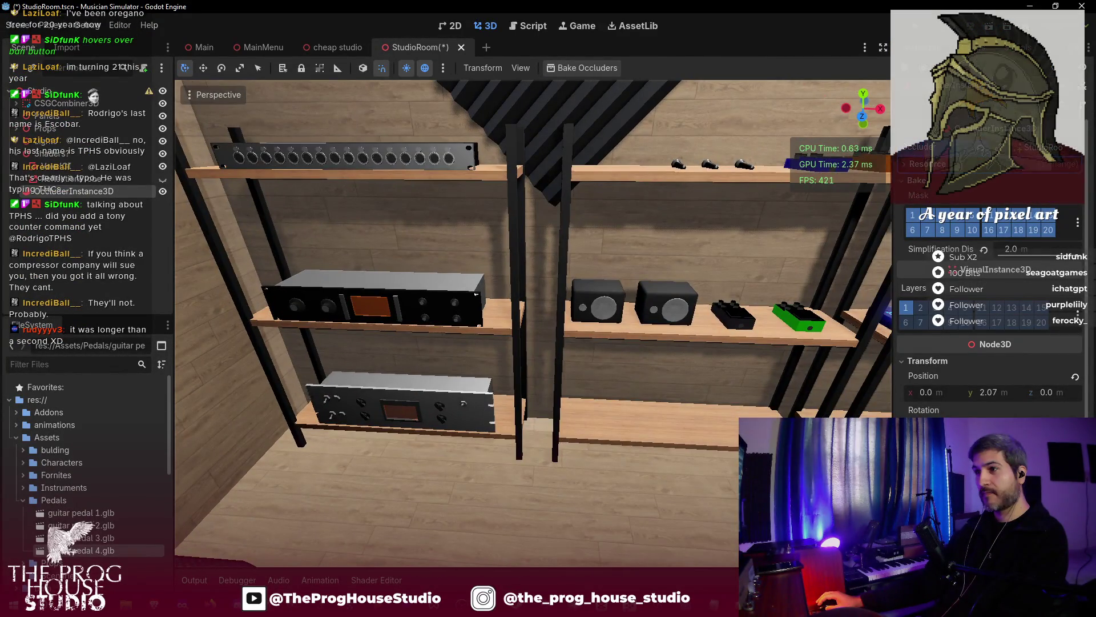
scroll(534, 323, "up", 5)
scroll(534, 322, "down", 4)
mouse_move(533, 322)
left_mouse_down()
mouse_move(485, 383)
mouse_move(508, 319)
mouse_move(468, 322)
mouse_move(485, 317)
mouse_move(505, 454)
left_mouse_up()
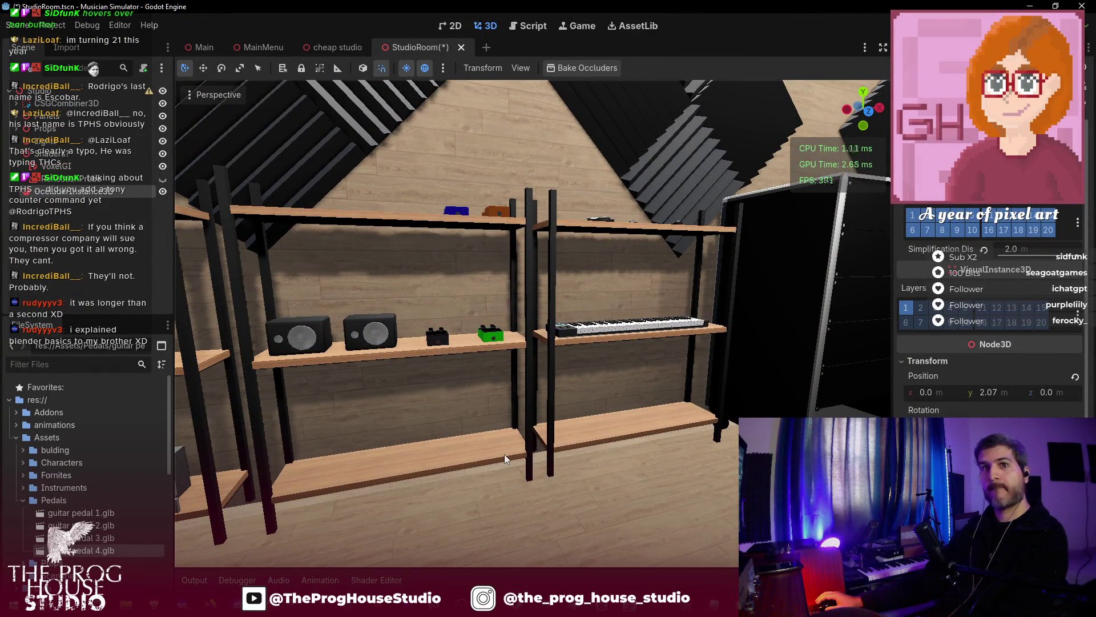
mouse_move(304, 419)
left_mouse_down()
mouse_move(302, 462)
mouse_move(334, 441)
left_mouse_up()
key("ctrl+s")
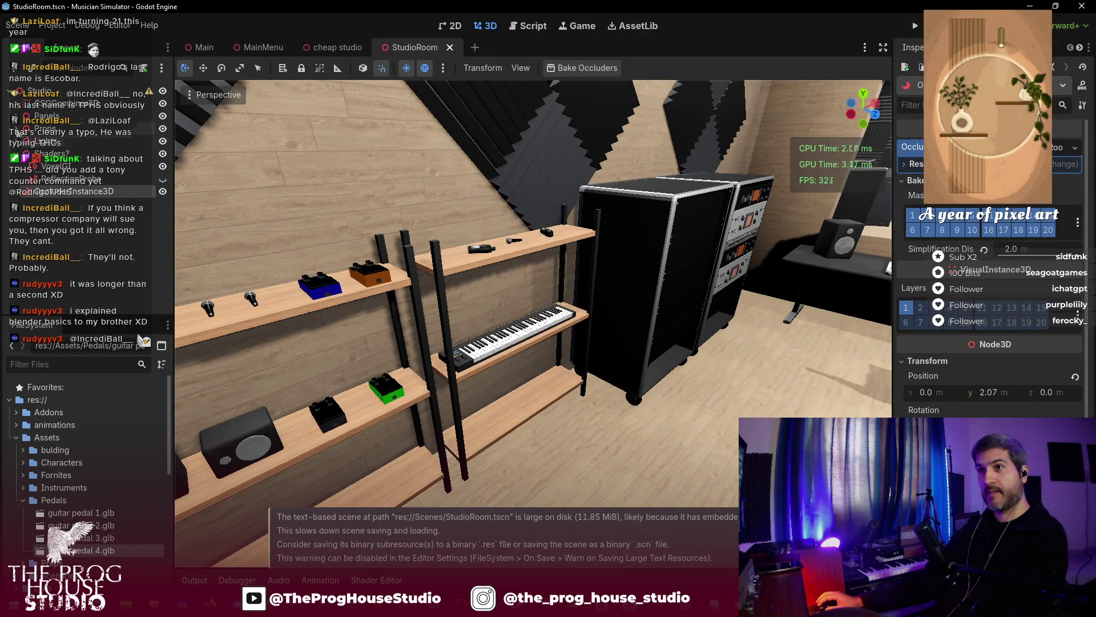
- Expand the bulding > Fornites folders in FileSystem and start creating a folder inside Fornites
left_click(23, 501)
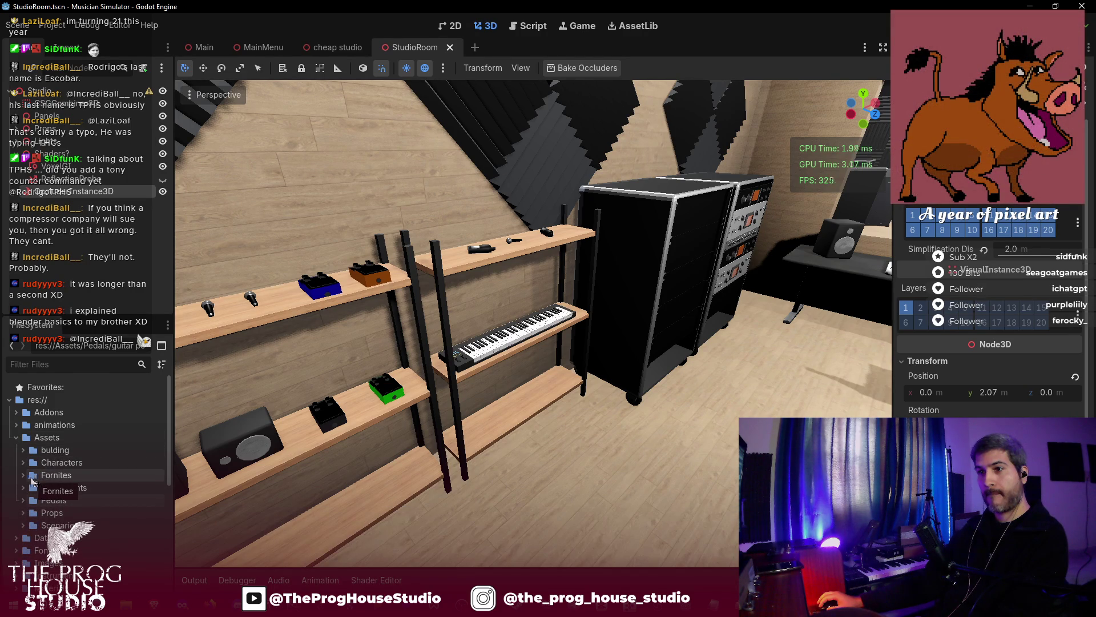
left_click(26, 513)
left_click(24, 513)
left_click(24, 513)
left_click(24, 453)
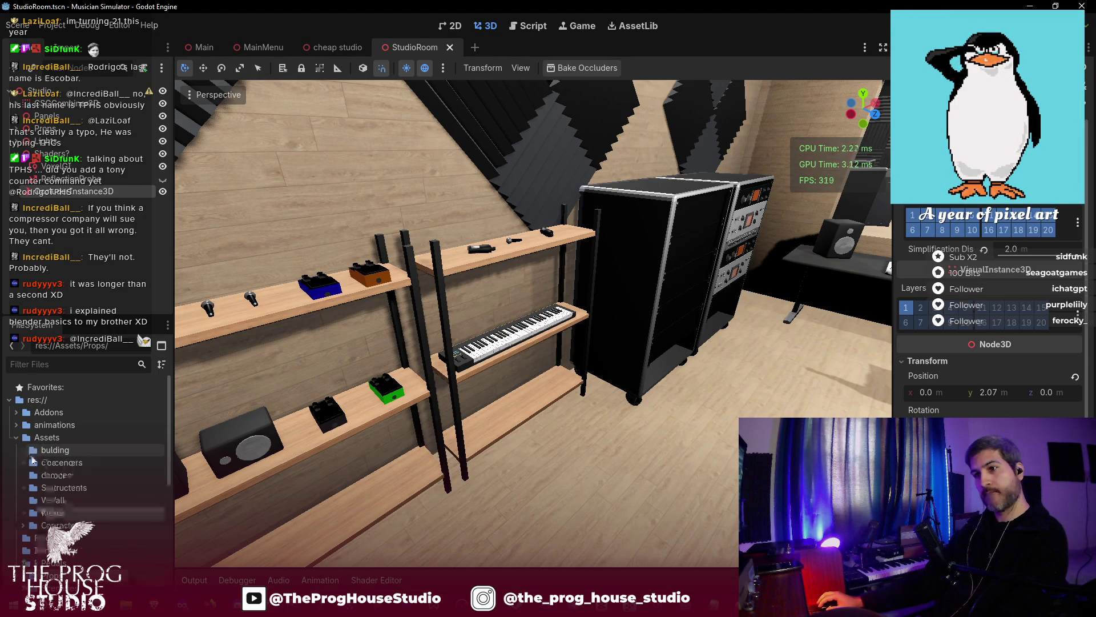
left_click(25, 478)
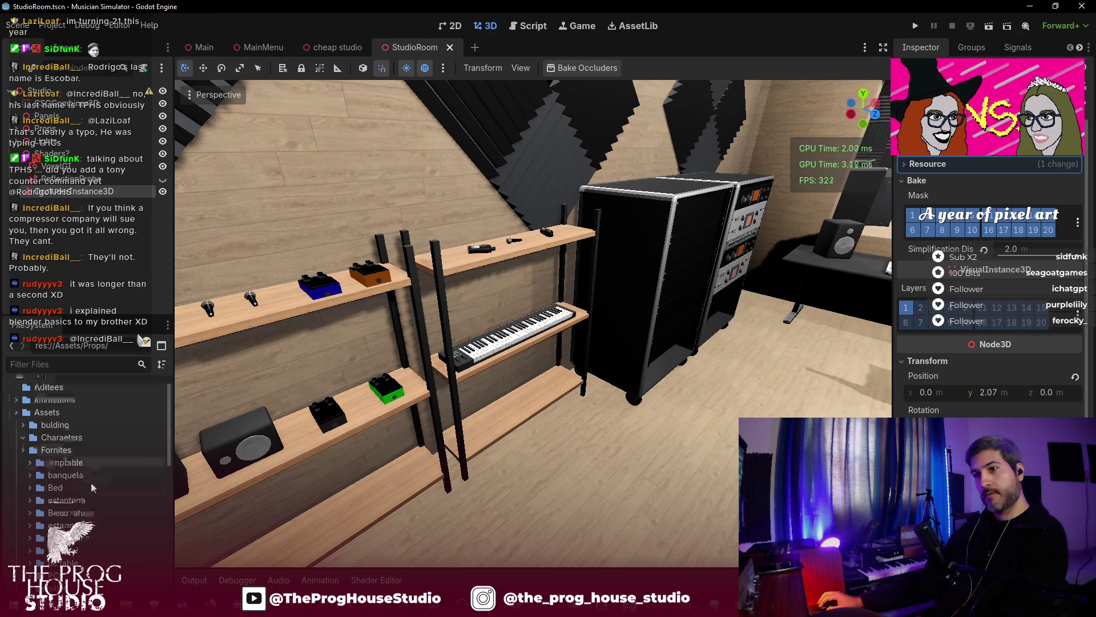
right_click(67, 449)
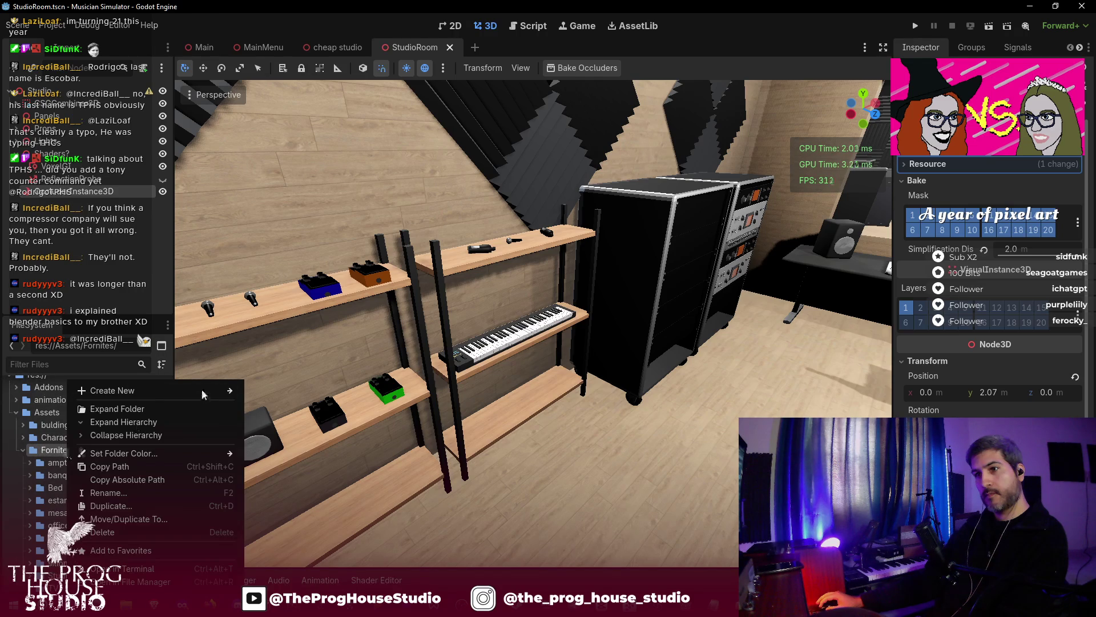
left_click(273, 392)
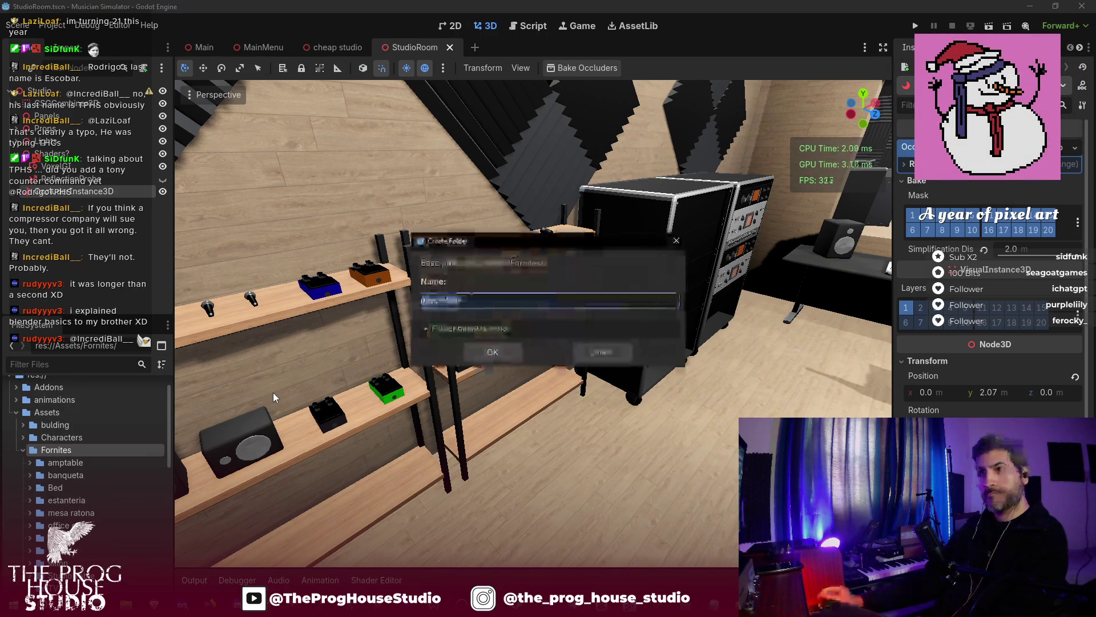
- Name the new rugs folder and drop the rug file from the file manager into it
type("teclado")
key("Return")
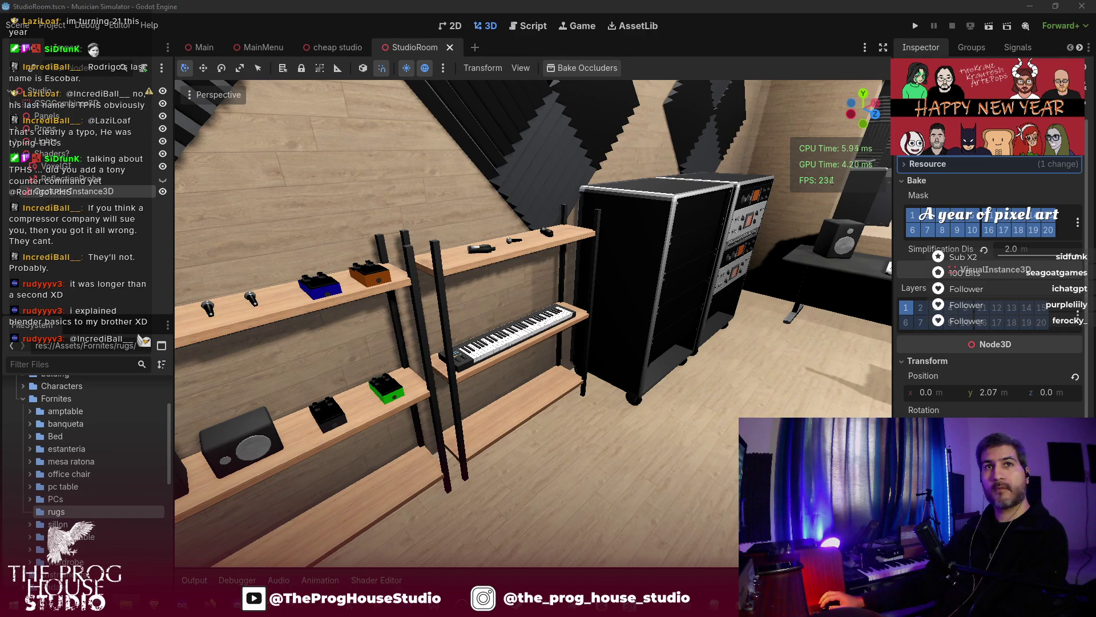
left_click_drag(204, 547, 189, 499)
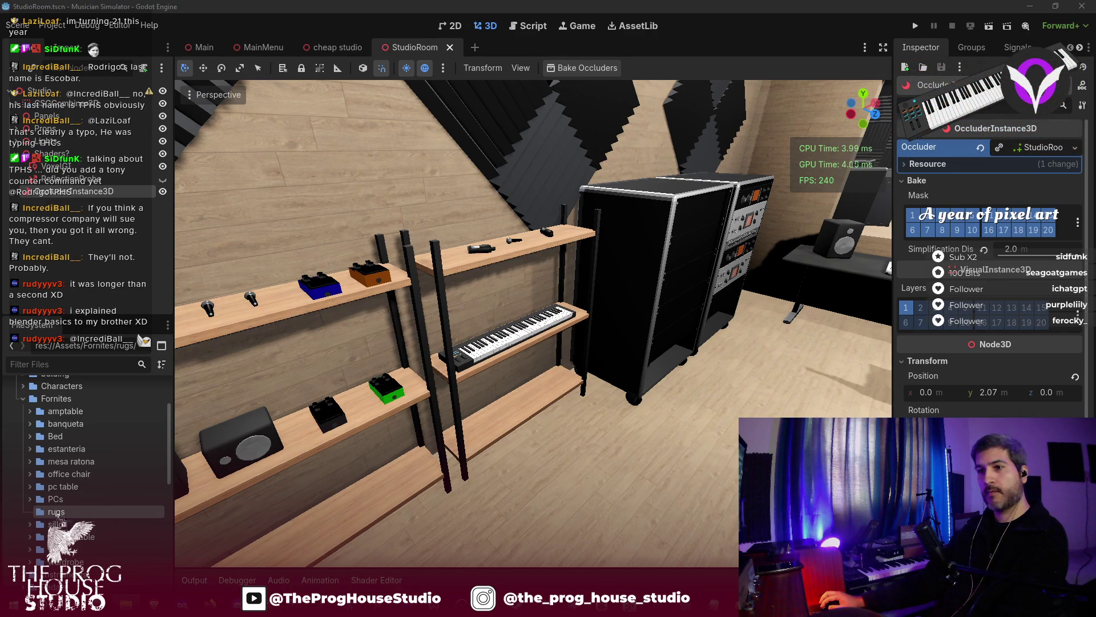
left_click_drag(54, 513, 53, 509)
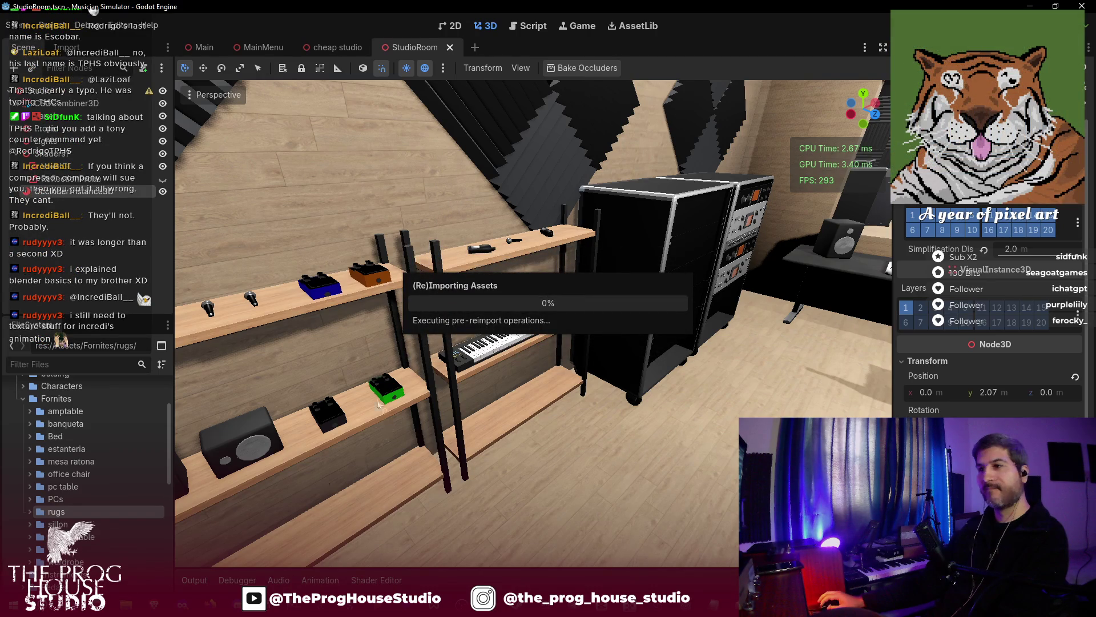
- Create a new inherited scene from rug1 in the rugs folder
left_click_drag(873, 114, 853, 120)
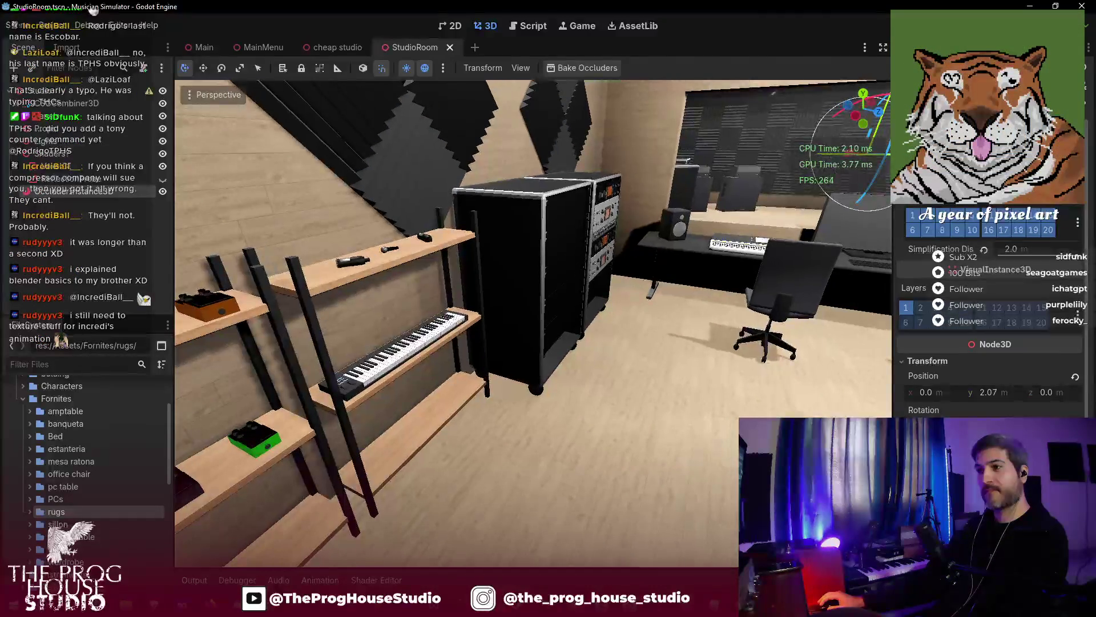
left_click(32, 512)
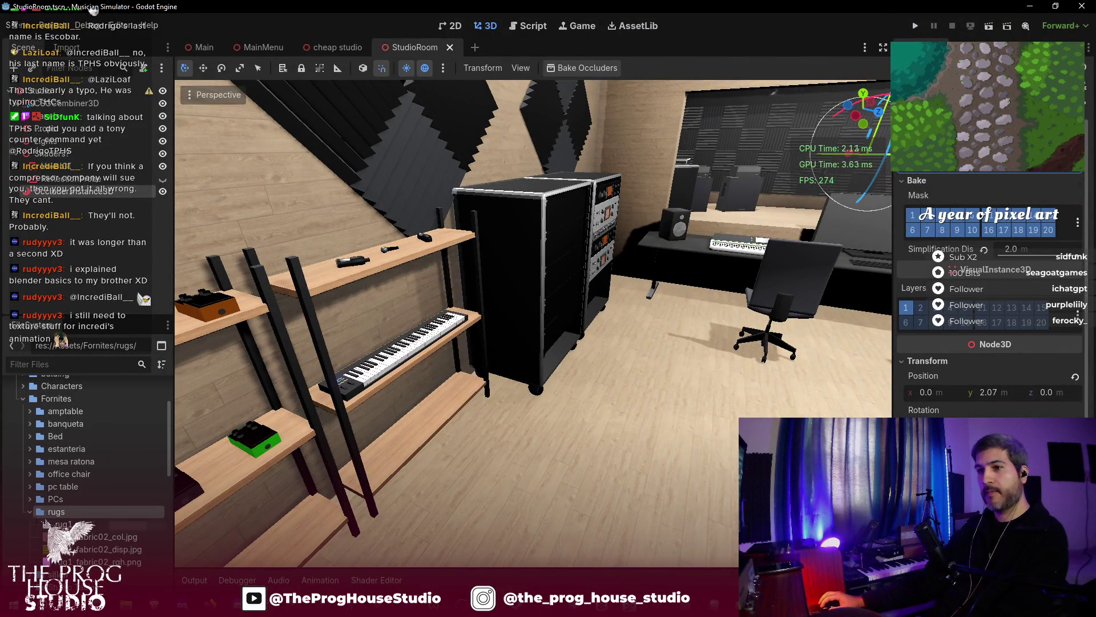
right_click(67, 525)
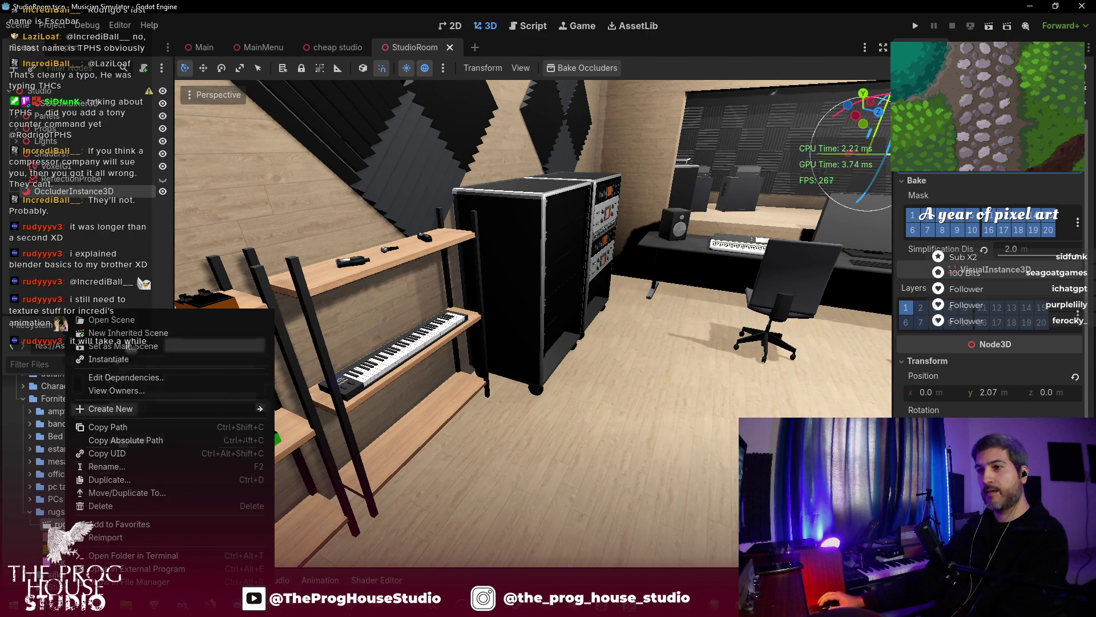
left_click(126, 333)
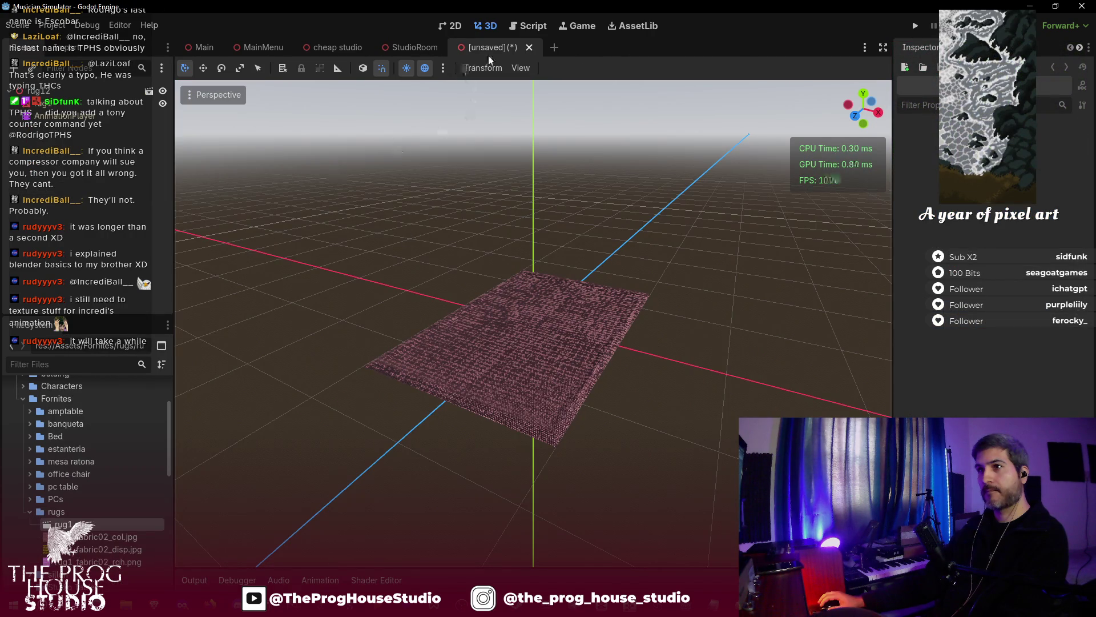
- Inspect the rug's mesh and AnimationPlayer nodes, then switch to the cheap studio scene
left_click(52, 105)
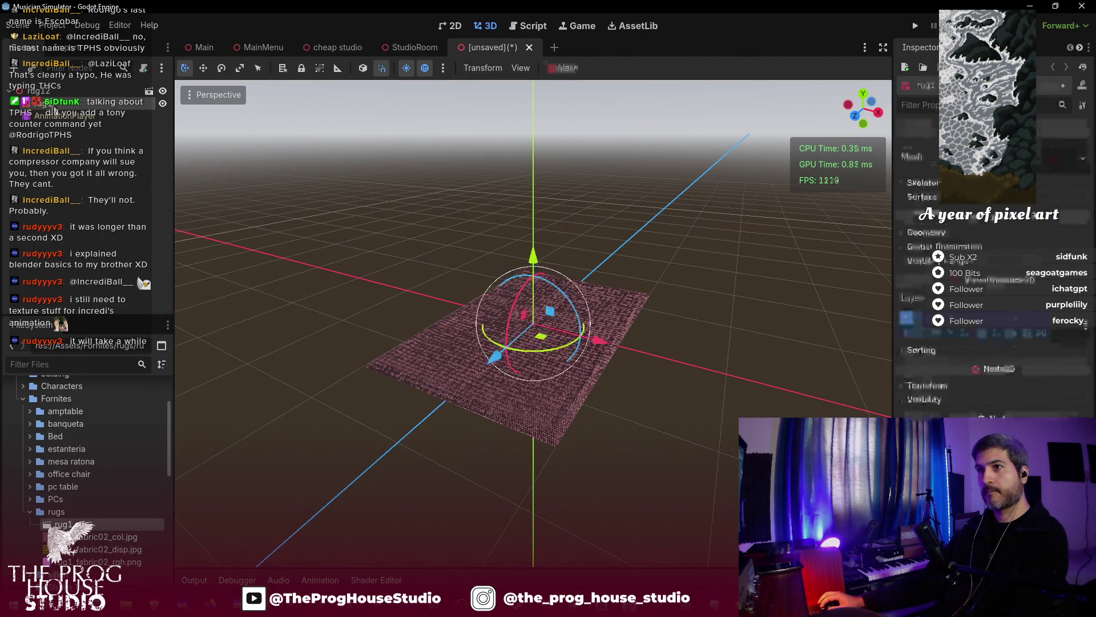
left_click(57, 116)
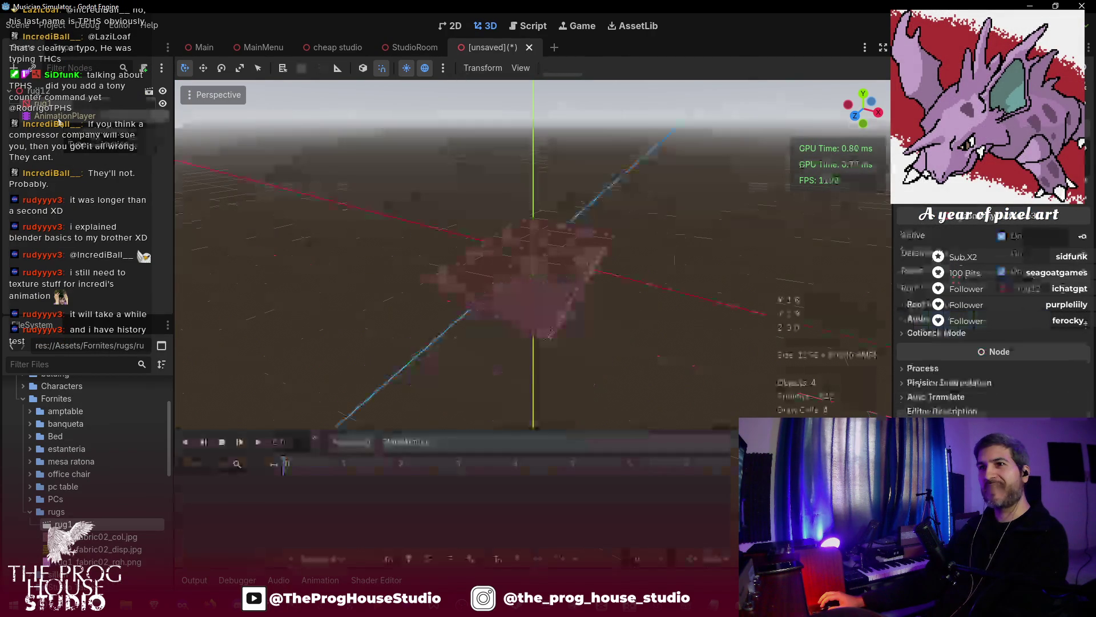
right_click(57, 121)
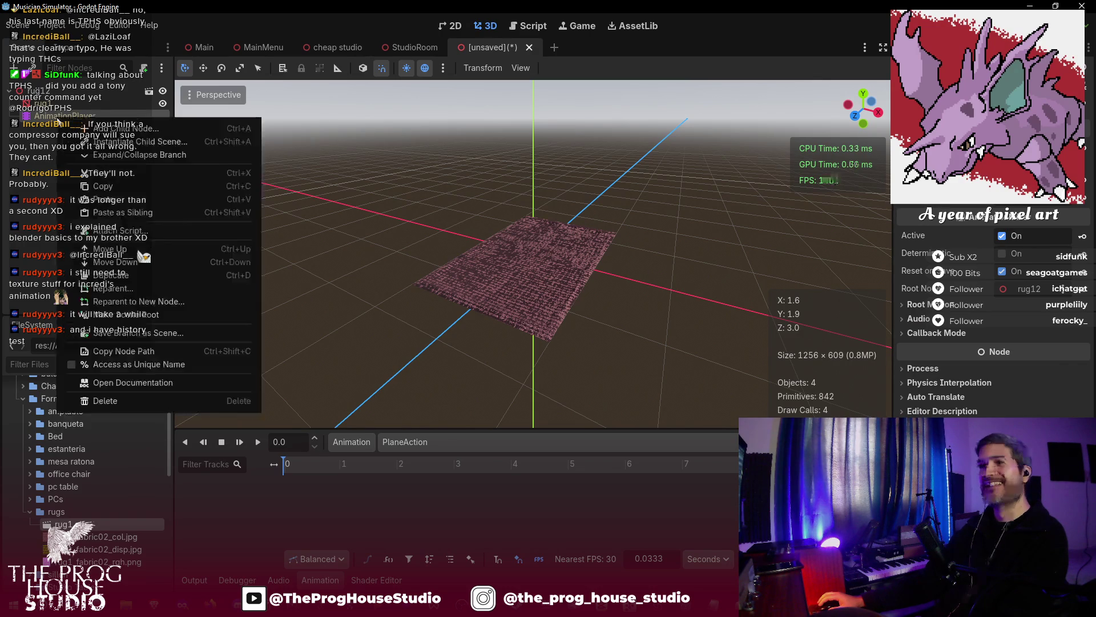
left_click(36, 190)
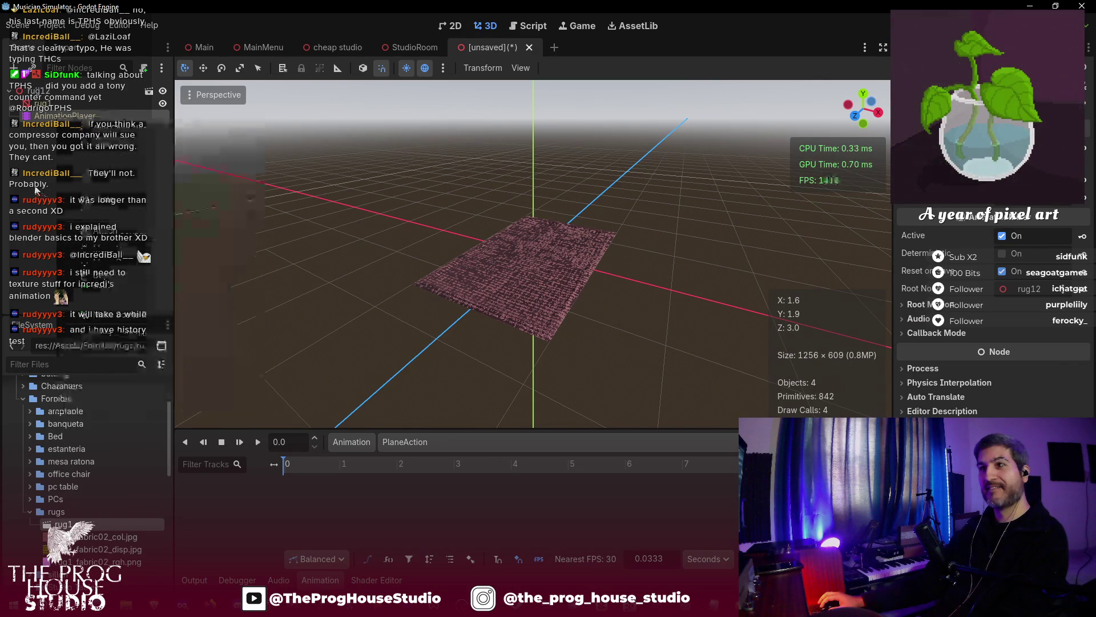
left_click(49, 108)
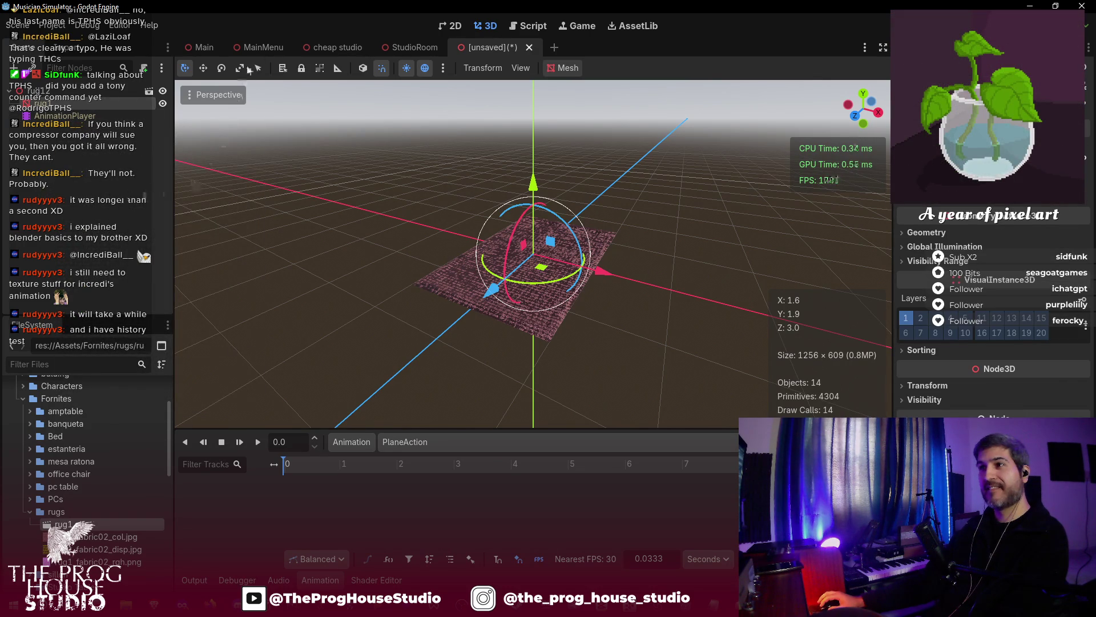
left_click(339, 49)
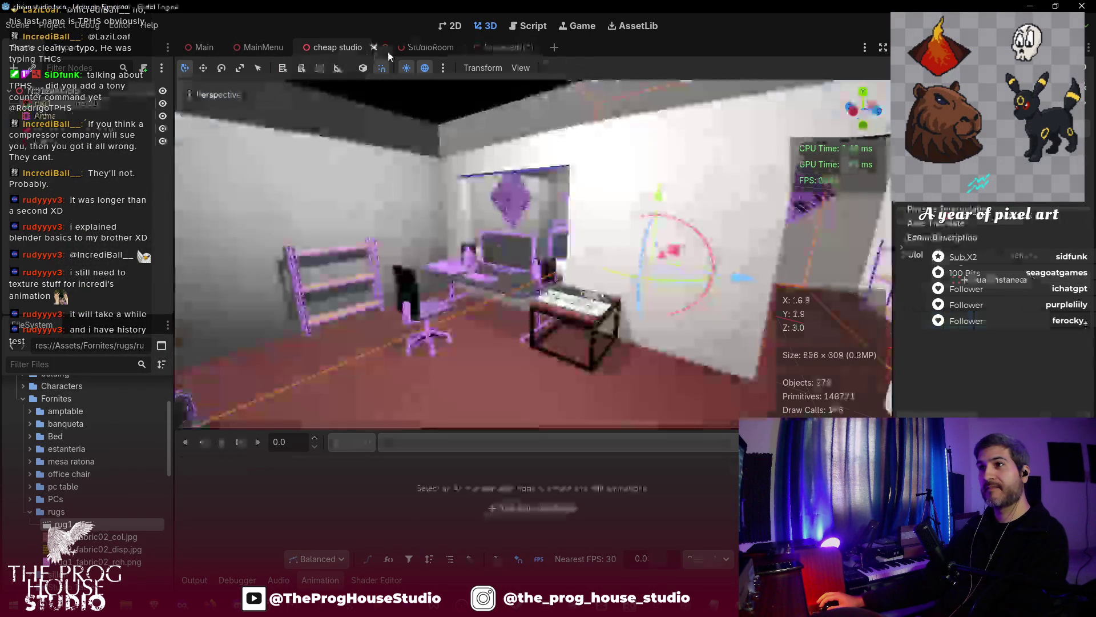
- Back in StudioRoom, lift the rug slightly above the floor using the Y arrow
left_click(406, 53)
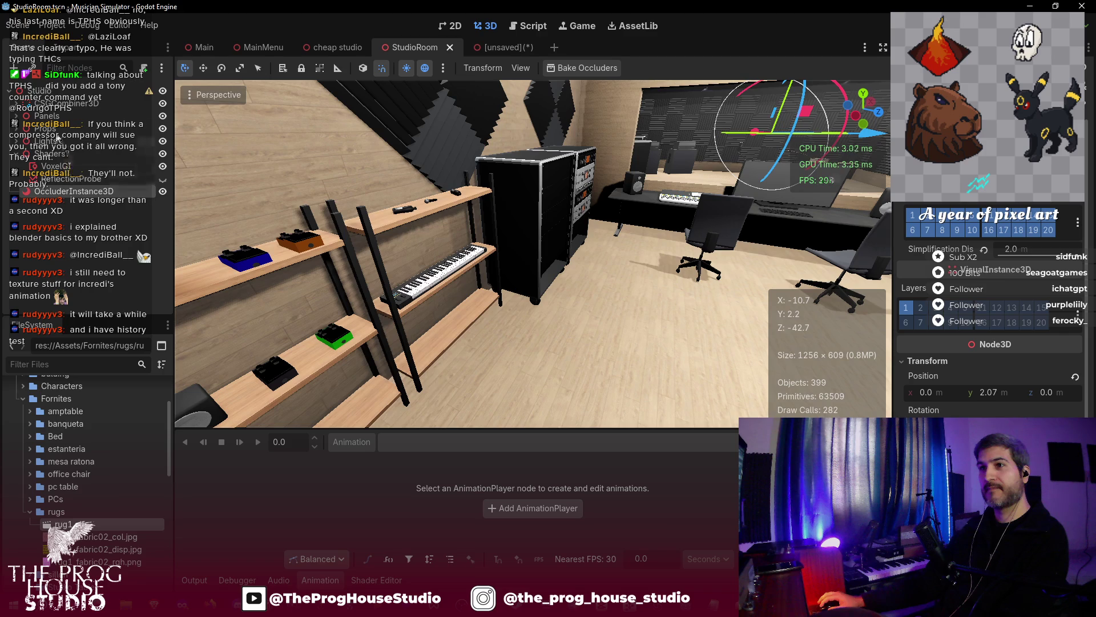
left_click(526, 251)
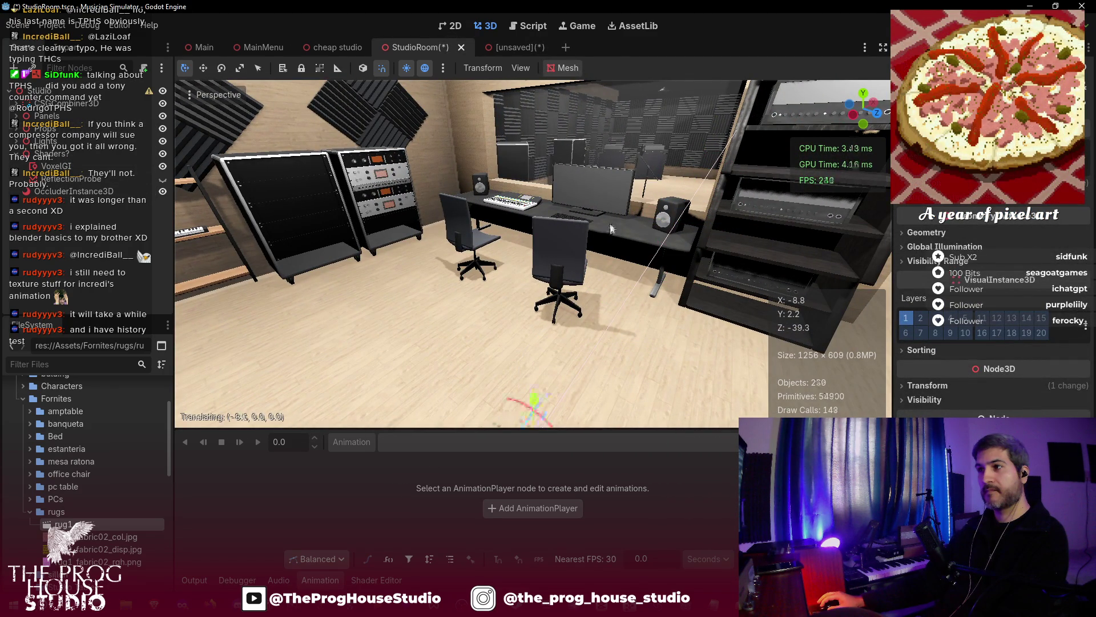
mouse_move(522, 301)
left_mouse_down()
mouse_move(530, 228)
mouse_move(518, 312)
mouse_move(519, 303)
left_mouse_up()
key("w")
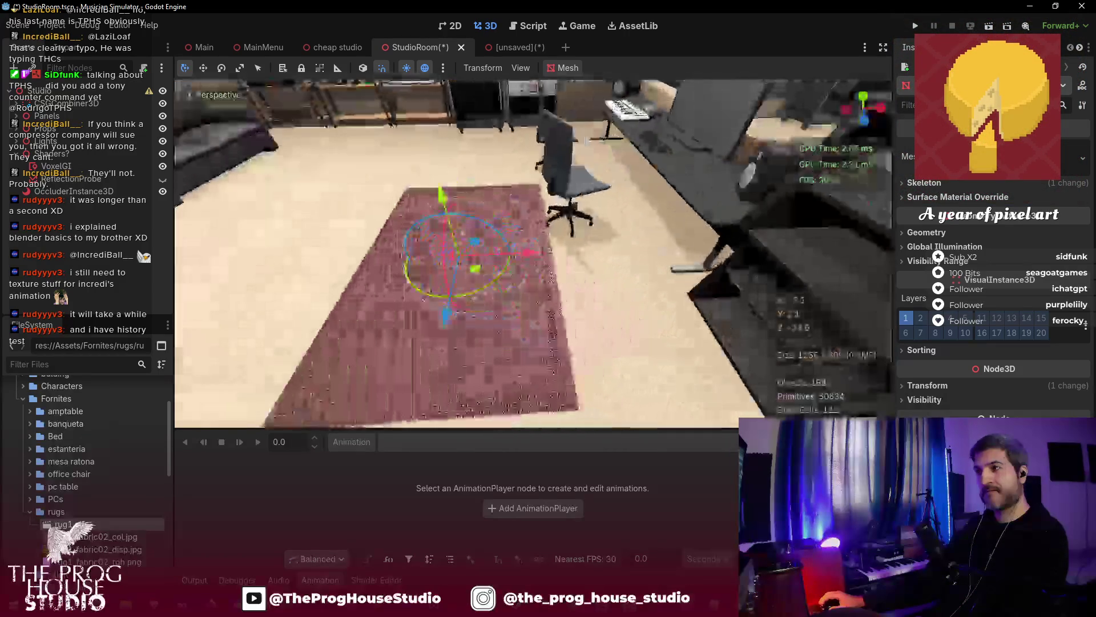
key("s")
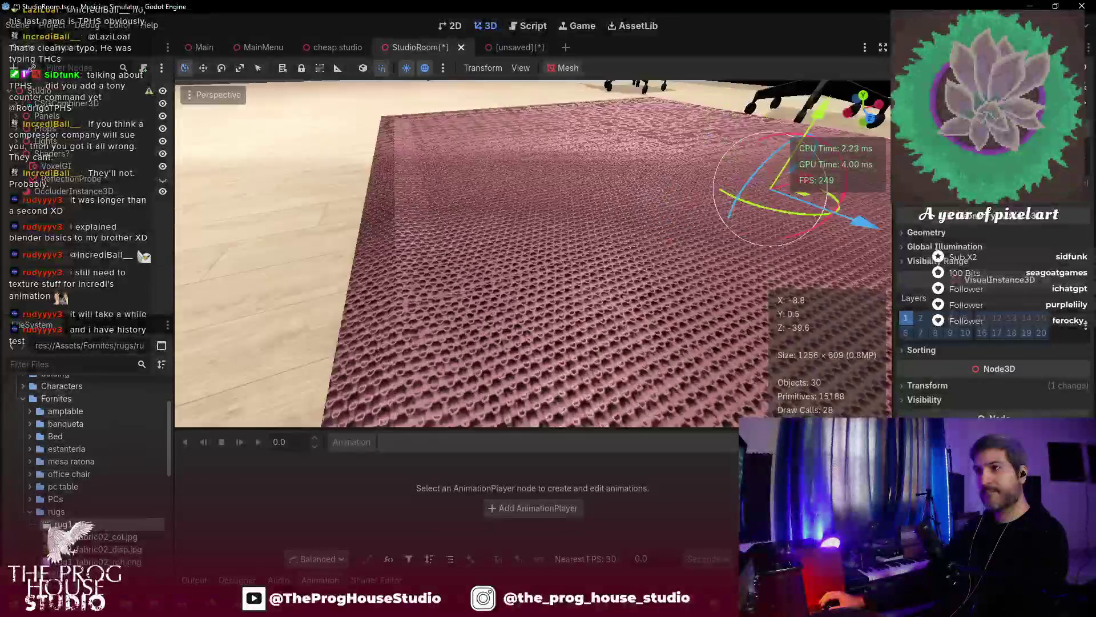
key("a")
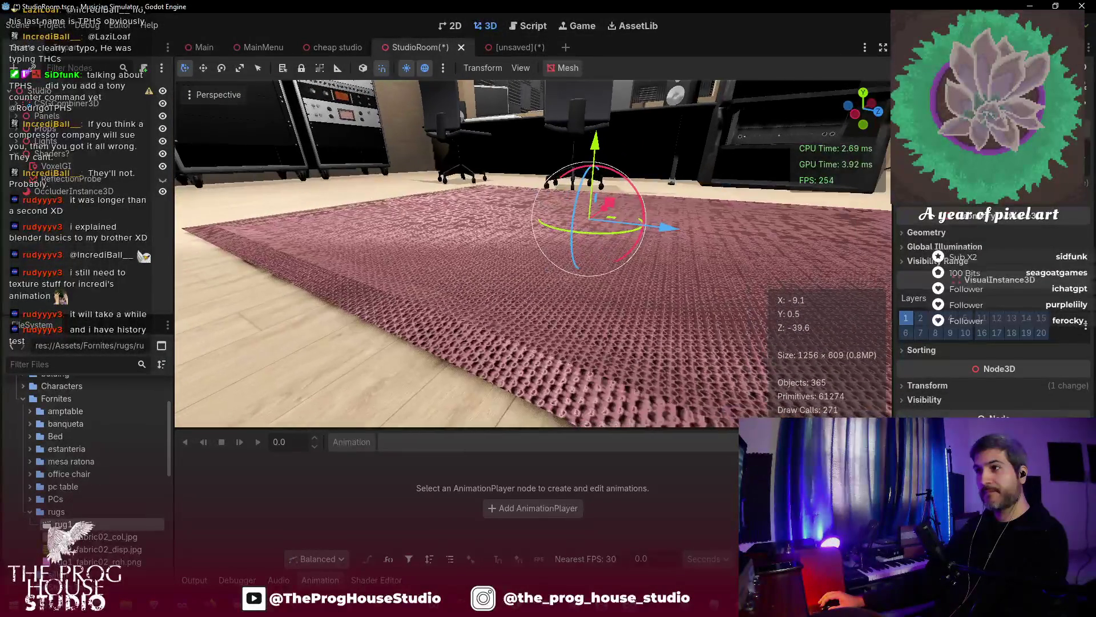
mouse_move(594, 166)
left_mouse_down()
mouse_move(596, 188)
mouse_move(597, 148)
left_mouse_up()
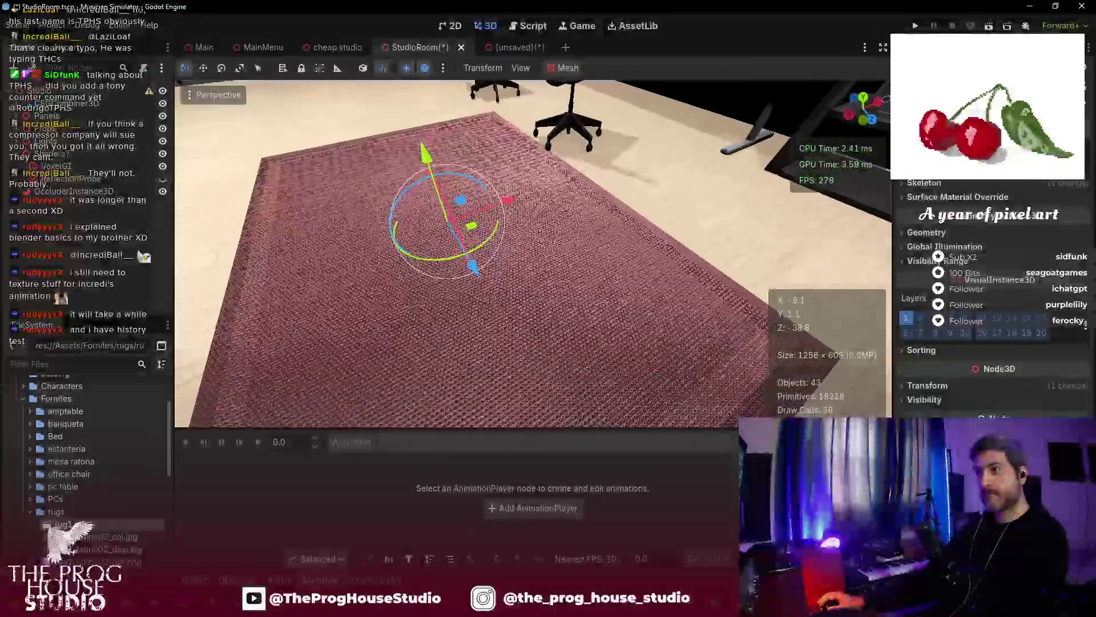
- Slide the rug along Z beneath the two desk chairs and fly toward the drum room
mouse_move(567, 292)
left_mouse_down()
mouse_move(269, 294)
mouse_move(362, 191)
mouse_move(432, 155)
left_mouse_up()
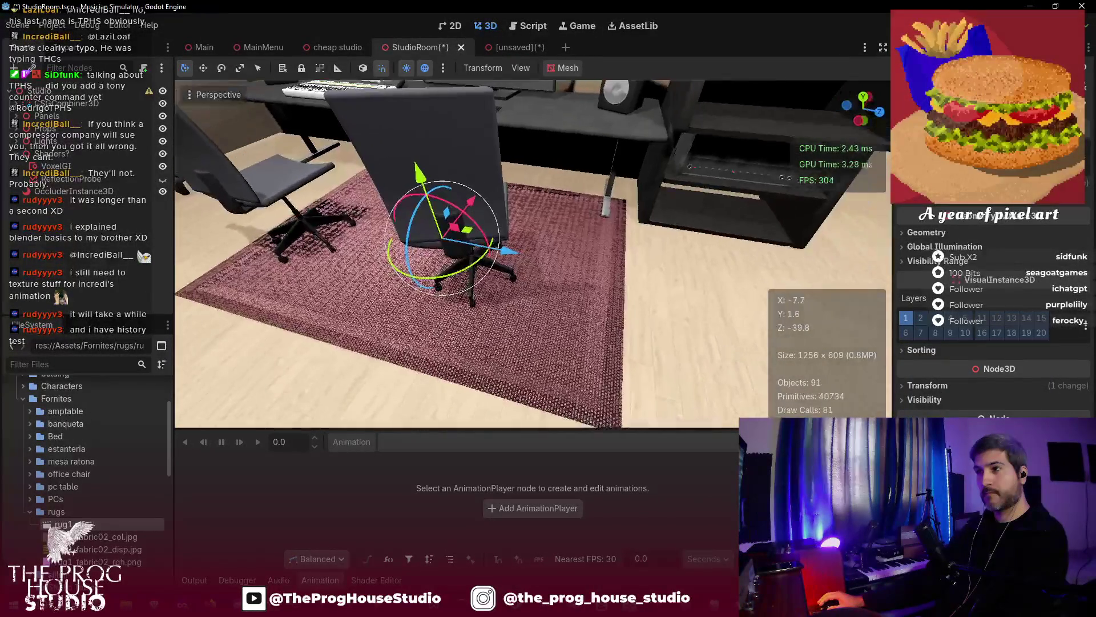
left_click_drag(513, 245, 463, 244)
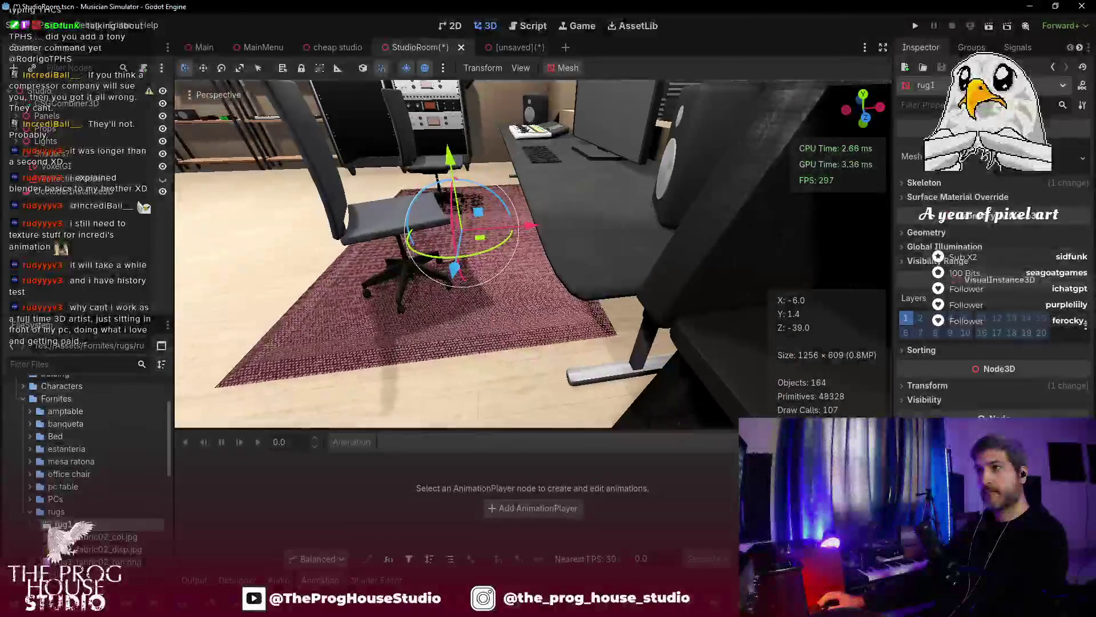
scroll(533, 253, "down", 5)
left_click_drag(568, 225, 568, 225)
key("w")
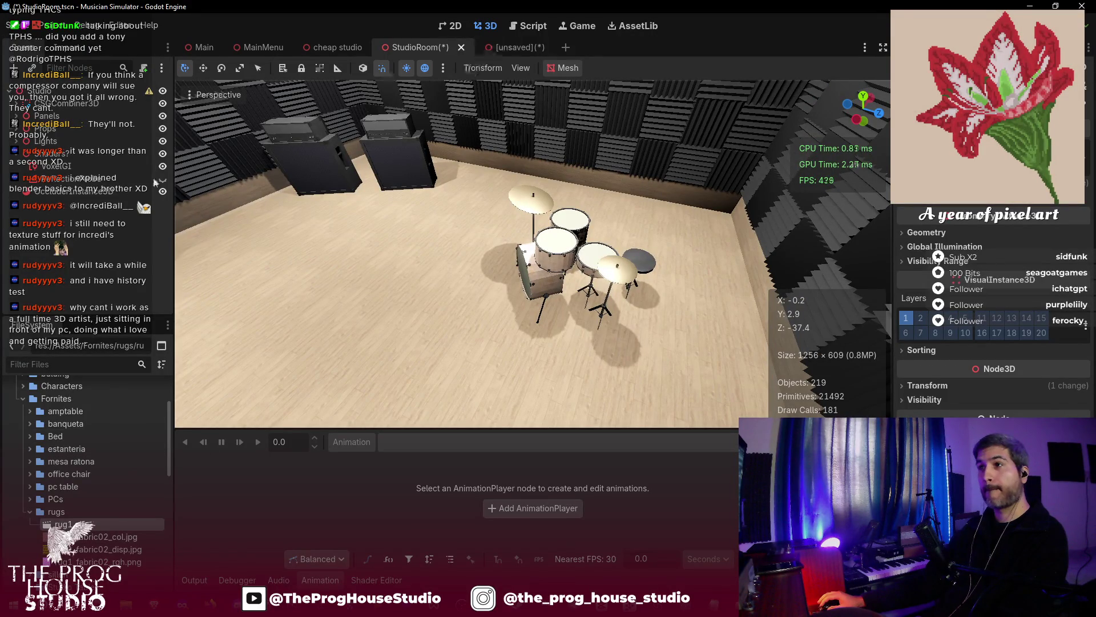
- Drop a second rug1 into the drum room and position it under the drum kit
mouse_move(65, 155)
left_mouse_down()
mouse_move(59, 132)
mouse_move(281, 271)
left_mouse_up()
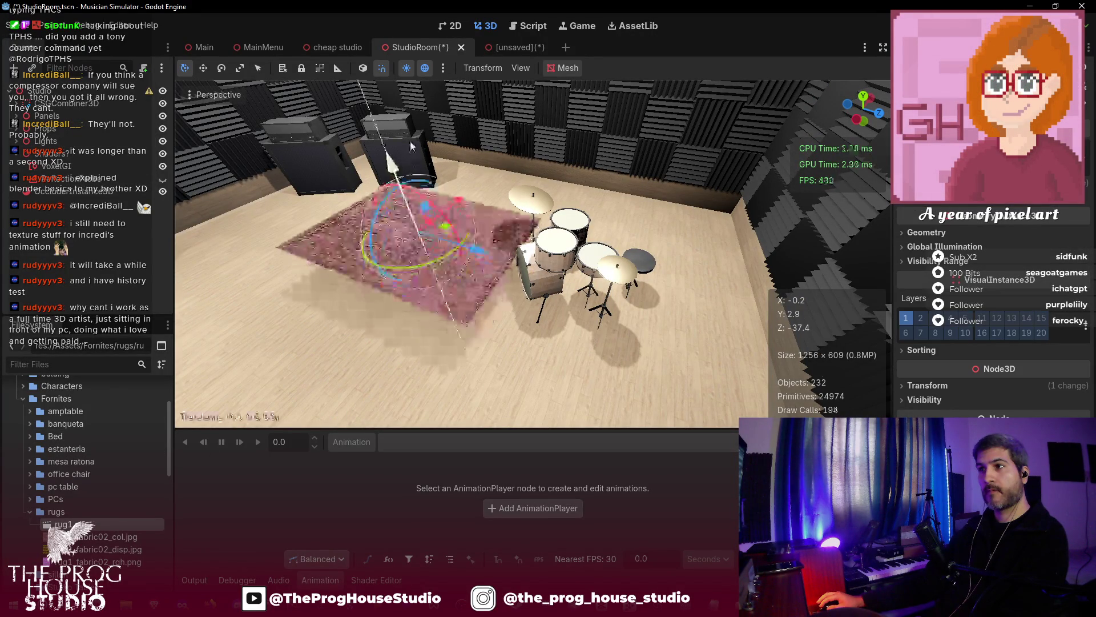
mouse_move(493, 270)
left_mouse_down()
mouse_move(589, 336)
mouse_move(559, 320)
mouse_move(551, 272)
mouse_move(563, 256)
mouse_move(599, 258)
mouse_move(613, 313)
left_mouse_up()
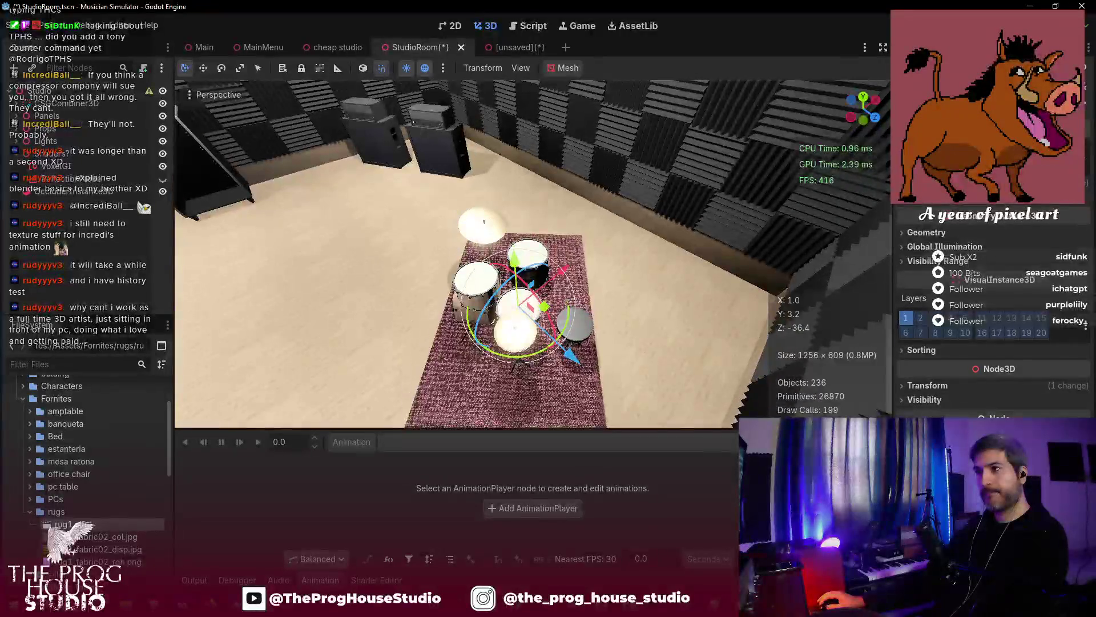
scroll(591, 305, "up", 5)
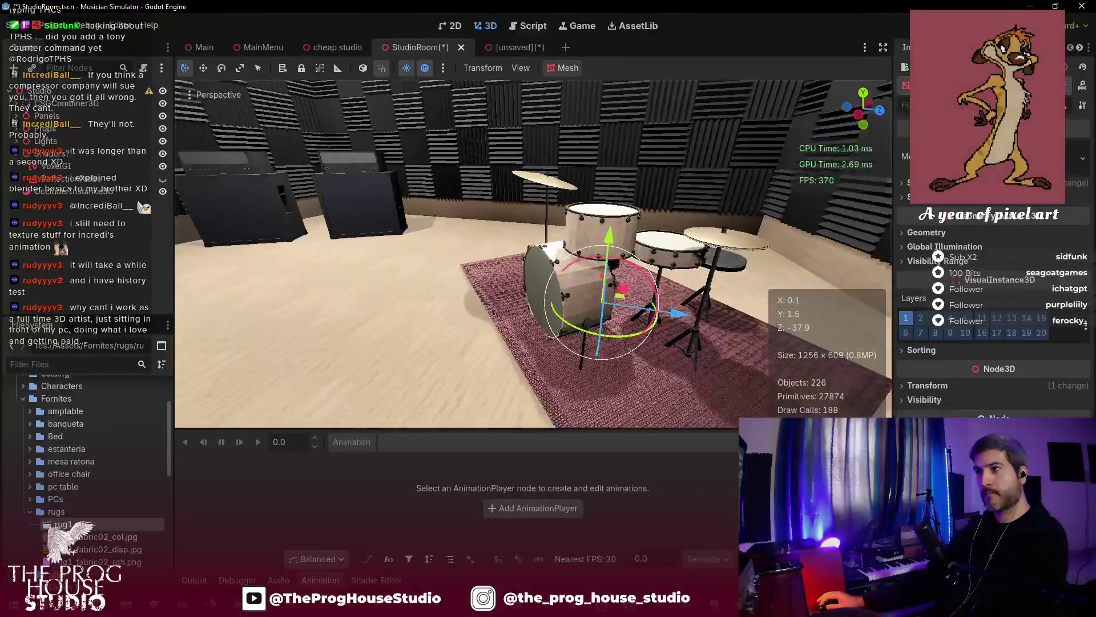
left_click_drag(570, 240, 548, 247)
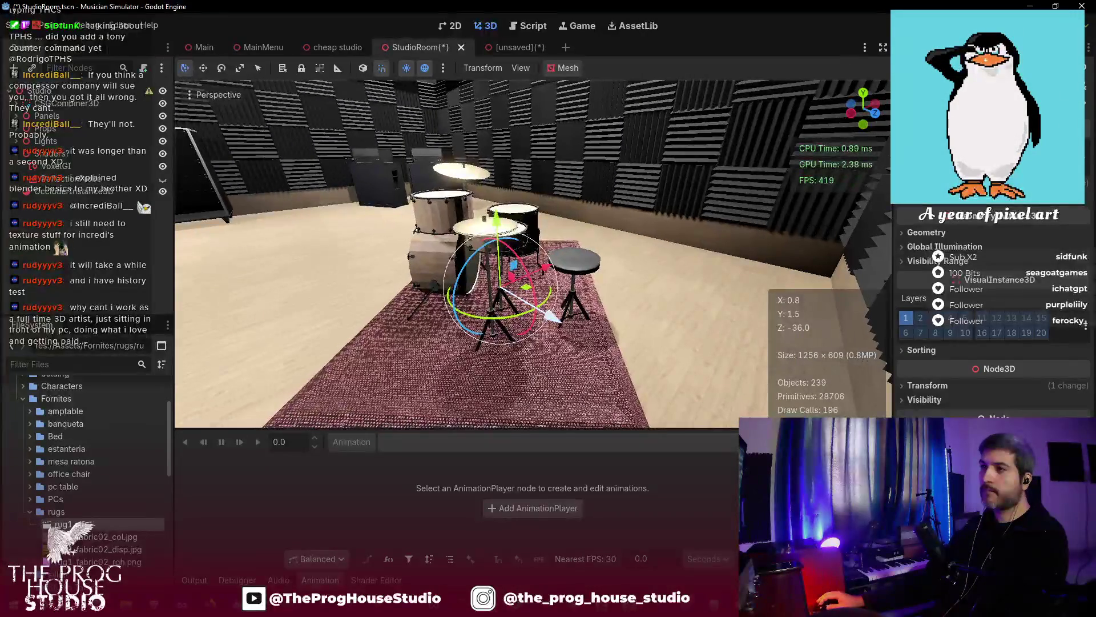
left_click_drag(550, 316, 566, 320)
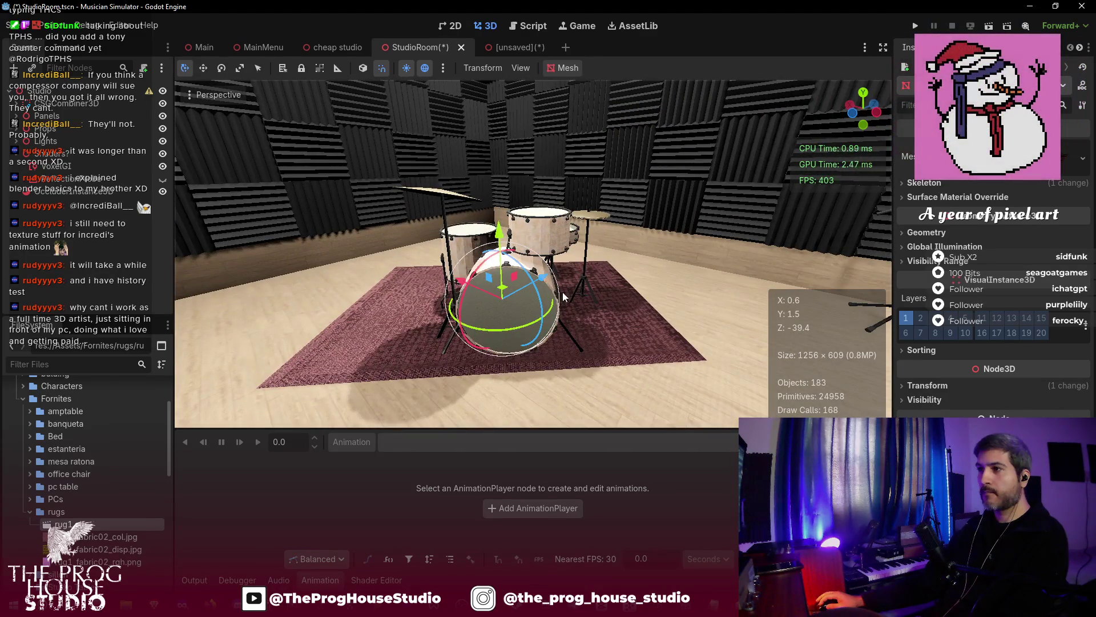
left_click_drag(464, 280, 474, 286)
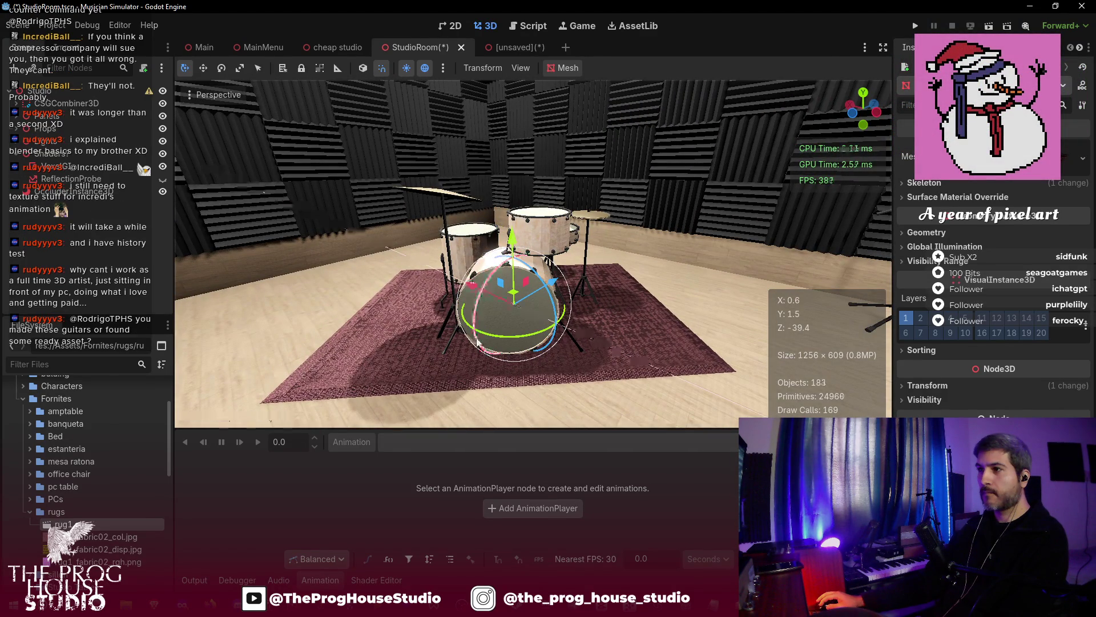
- Rotate the drum rug -10° to match the kit and save the scene
mouse_move(486, 334)
left_mouse_down()
mouse_move(568, 327)
mouse_move(628, 301)
mouse_move(639, 333)
left_mouse_up()
key("ctrl+s")
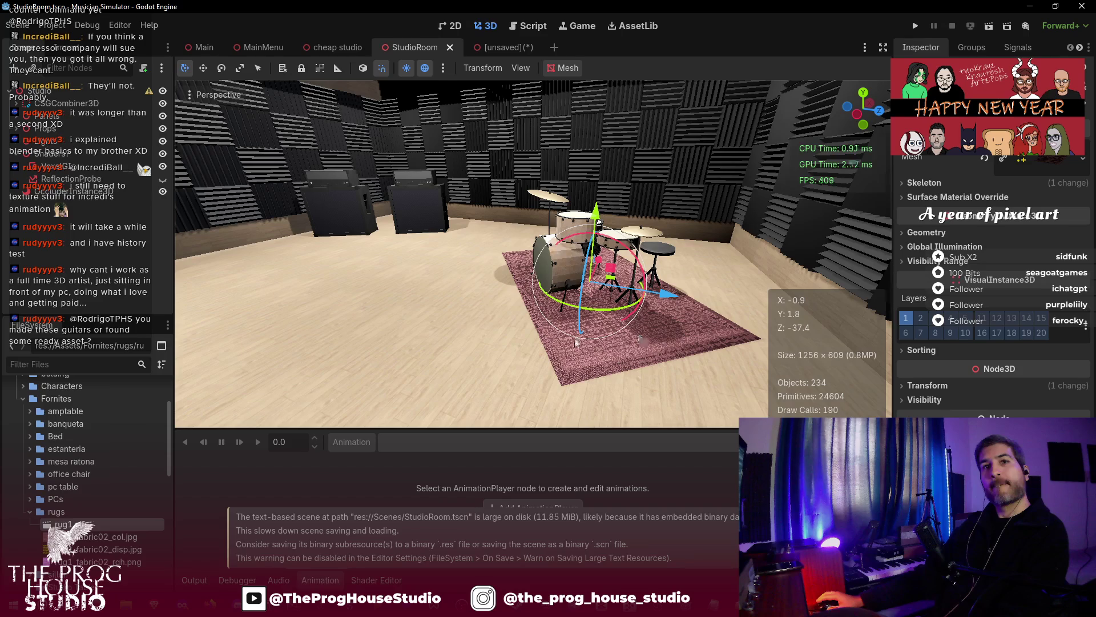
mouse_move(540, 341)
left_mouse_down()
mouse_move(182, 343)
mouse_move(377, 342)
mouse_move(377, 380)
left_mouse_up()
key("d")
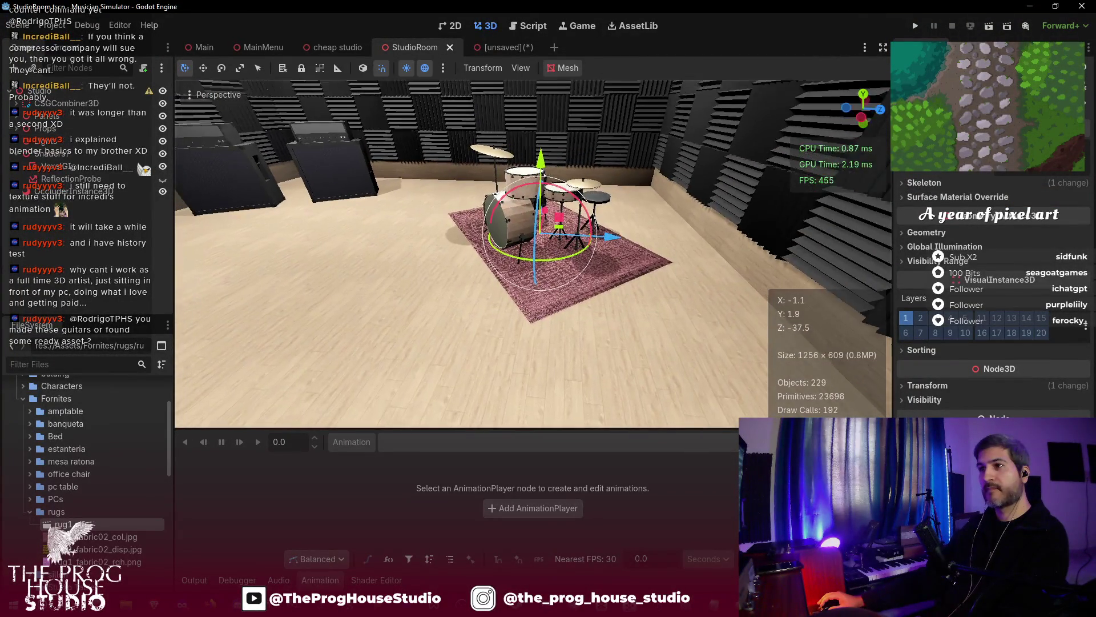
scroll(531, 251, "up", 2)
key("ctrl+s")
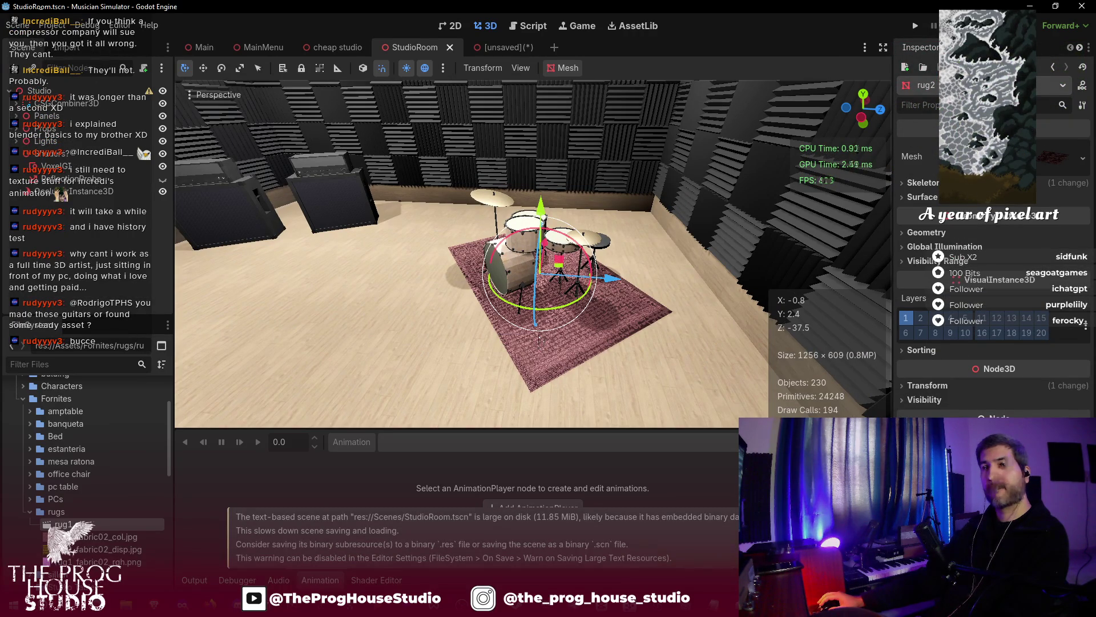
key("w")
key("s")
key("w")
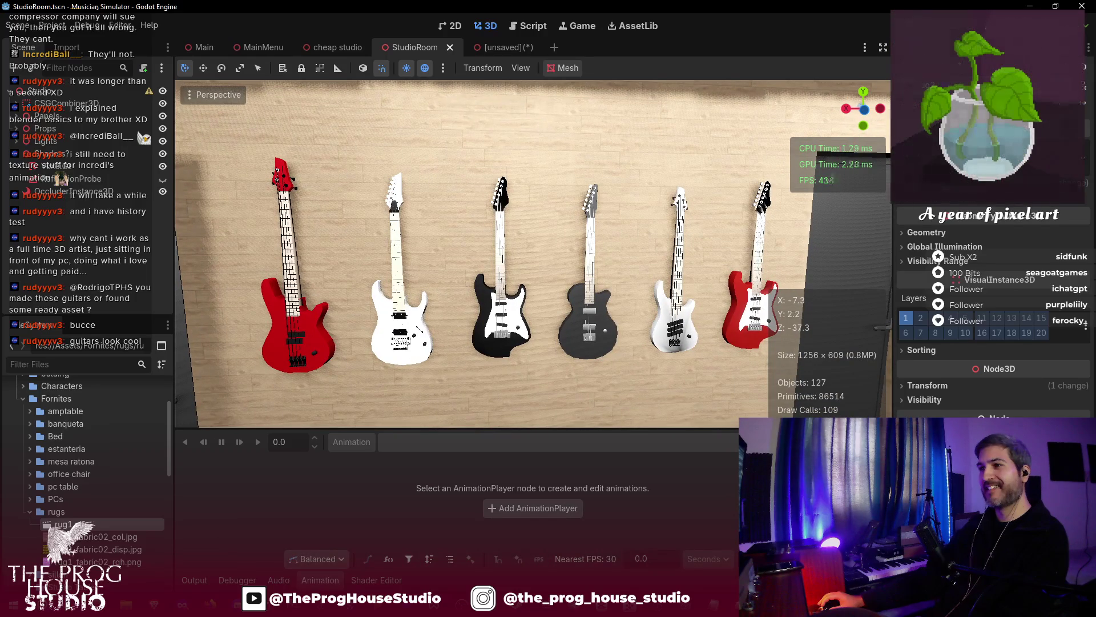
key("w")
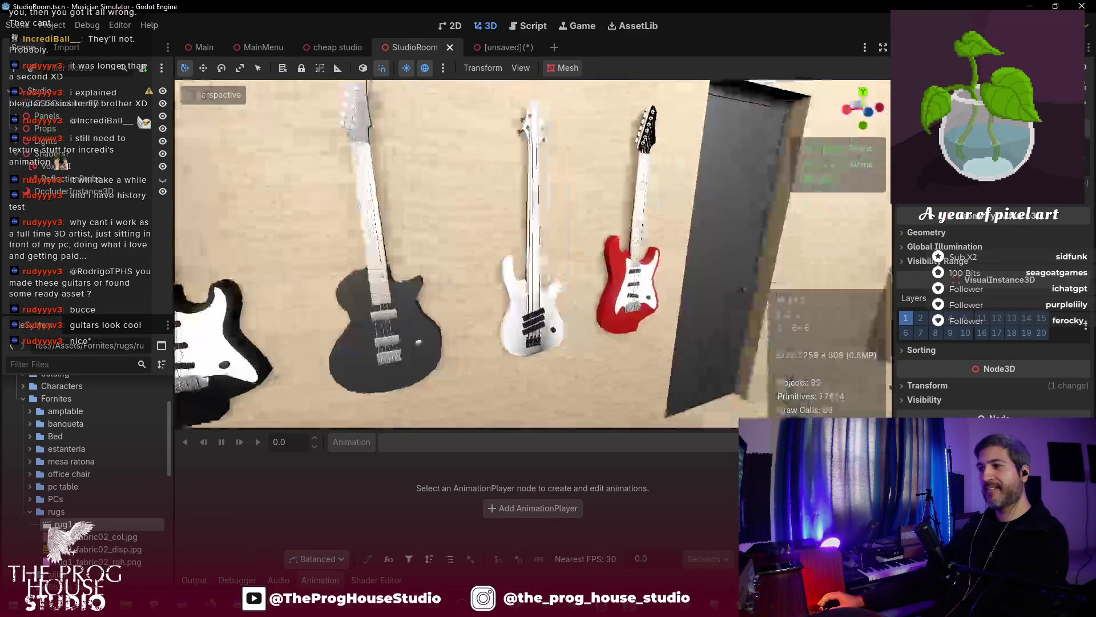
key("q")
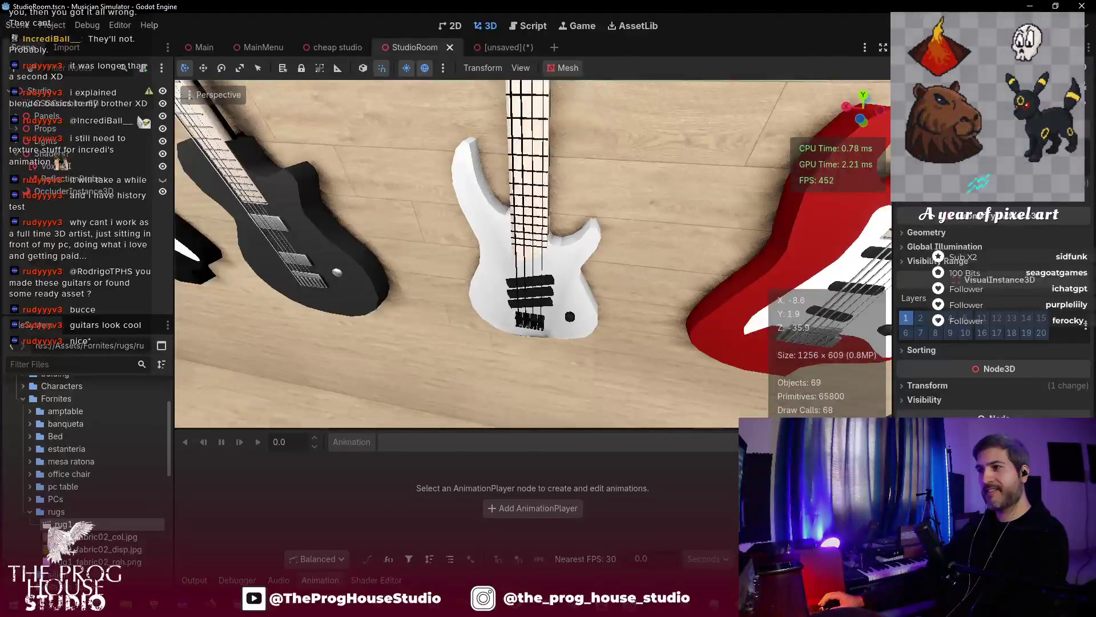
key("w")
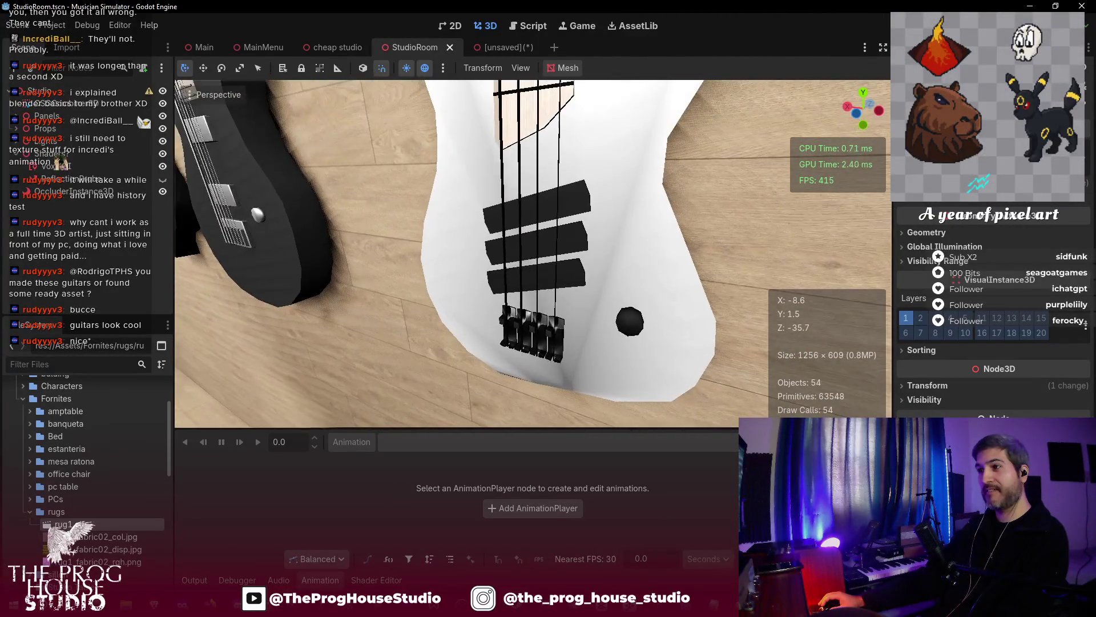
key("a")
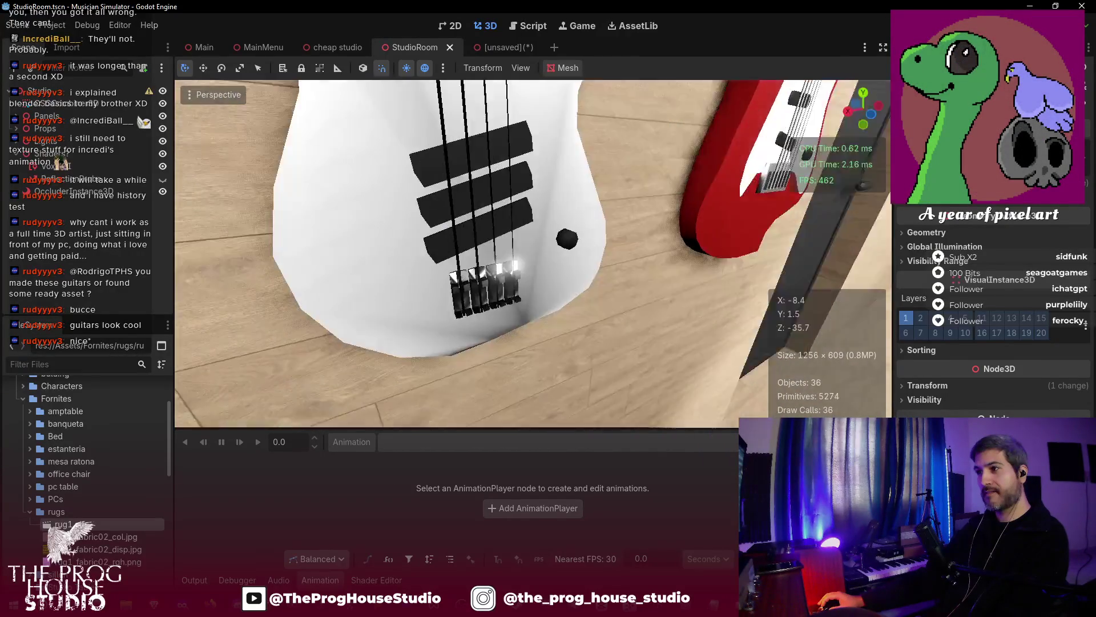
key("w")
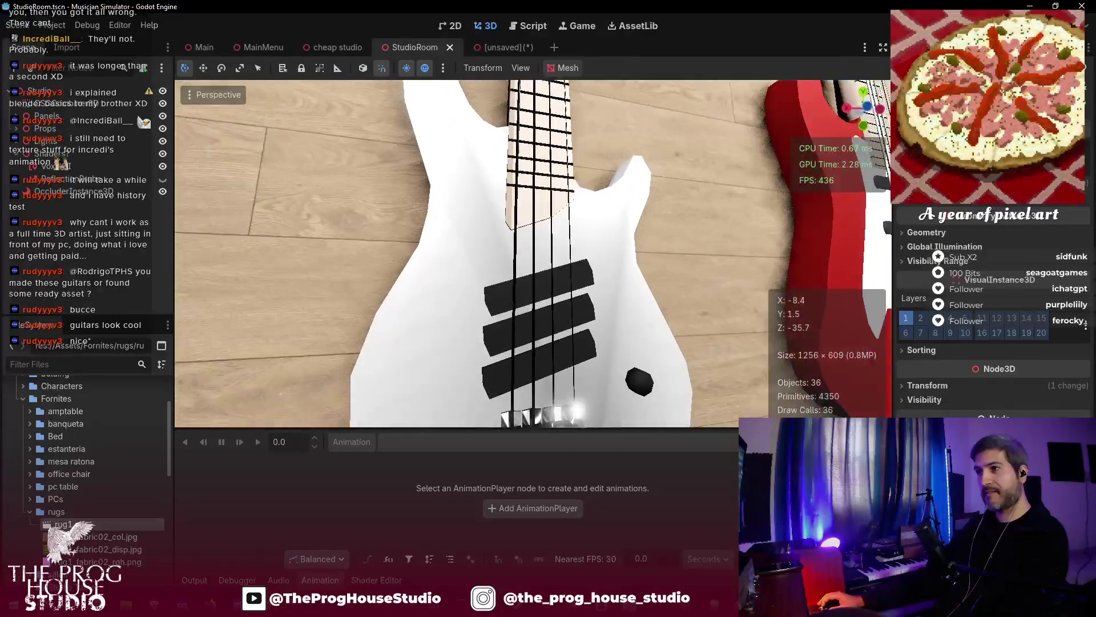
key("w")
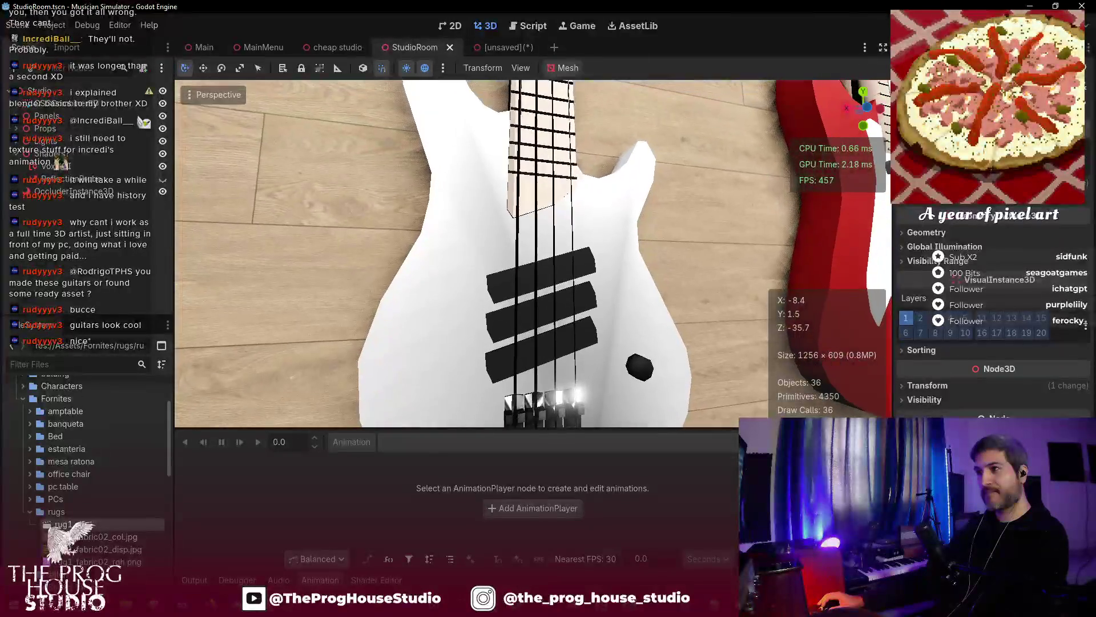
key("s")
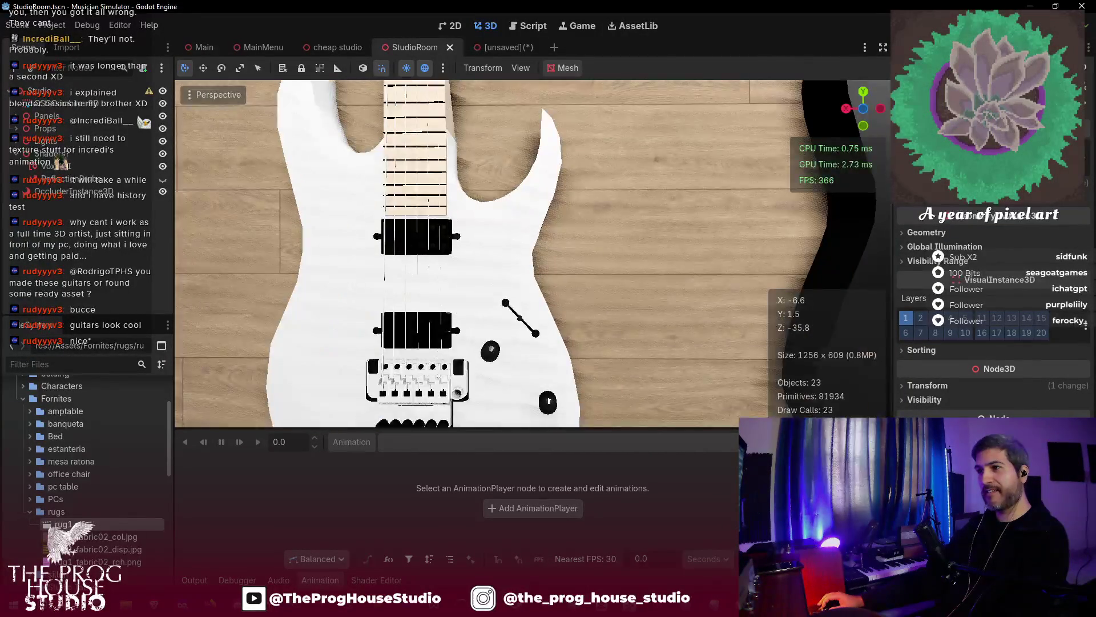
key("d")
key("w")
key("w")
key("e")
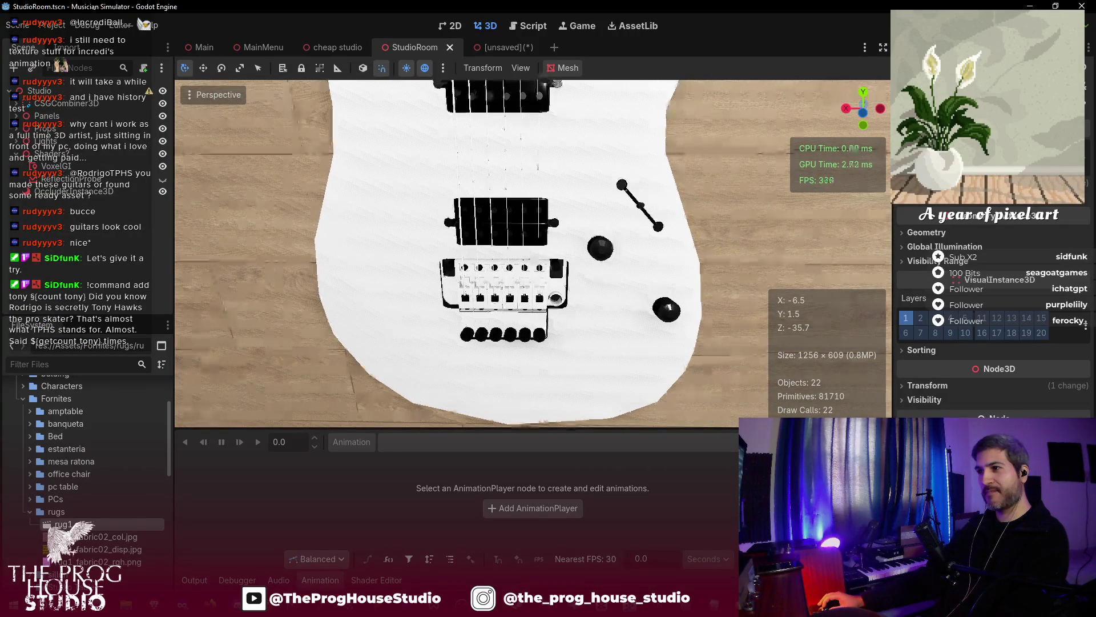
key("s")
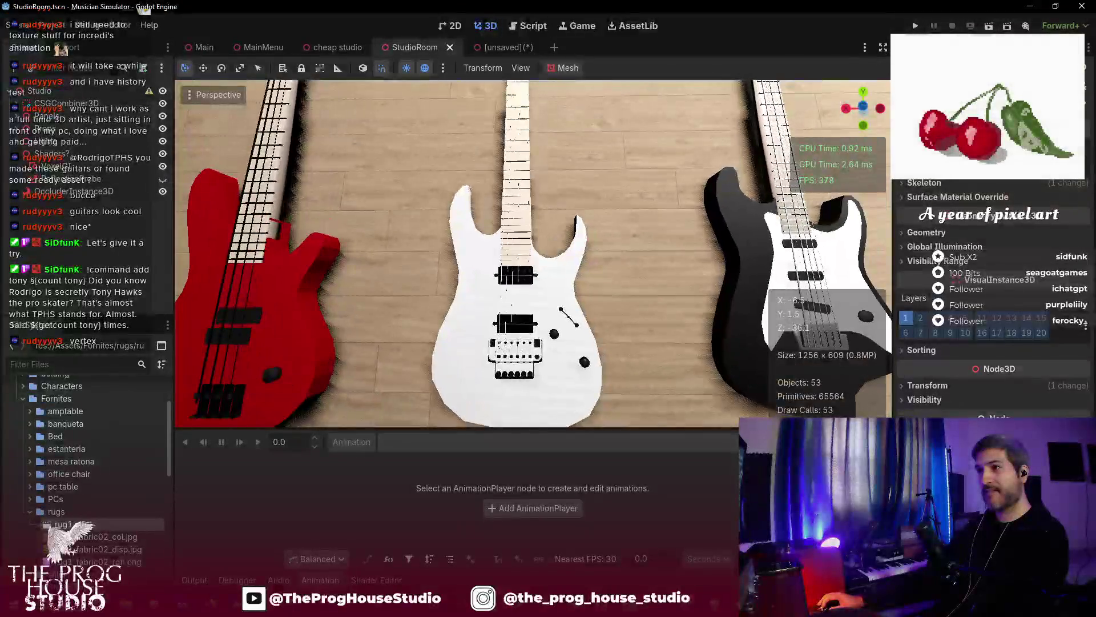
key("w")
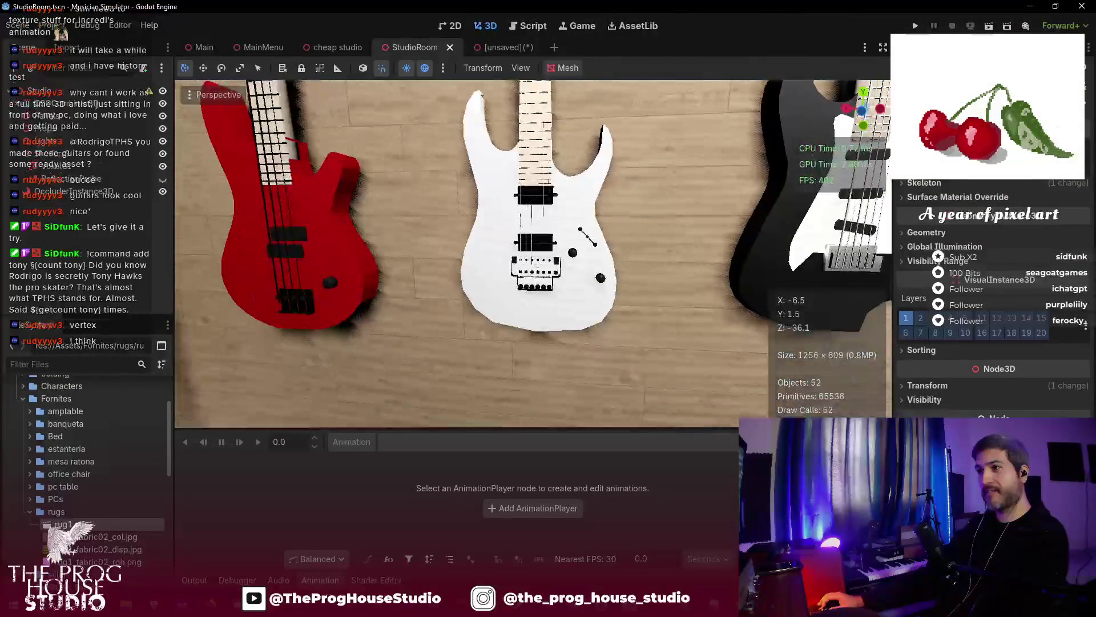
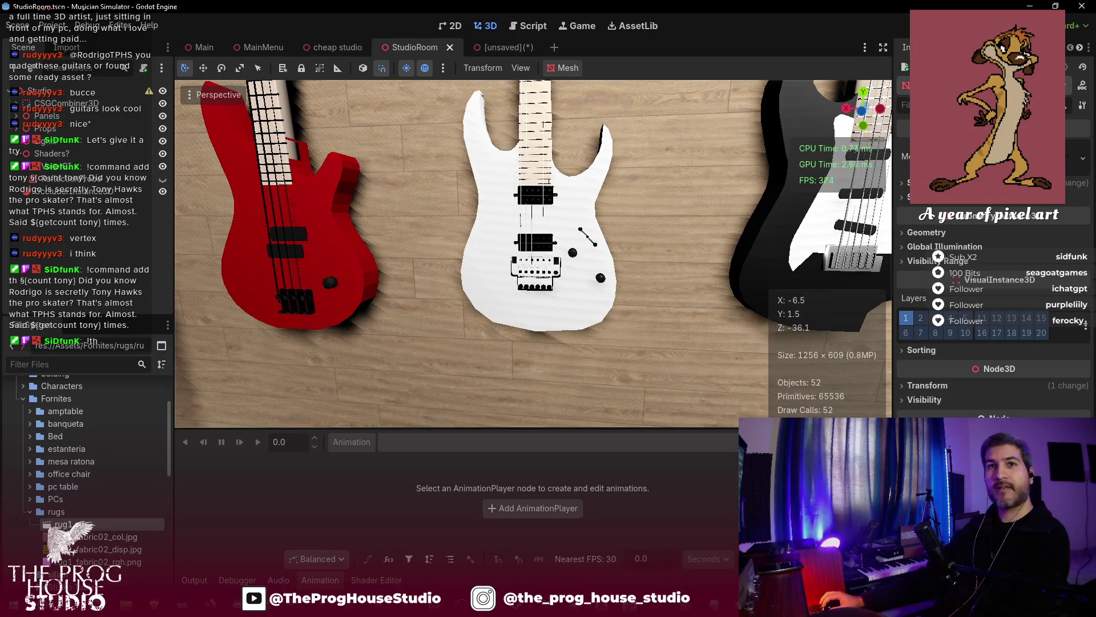
- Slide the rug along its Z axis toward the amp cabinets
mouse_move(365, 343)
left_mouse_down()
mouse_move(434, 308)
mouse_move(571, 308)
mouse_move(451, 309)
mouse_move(502, 309)
mouse_move(491, 354)
mouse_move(503, 354)
mouse_move(363, 345)
left_mouse_up()
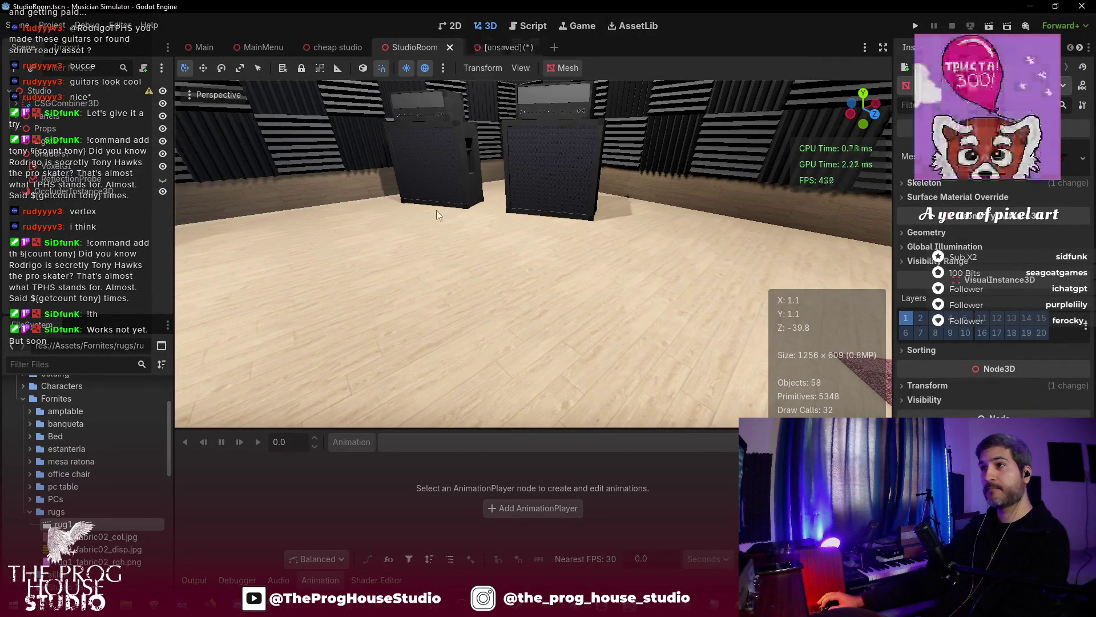
mouse_move(402, 241)
left_mouse_down()
mouse_move(342, 251)
mouse_move(410, 266)
mouse_move(423, 201)
left_mouse_up()
left_click_drag(523, 306, 474, 293)
left_click_drag(605, 285, 290, 290)
- Lower the rug along its vertical axis toward the floor
key("f")
left_click_drag(354, 251, 382, 249)
left_click_drag(447, 157, 452, 206)
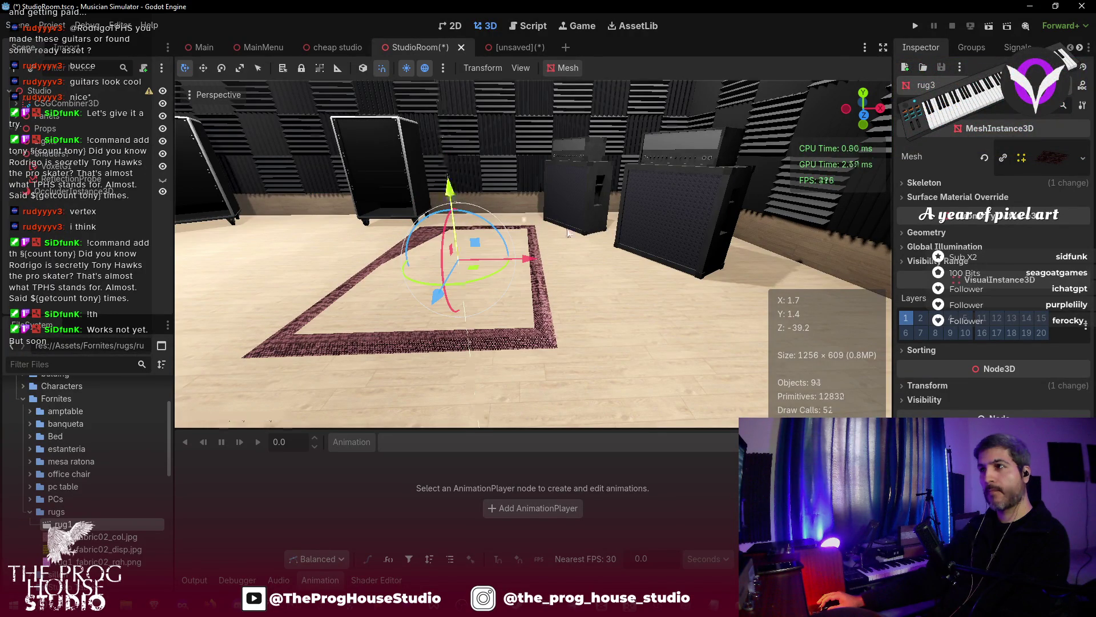
- Undo the lowering, move the rug right, rotate it 40 degrees, and push it under the amps
key("ctrl+z")
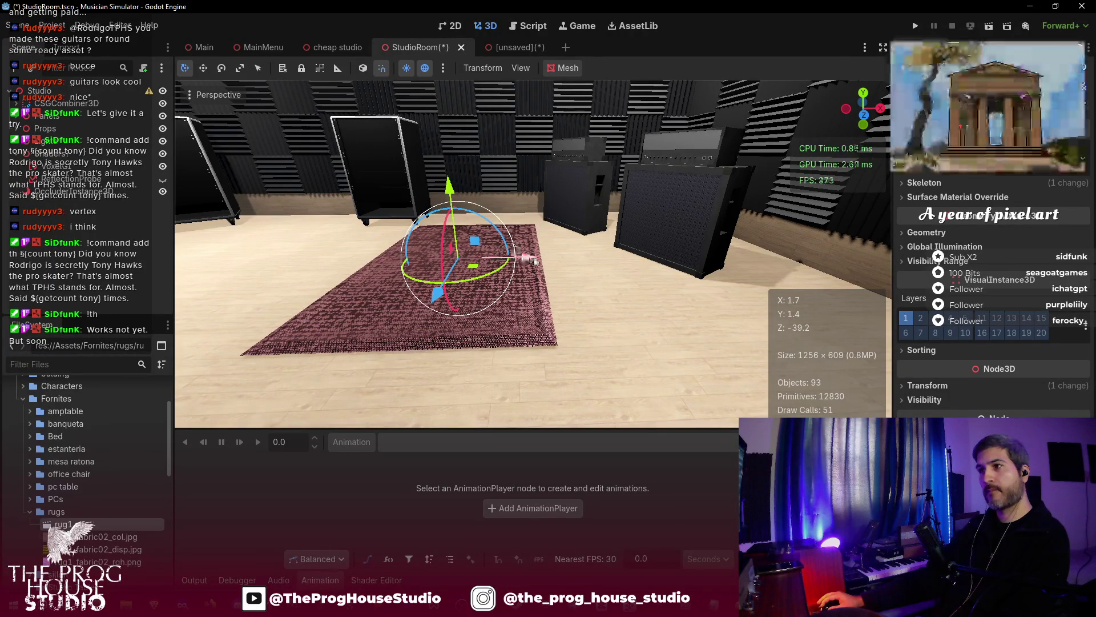
left_click_drag(526, 259, 630, 272)
left_click_drag(544, 280, 688, 255)
left_click_drag(665, 290, 609, 261)
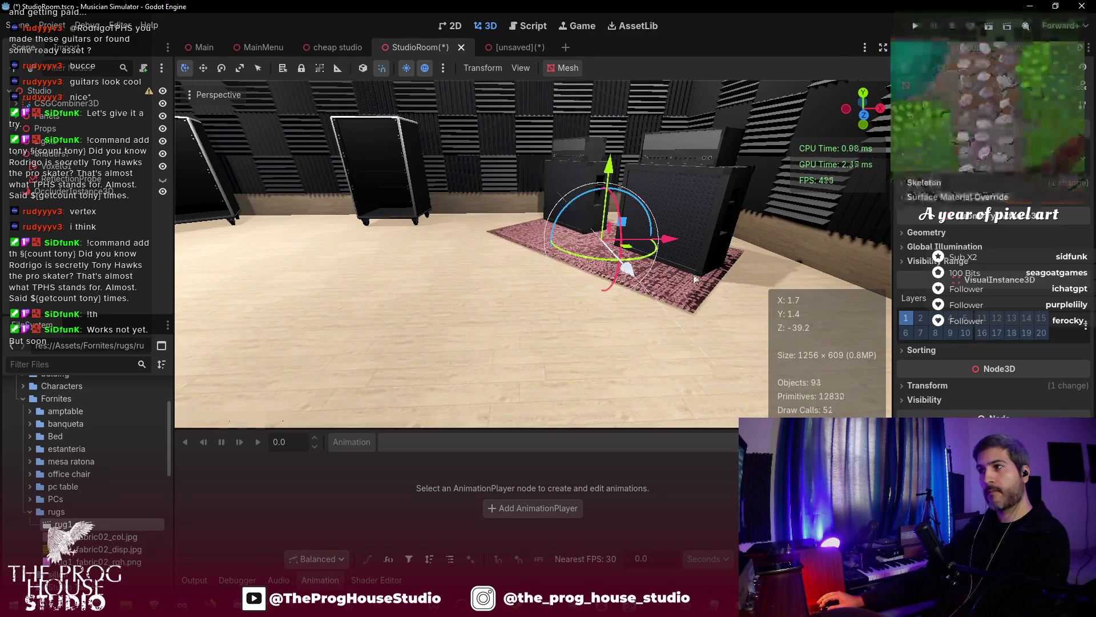
- Fine-tune the rug's position along Z and X, then save the scene
scroll(534, 251, "up", 3)
left_click_drag(720, 278, 695, 278)
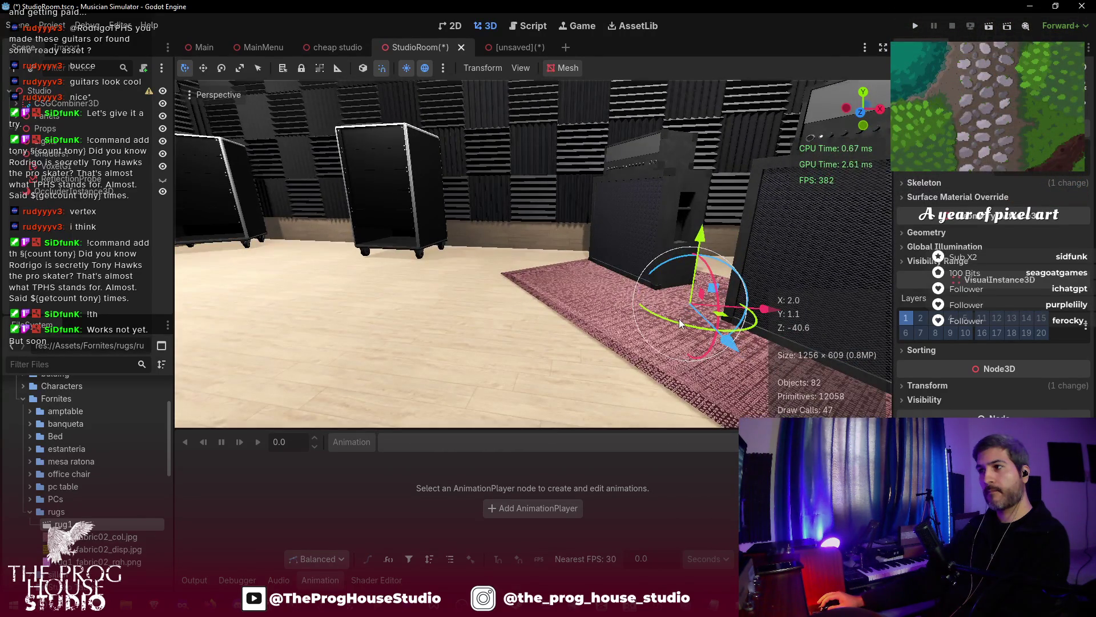
left_click_drag(674, 324, 648, 312)
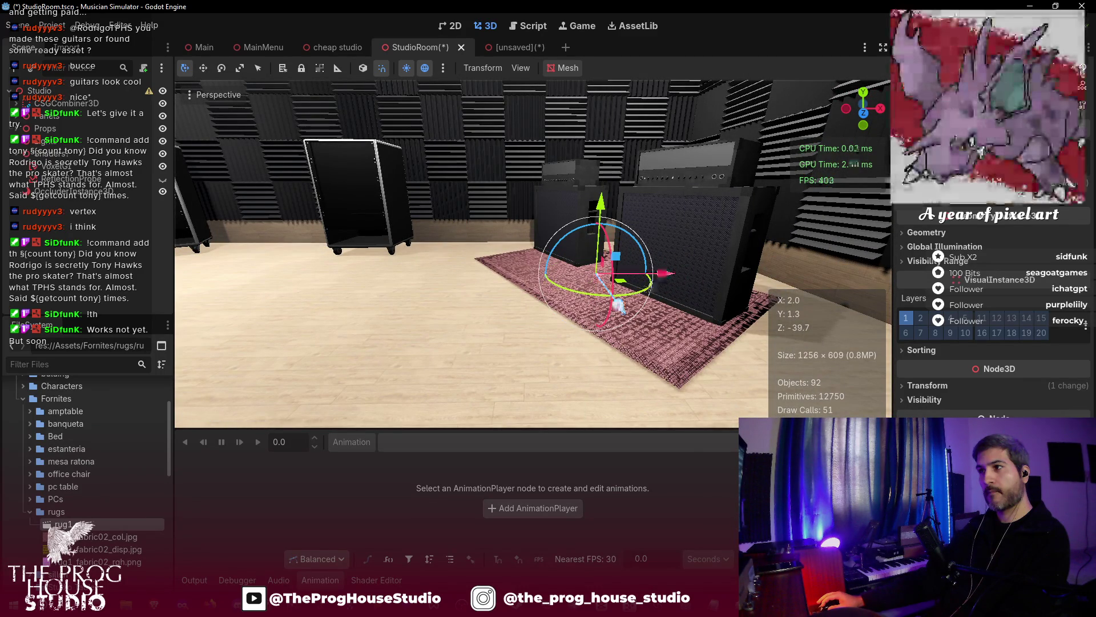
left_click_drag(618, 305, 614, 302)
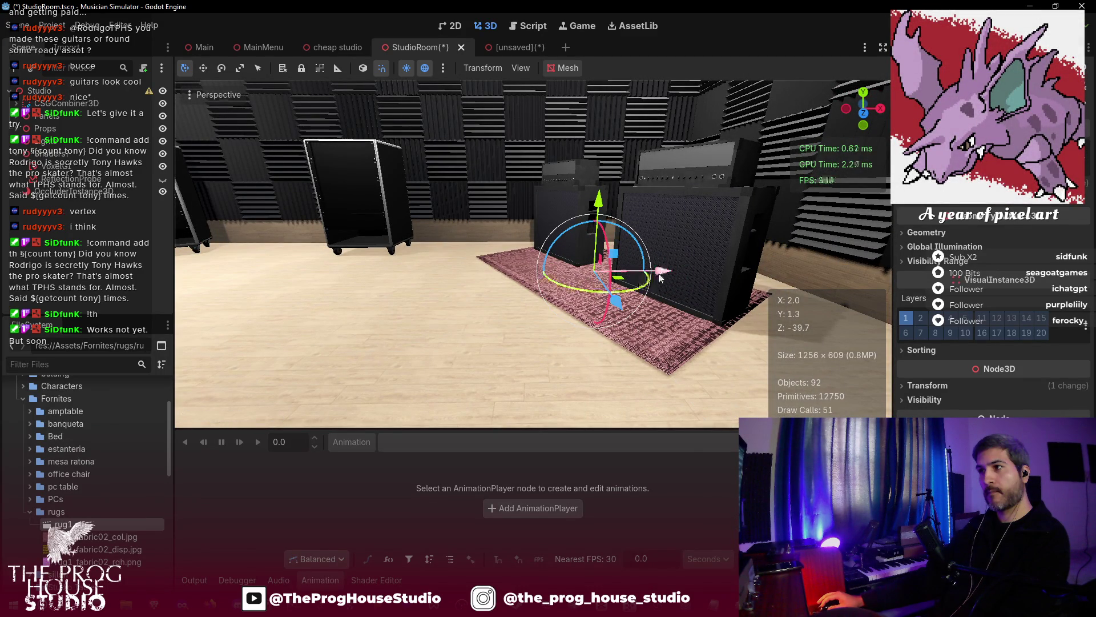
left_click_drag(624, 273, 643, 283)
left_click_drag(583, 320, 534, 332)
left_click_drag(470, 320, 466, 304)
key("ctrl+s")
- Bring the second rug to floor level and slide it along X toward the mic stand
mouse_move(597, 197)
left_mouse_down()
mouse_move(576, 354)
mouse_move(606, 303)
left_mouse_up()
mouse_move(570, 244)
left_mouse_down()
mouse_move(599, 197)
mouse_move(599, 211)
left_mouse_up()
mouse_move(634, 322)
left_mouse_down()
mouse_move(619, 268)
mouse_move(497, 268)
left_mouse_up()
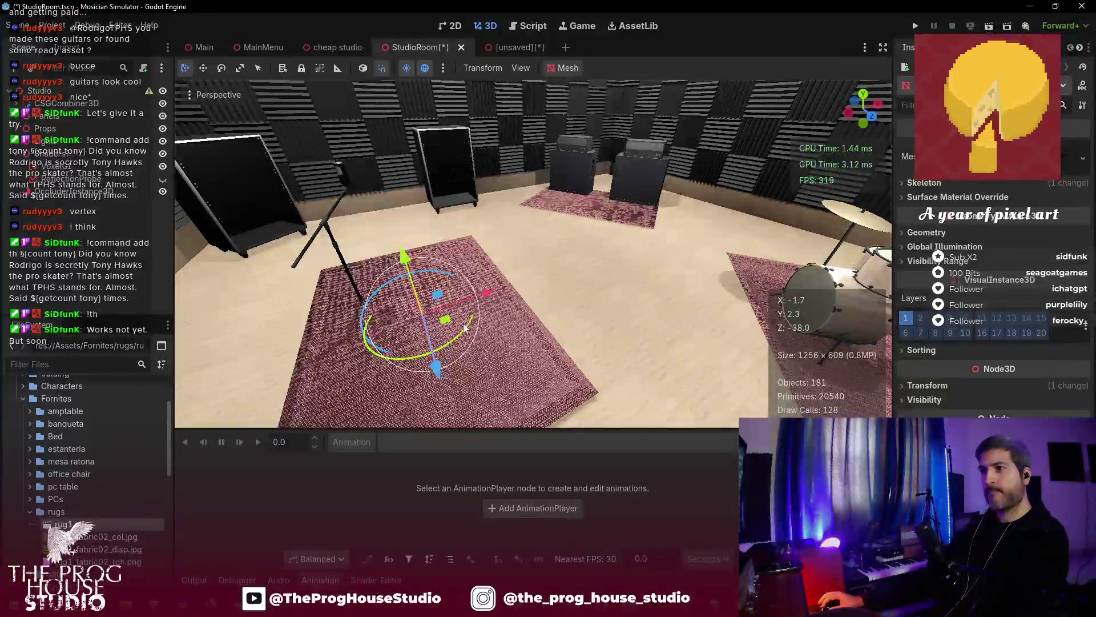
- Rotate the rug about 17 degrees, settle it onto the floor, and save the scene
mouse_move(460, 337)
left_mouse_down()
mouse_move(449, 342)
mouse_move(521, 331)
mouse_move(543, 270)
left_mouse_up()
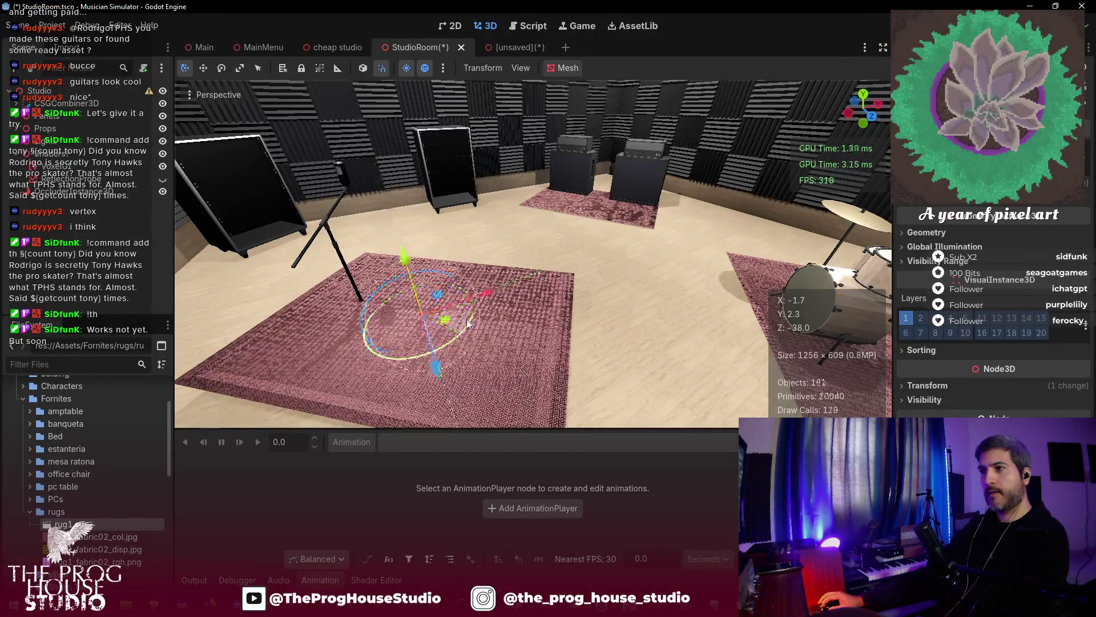
mouse_move(436, 369)
left_mouse_down()
mouse_move(393, 227)
mouse_move(394, 238)
mouse_move(399, 220)
left_mouse_up()
left_click_drag(484, 266, 463, 270)
key("w")
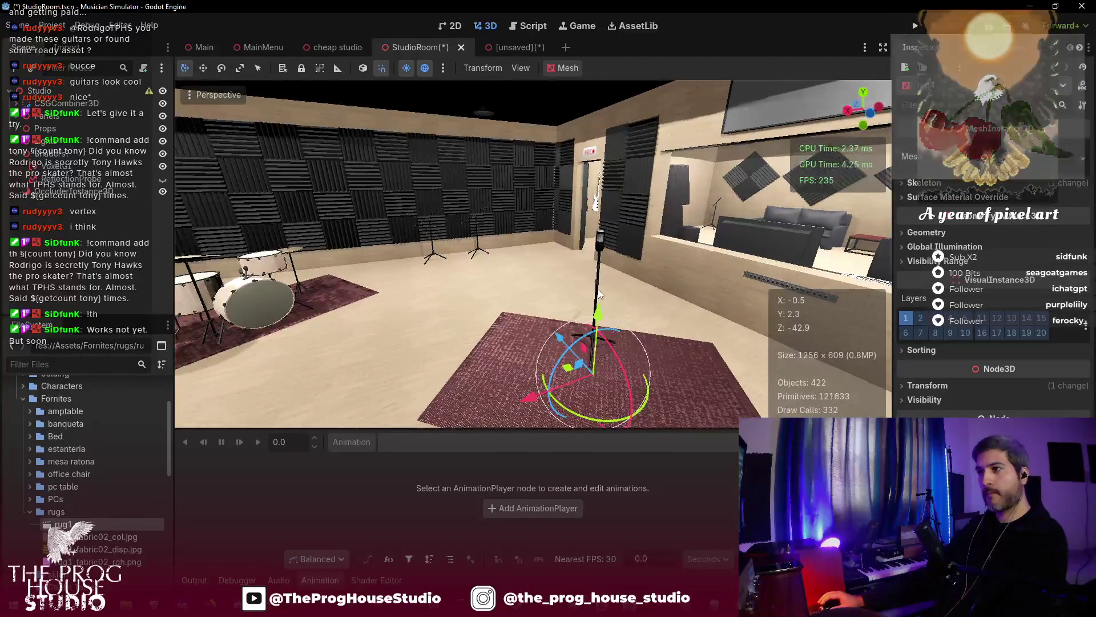
key("ctrl+s")
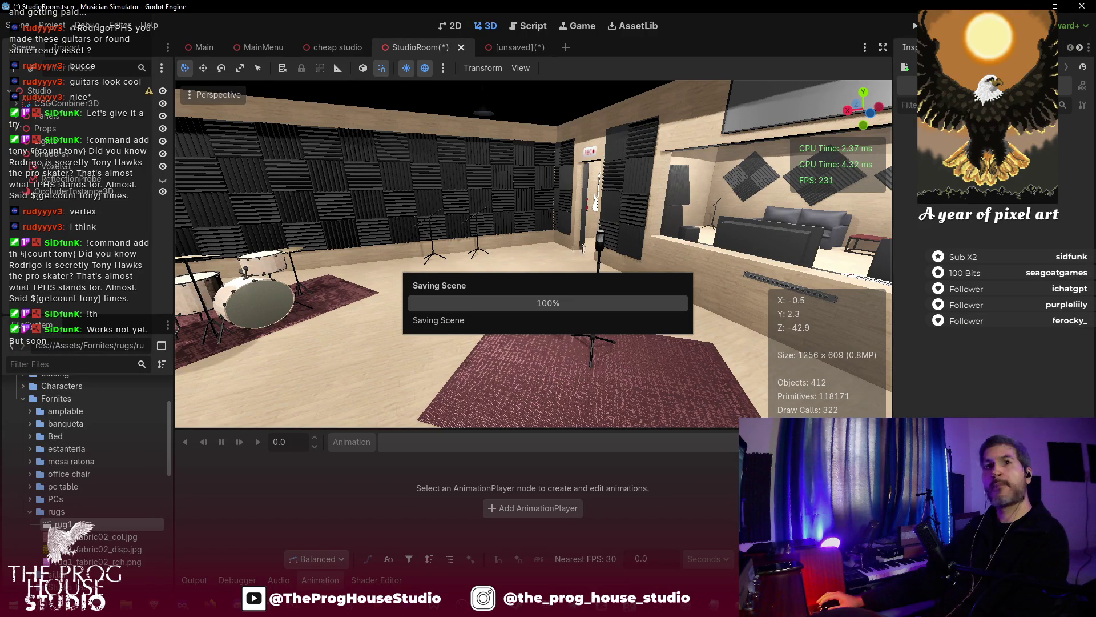
mouse_move(590, 248)
left_mouse_down()
mouse_move(485, 251)
mouse_move(594, 252)
mouse_move(593, 286)
mouse_move(593, 265)
mouse_move(576, 266)
mouse_move(590, 250)
left_mouse_up()
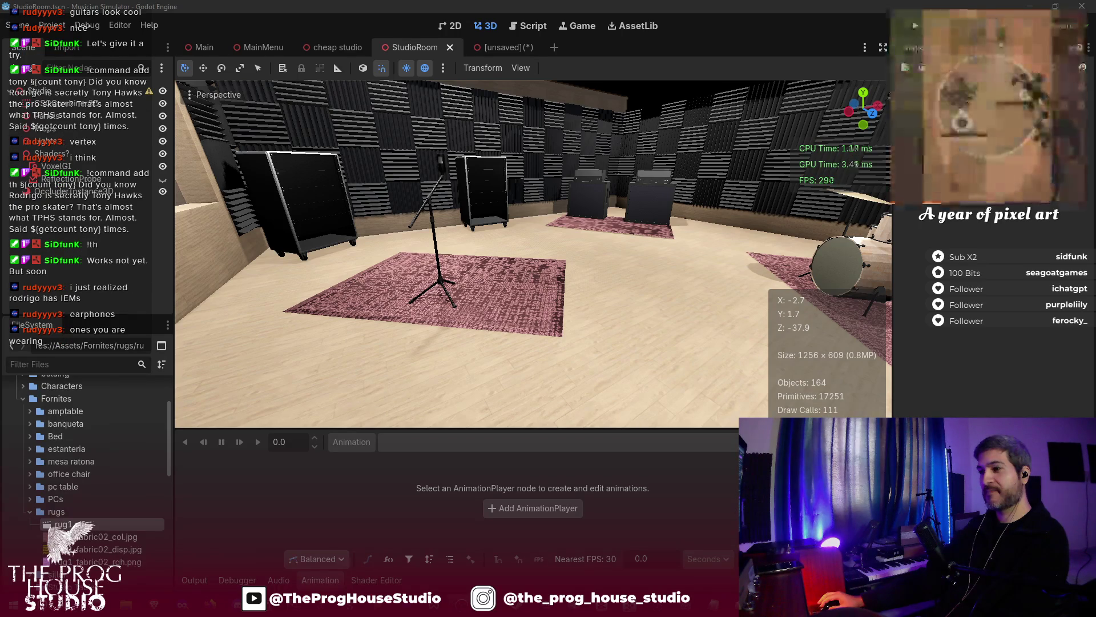
key("w")
key("w")
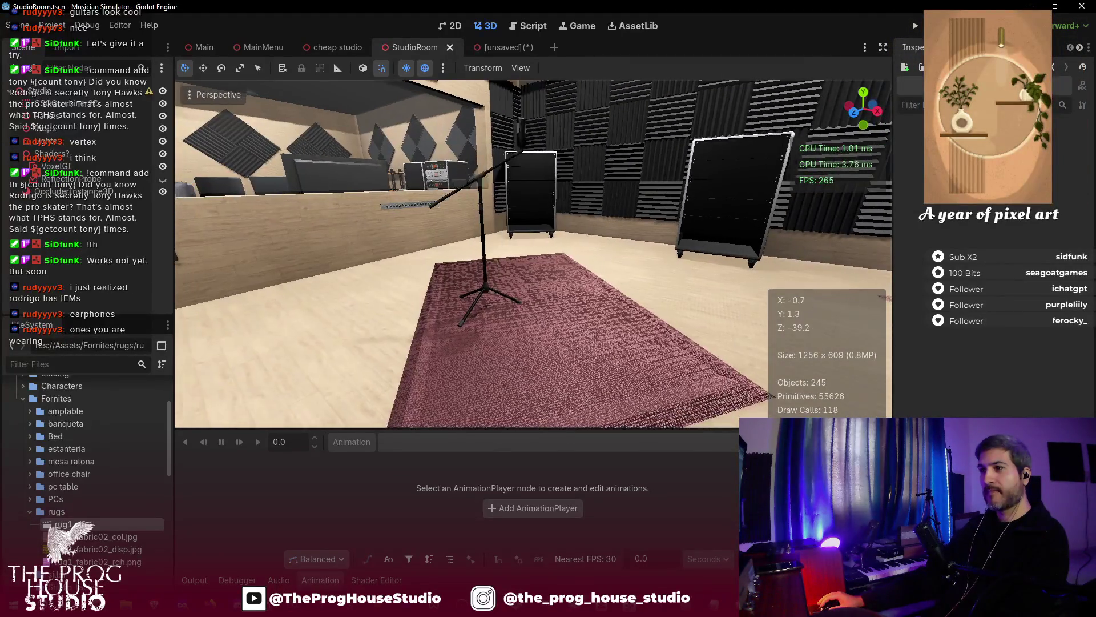
key("w")
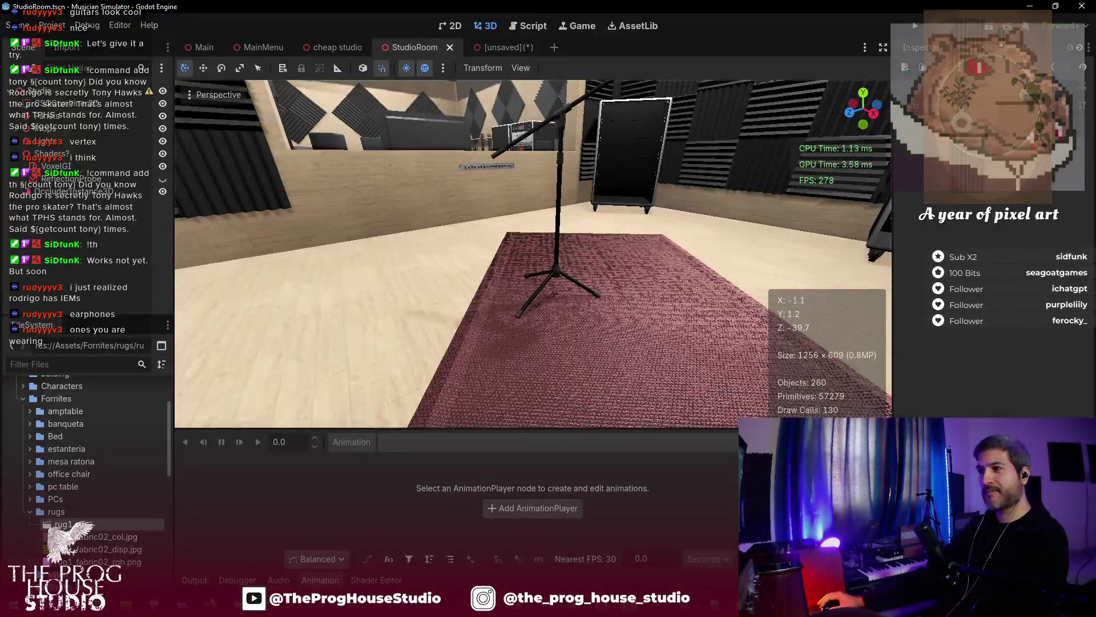
scroll(533, 254, "down", 2)
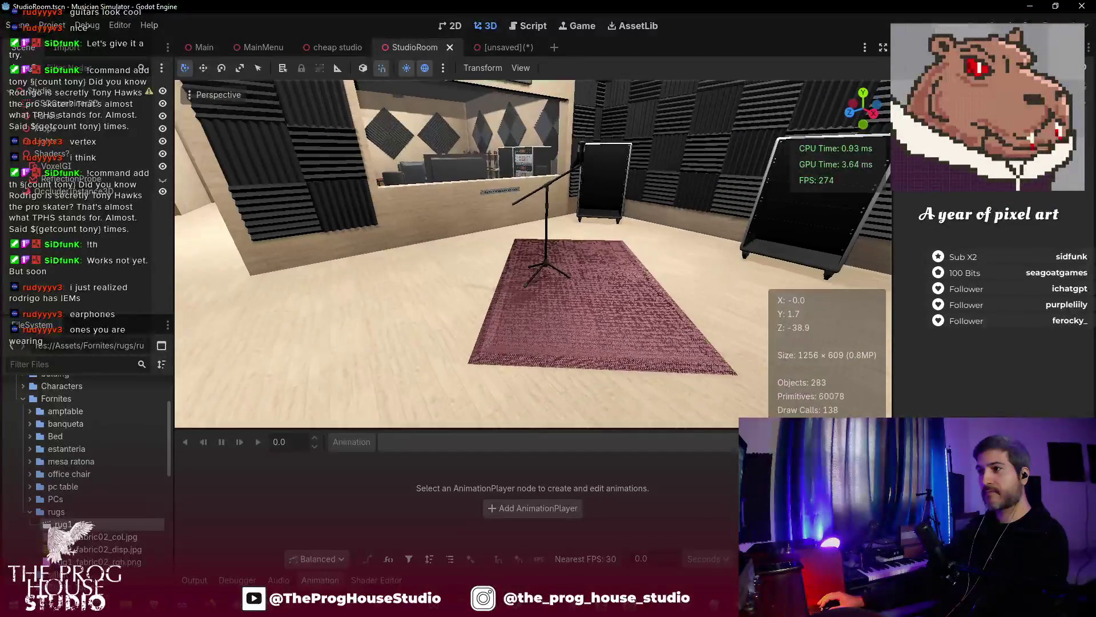
- Select the rug under the mic stand, slide it slightly along X, and deselect it
left_click_drag(532, 254, 511, 252)
left_click(535, 342)
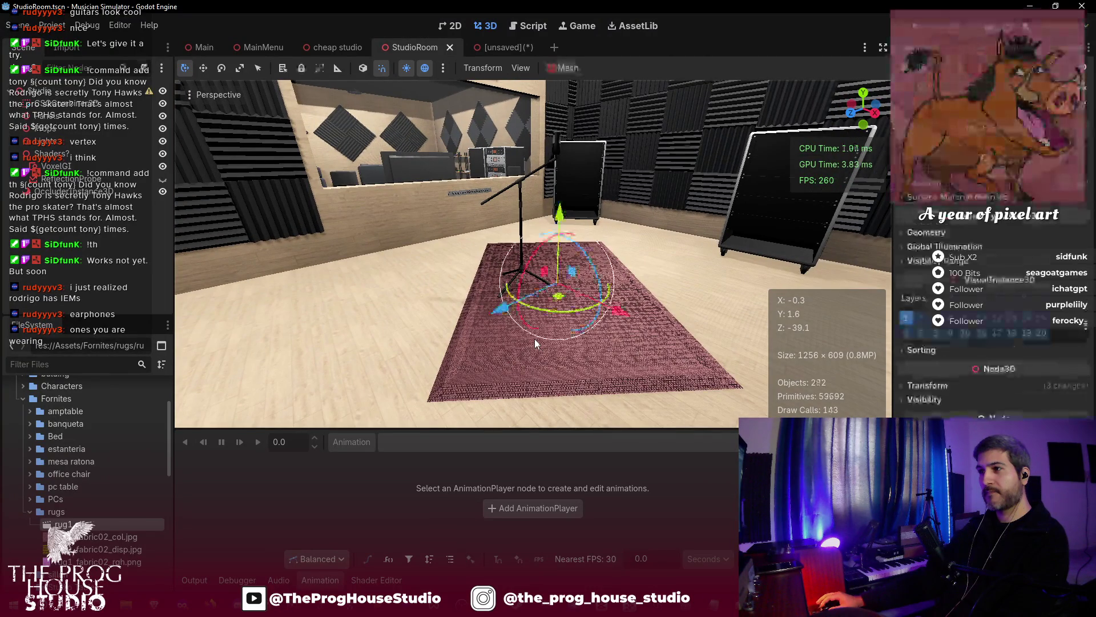
left_click_drag(498, 313, 442, 317)
mouse_move(566, 316)
left_mouse_down()
mouse_move(601, 320)
mouse_move(592, 323)
left_mouse_up()
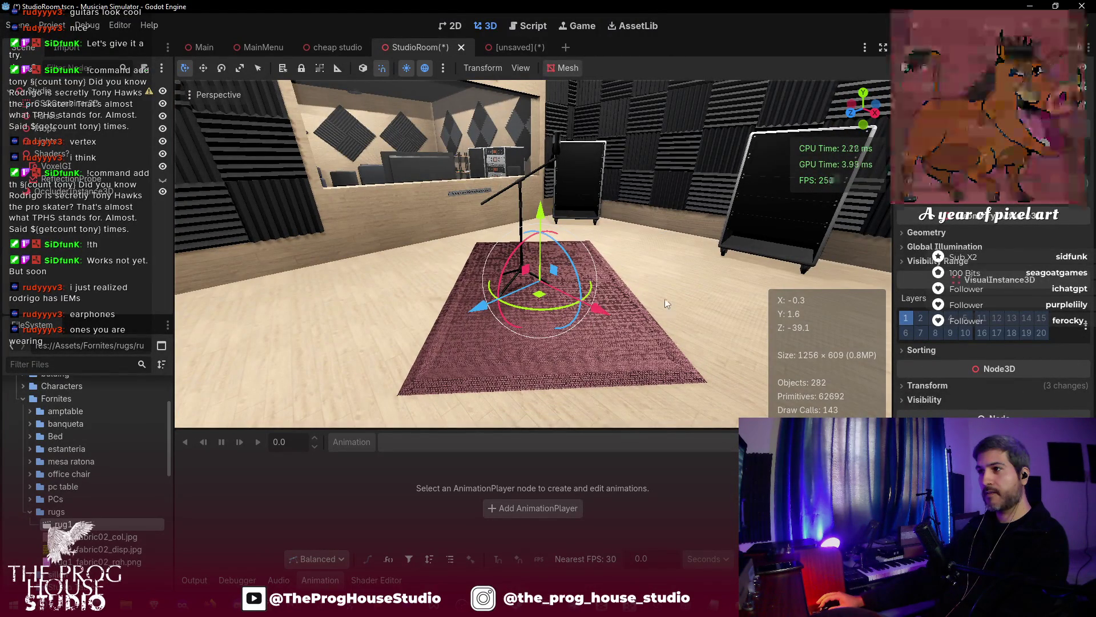
left_click(664, 299)
- Fly around the studio to check the rugs by the drums, amps, desk and chair
key("w")
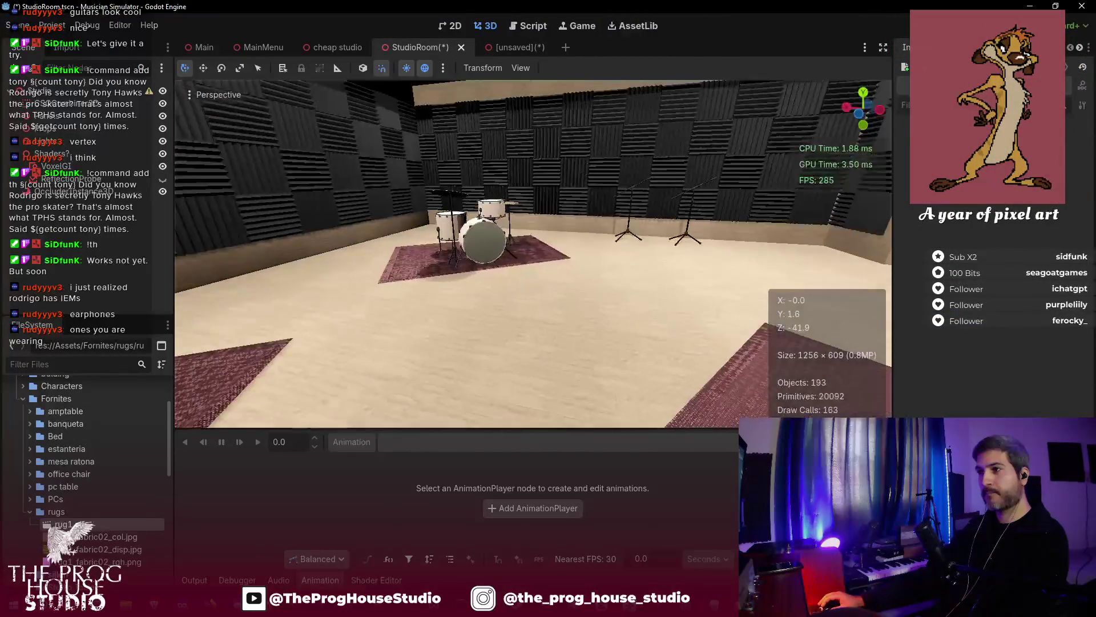
key("w")
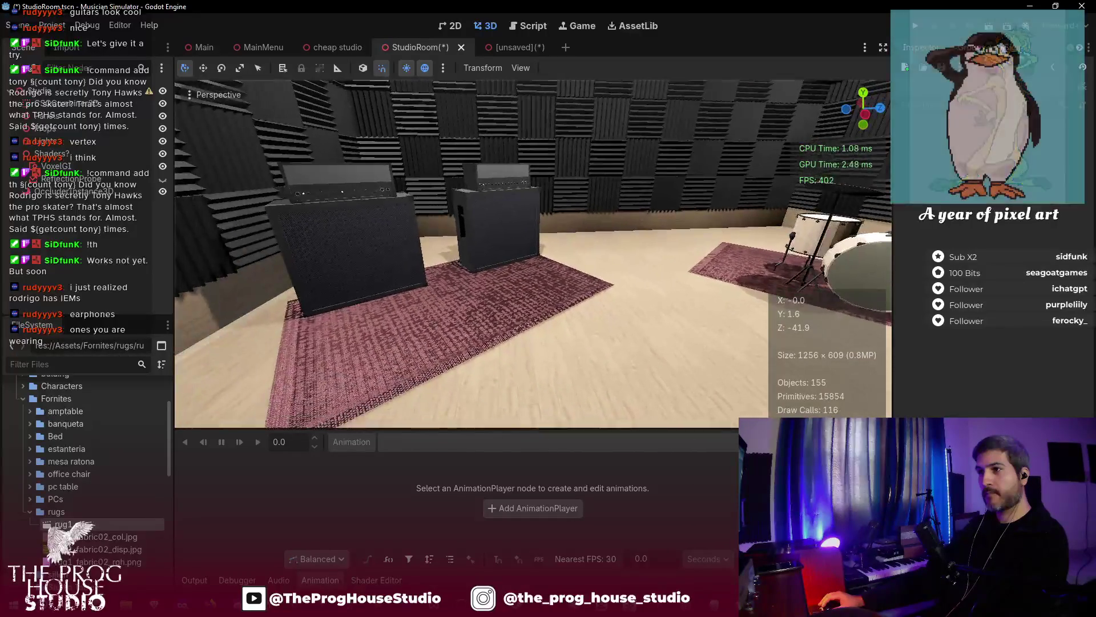
key("s")
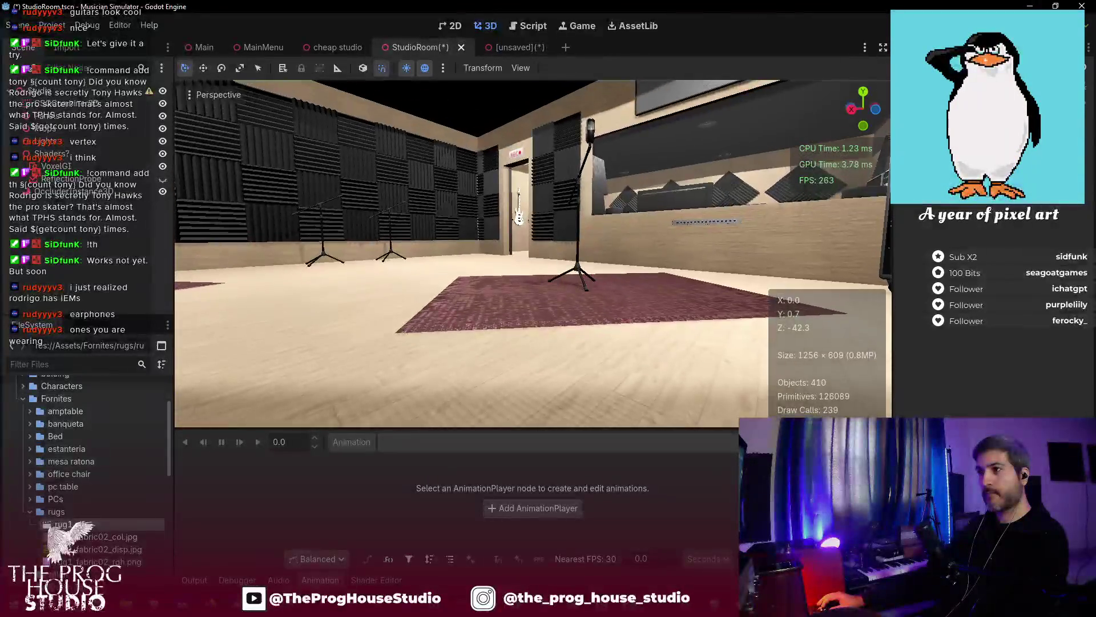
key("a")
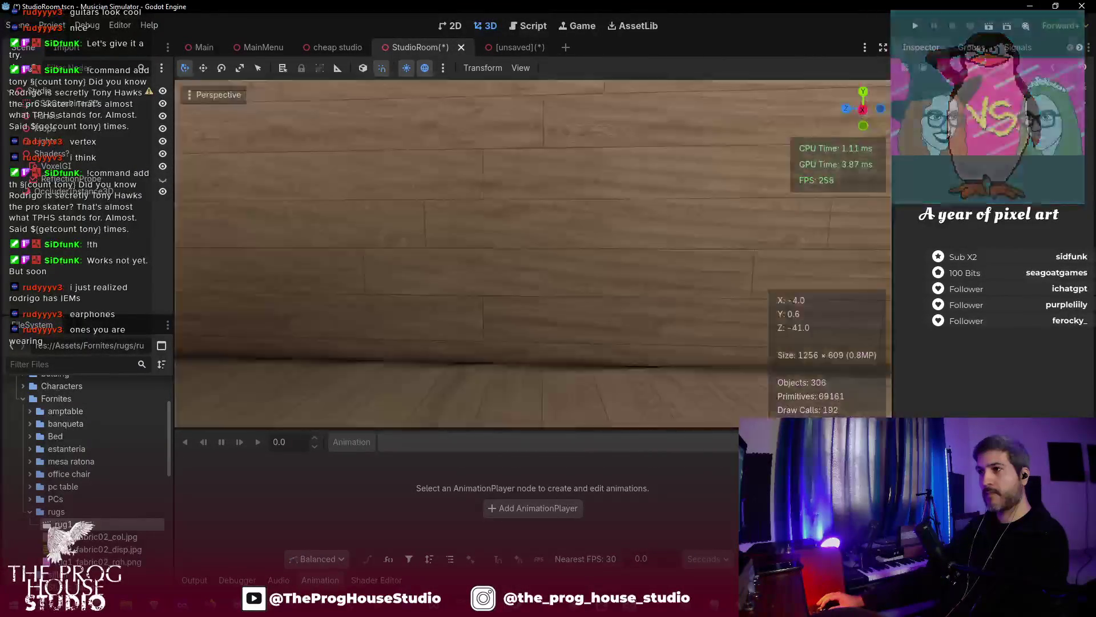
key("s")
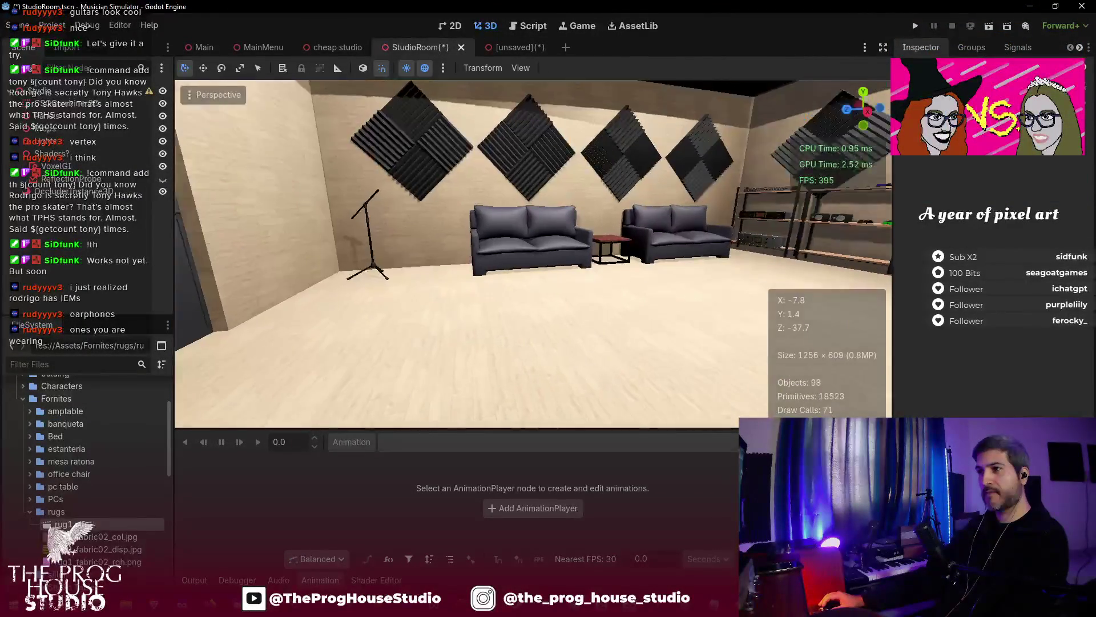
key("d")
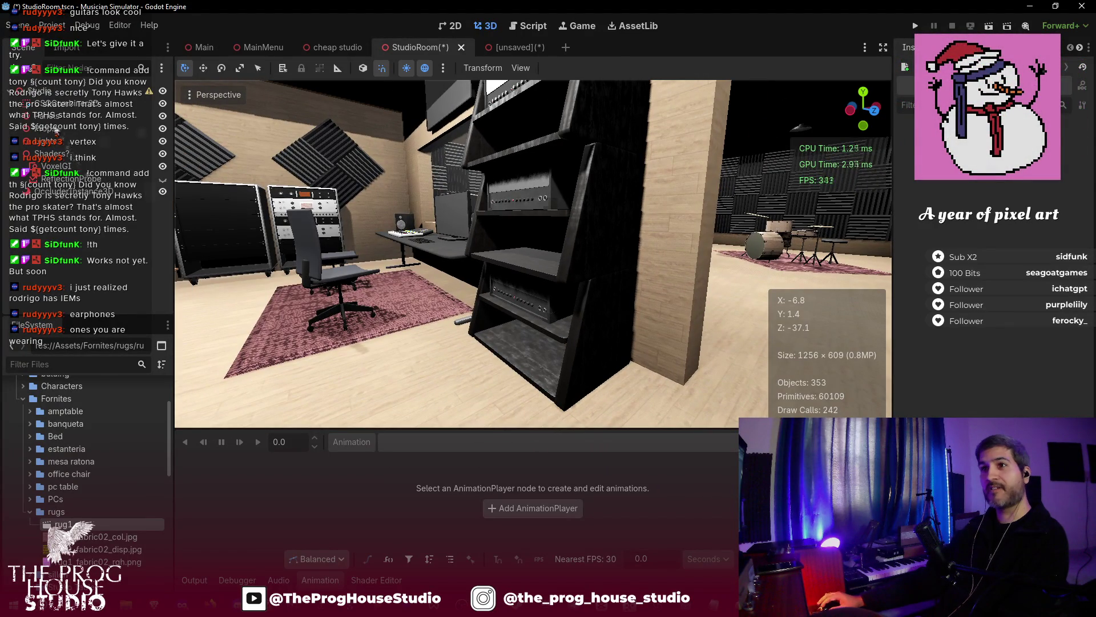
key("w")
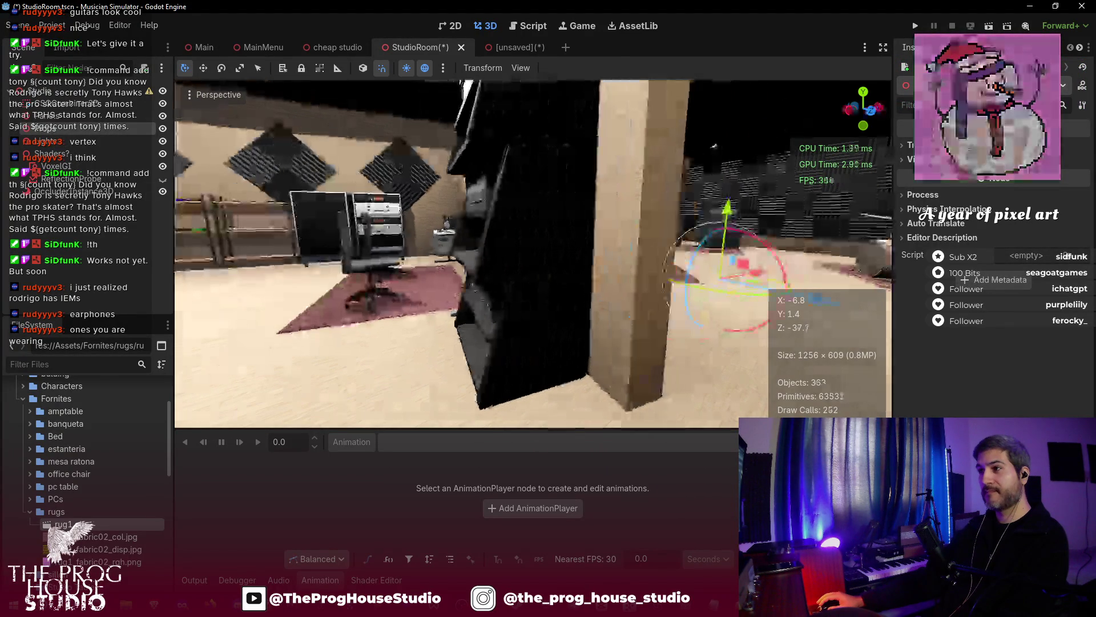
left_click_drag(596, 297, 400, 296)
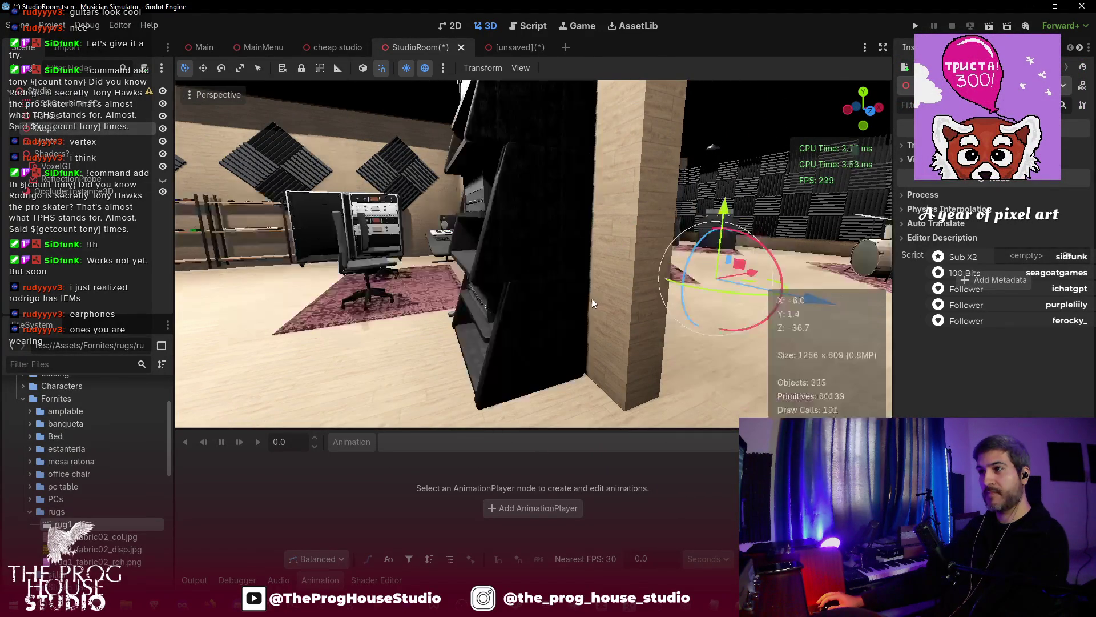
- Select the maroon rug beside the sofa and lower it by 0.6
left_click(444, 323)
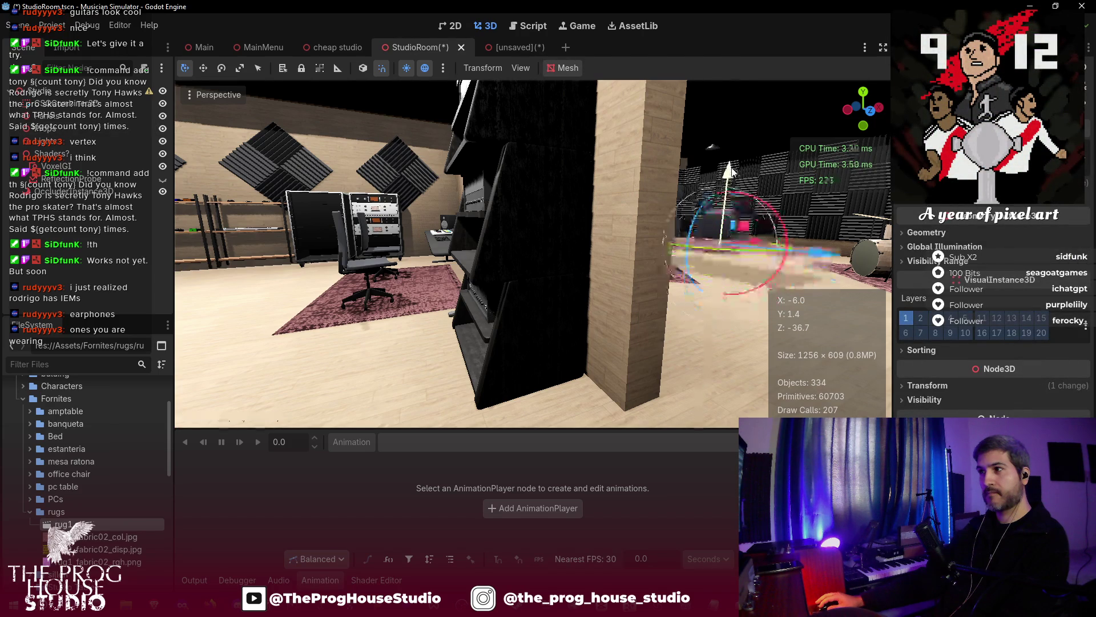
left_click(409, 299)
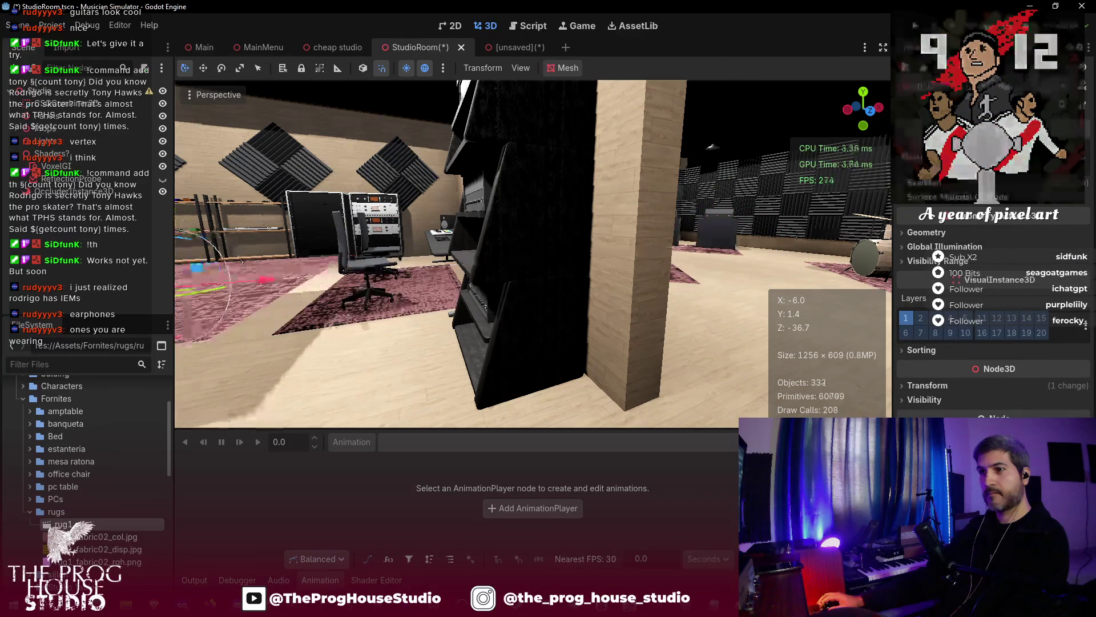
key("f")
mouse_move(555, 263)
left_mouse_down()
mouse_move(486, 269)
mouse_move(542, 251)
mouse_move(548, 217)
left_mouse_up()
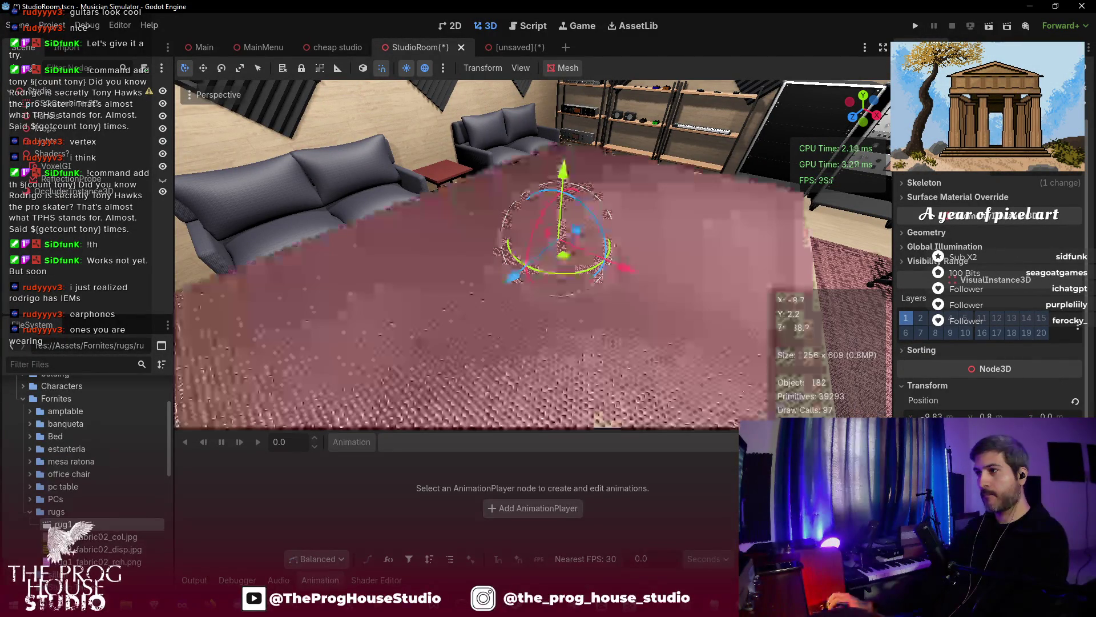
mouse_move(566, 169)
left_mouse_down()
mouse_move(570, 234)
mouse_move(558, 215)
left_mouse_up()
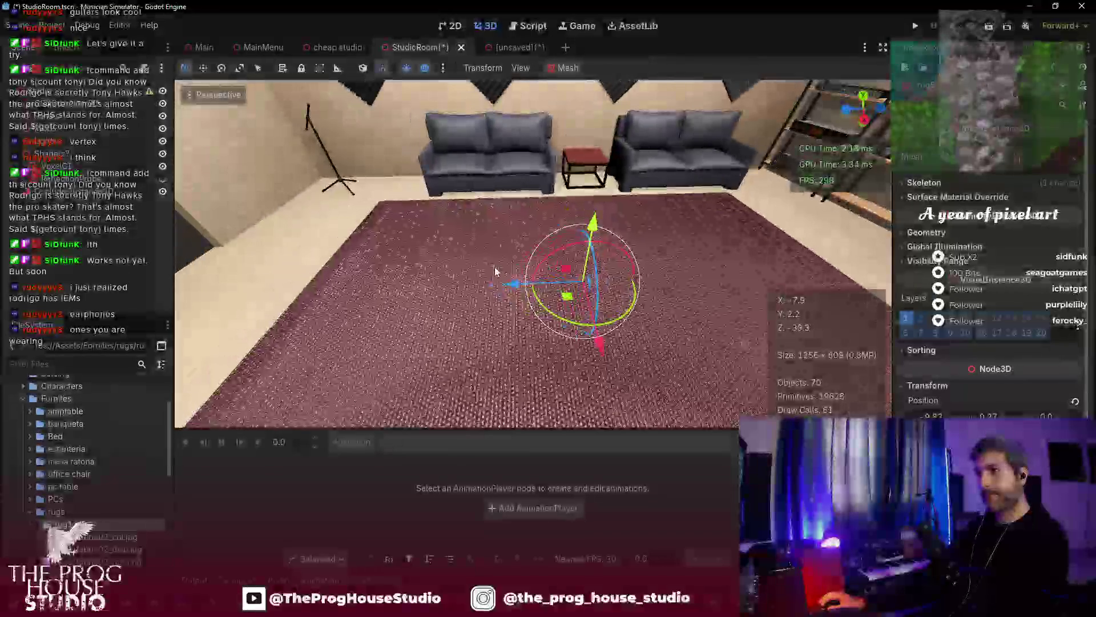
- Slide the rug along Z and left along X in front of the couches, then save
left_click_drag(514, 285, 491, 286)
left_click_drag(571, 257, 546, 261)
left_click_drag(643, 246, 568, 231)
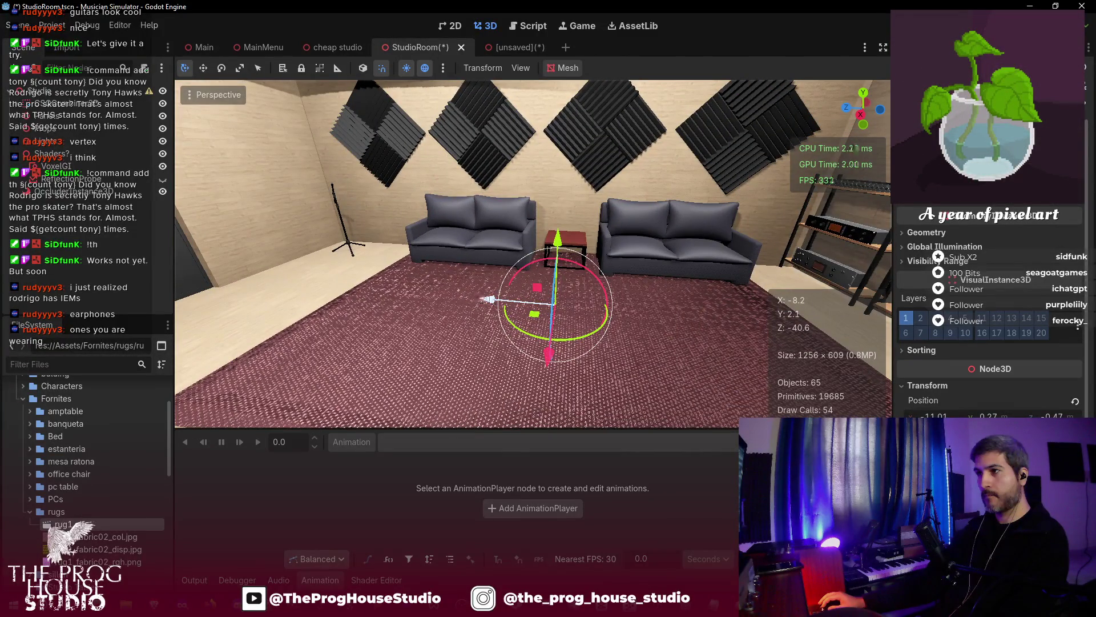
left_click_drag(487, 298, 360, 299)
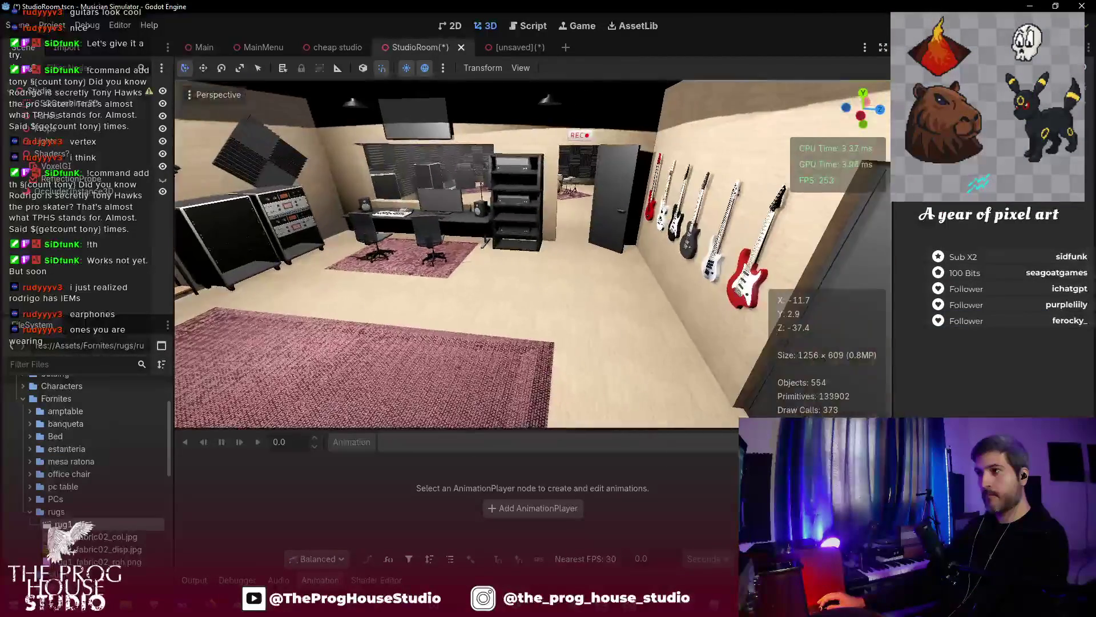
key("ctrl+s")
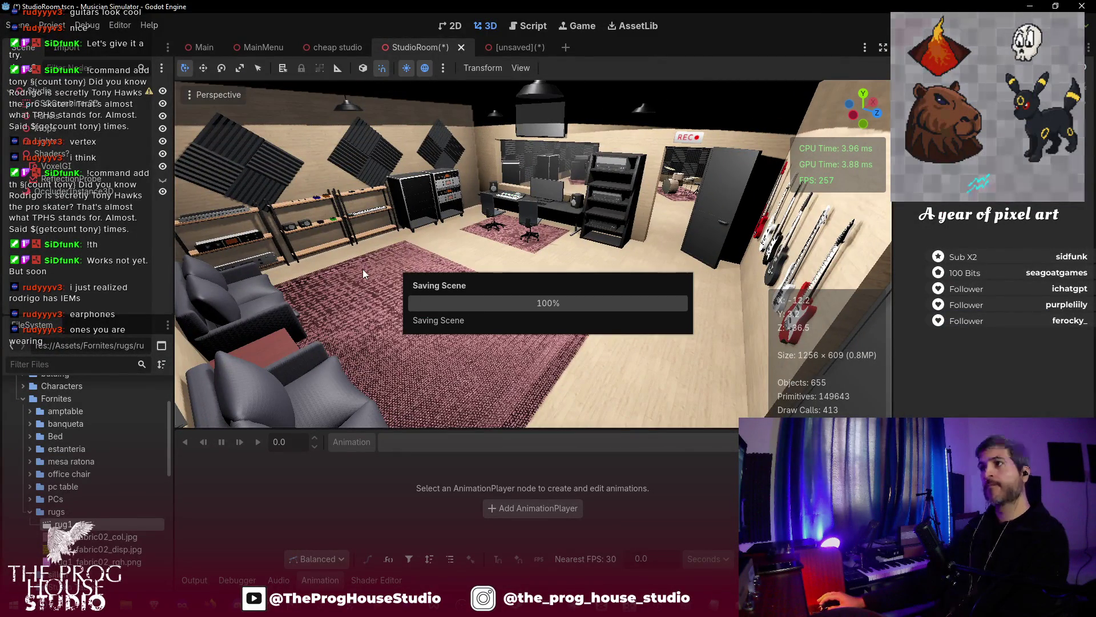
- Select and deselect the small rug under the desk chairs, then save StudioRoom
left_click(494, 236)
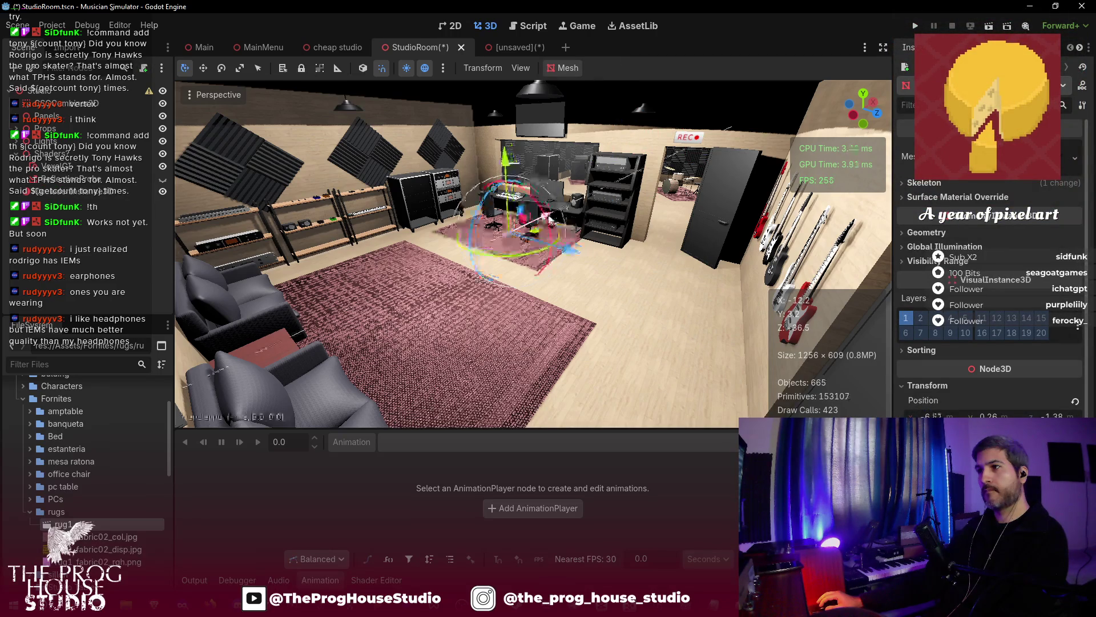
left_click(625, 279)
key("ctrl+s")
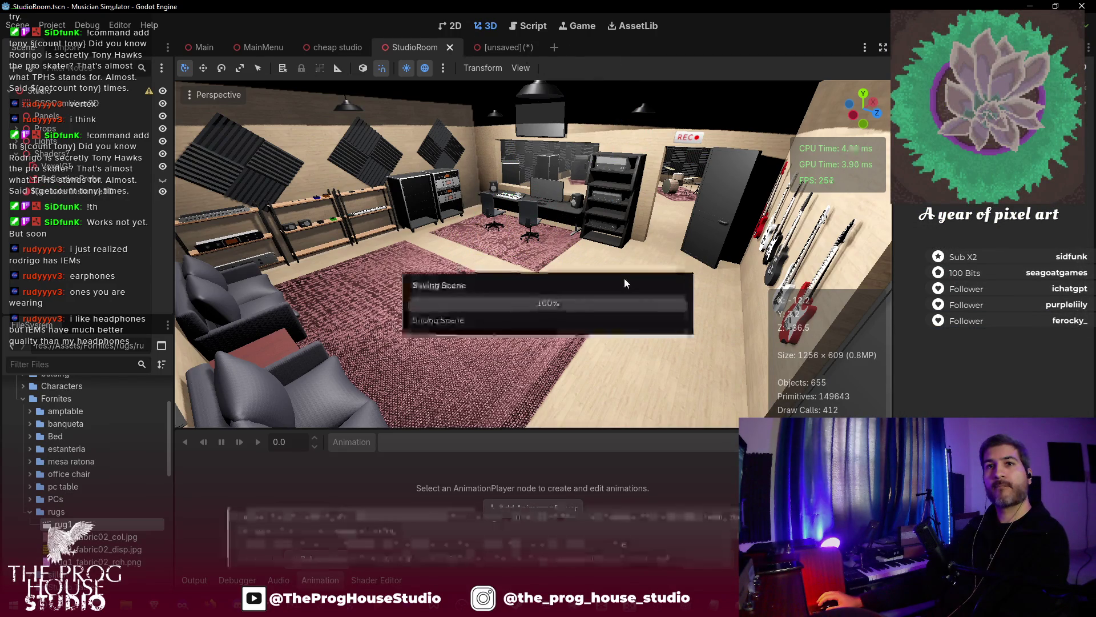
key("w")
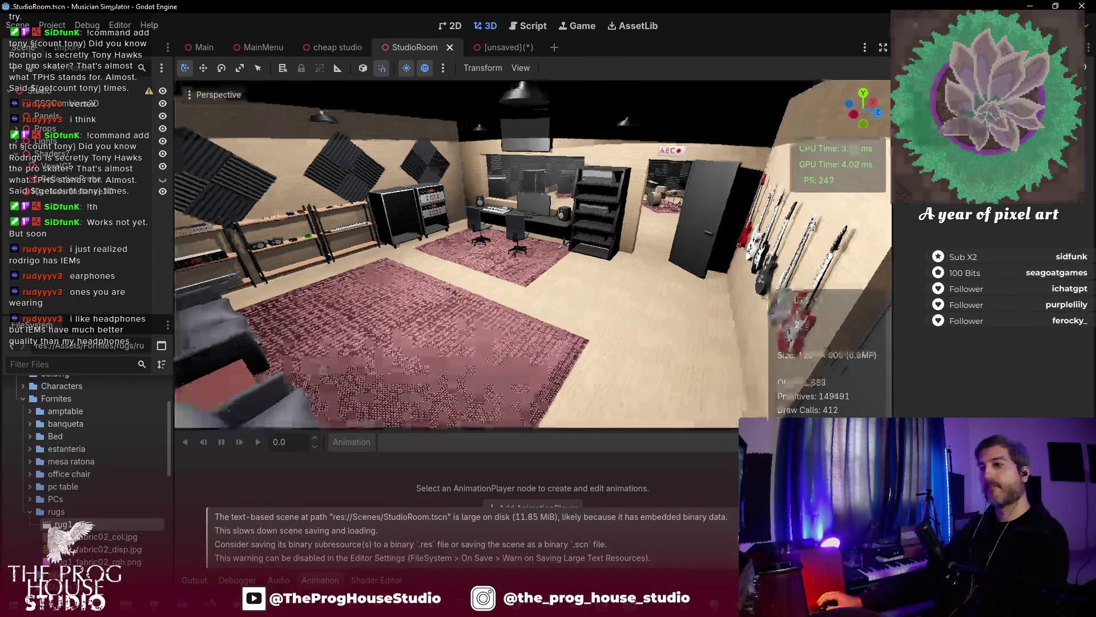
key("w")
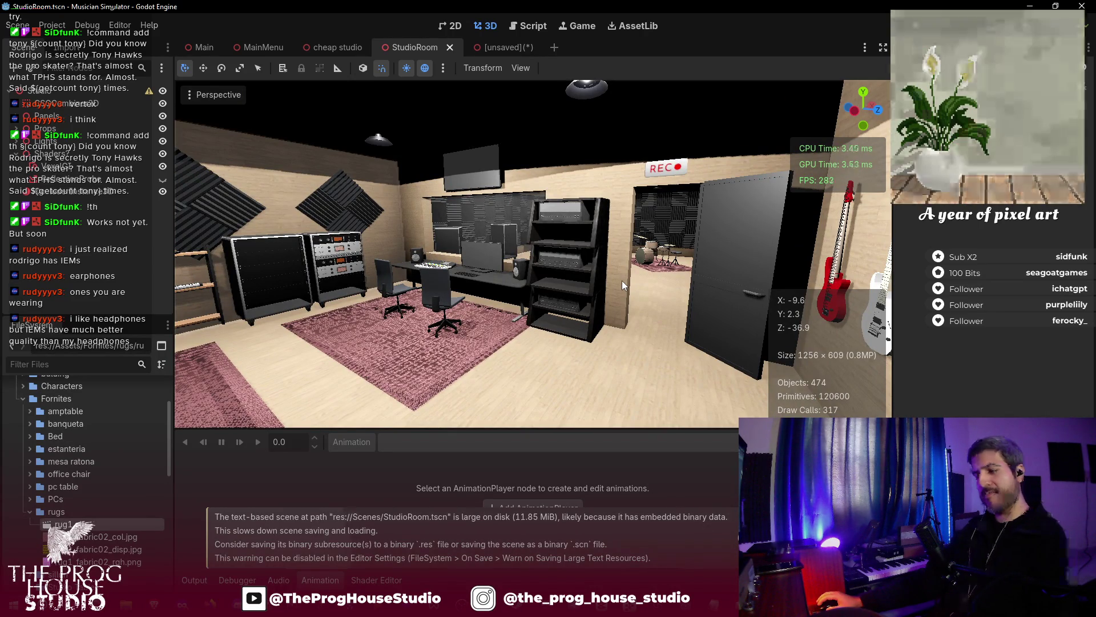
key("w")
key("w")
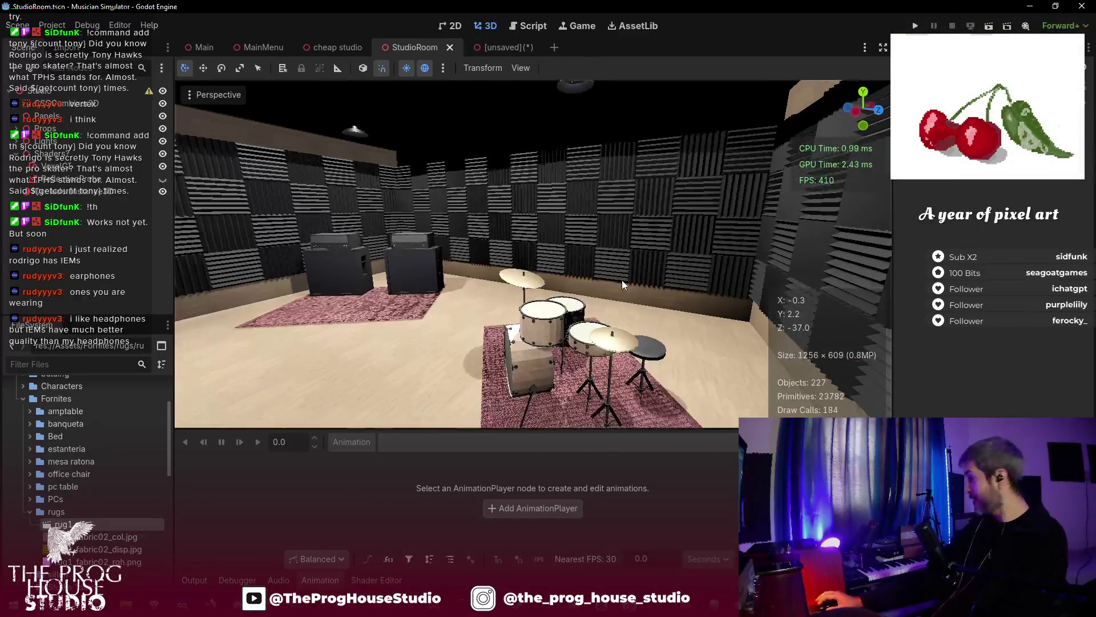
key("w")
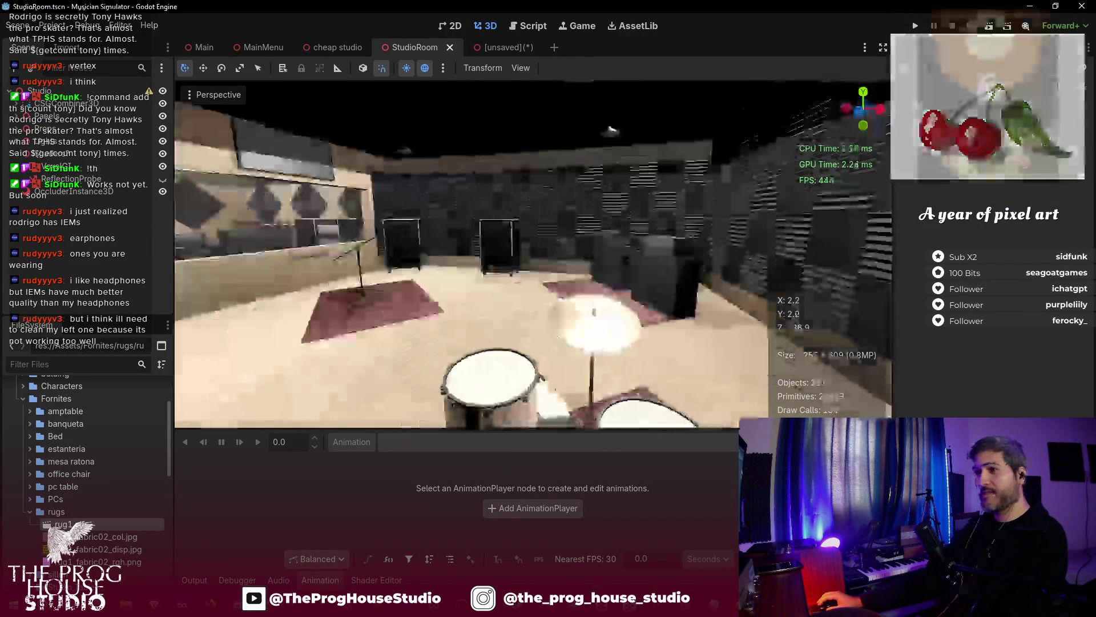
key("w")
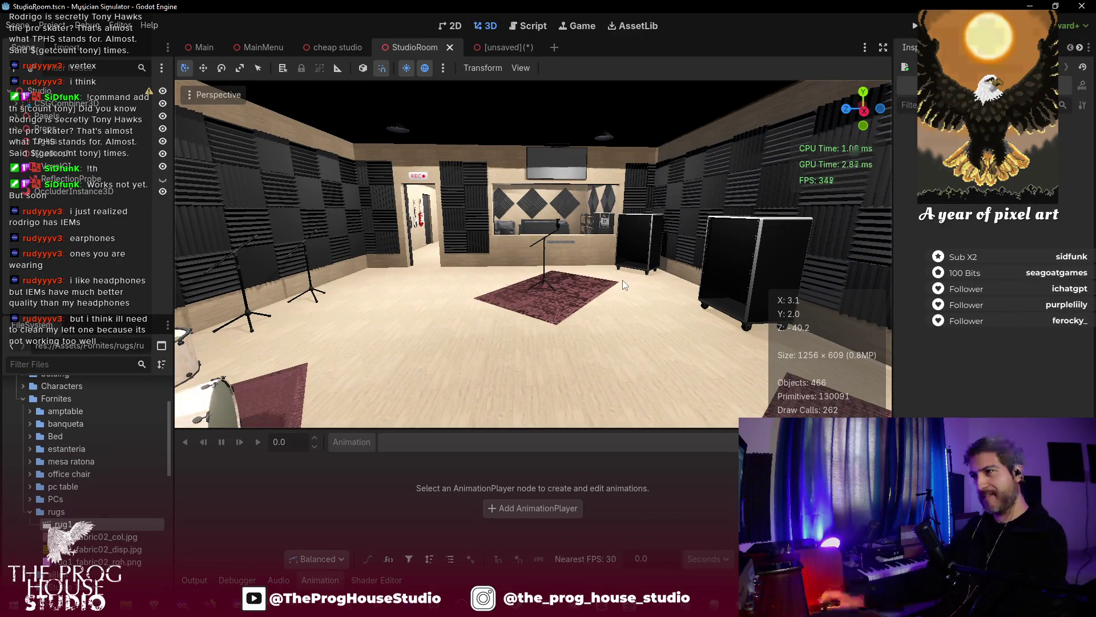
key("w")
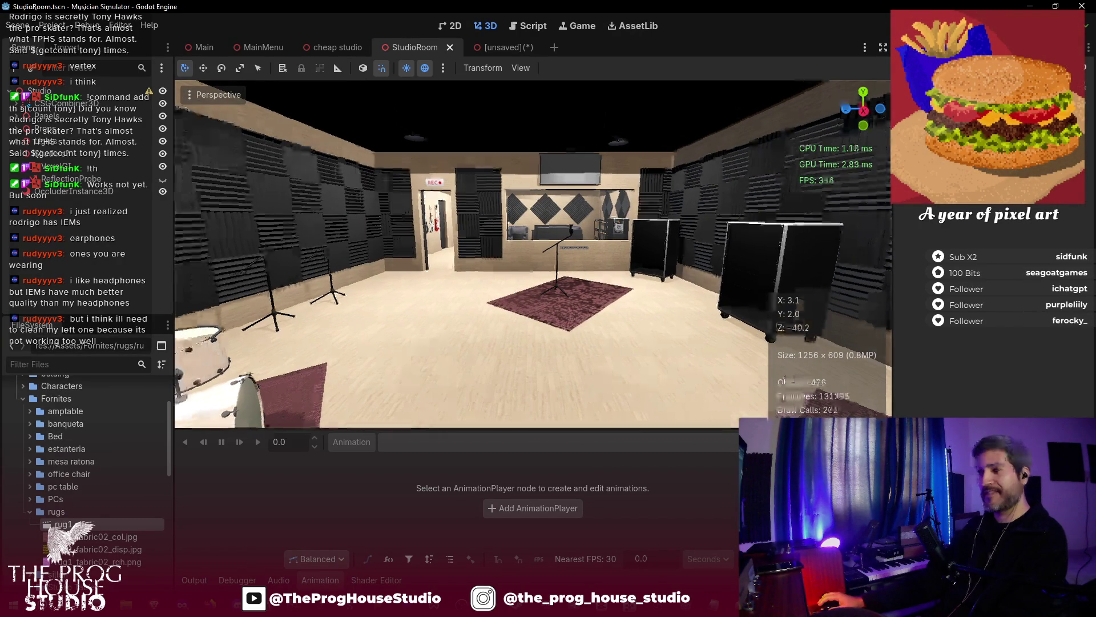
key("s")
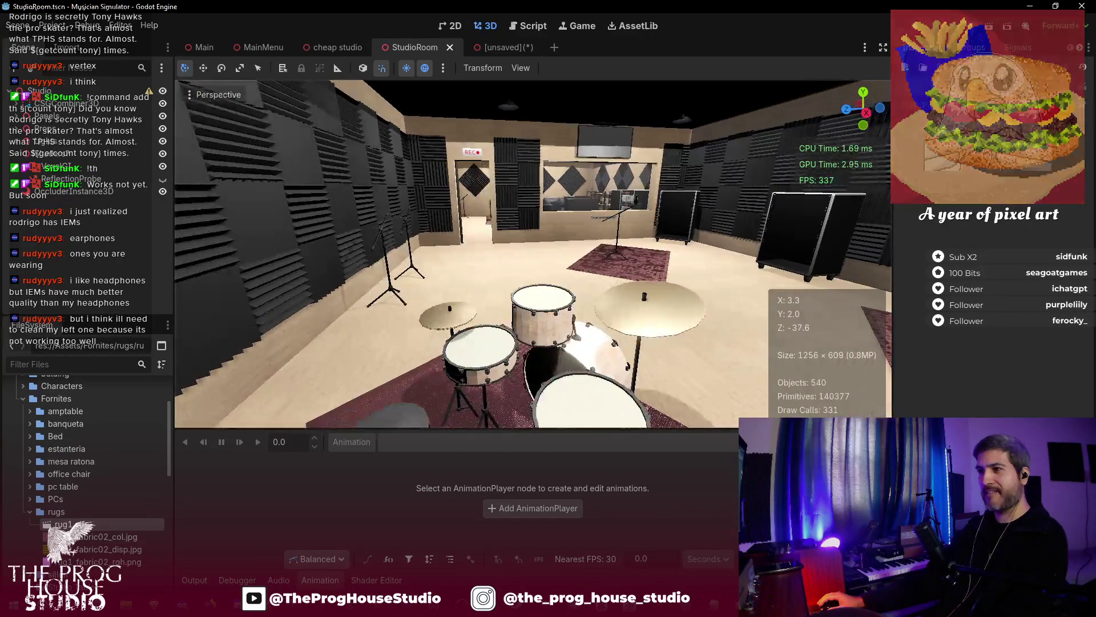
key("a")
key("a")
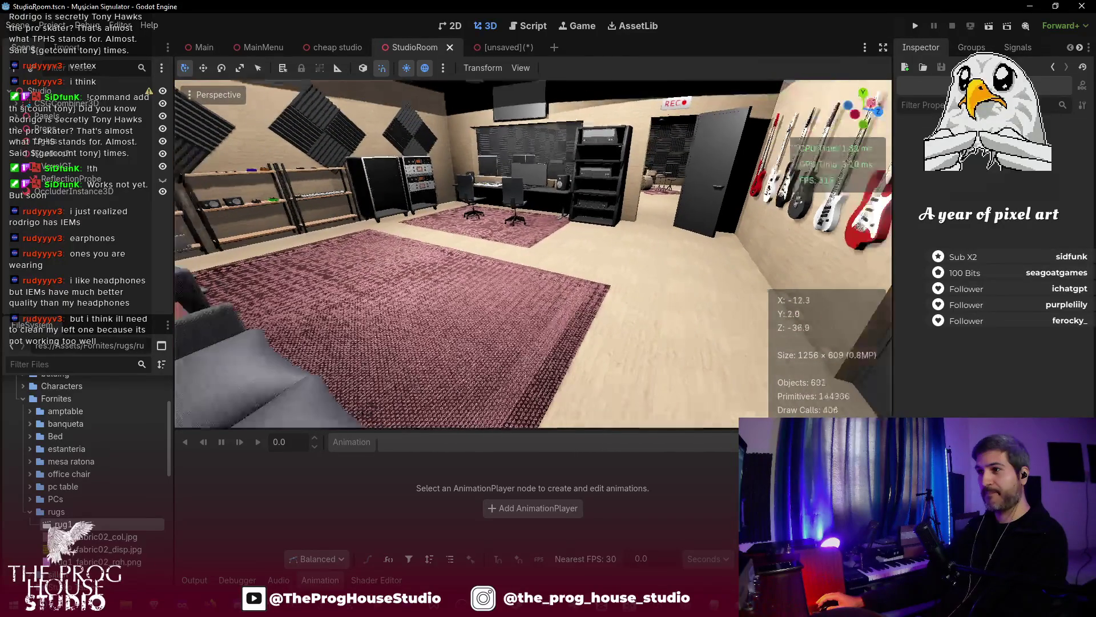
key("e")
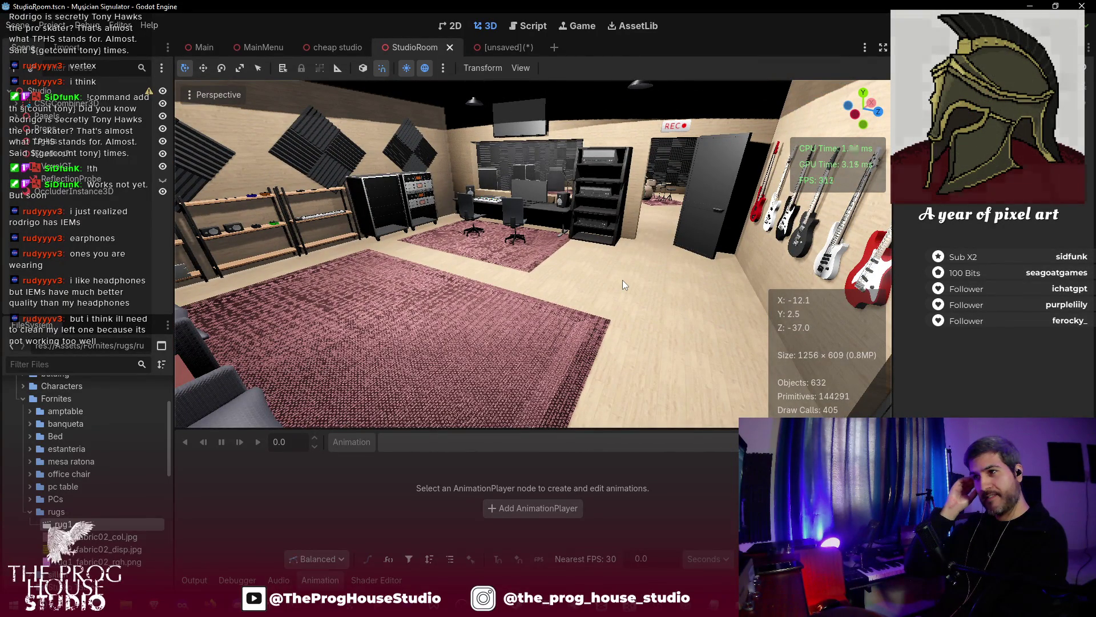
key("w")
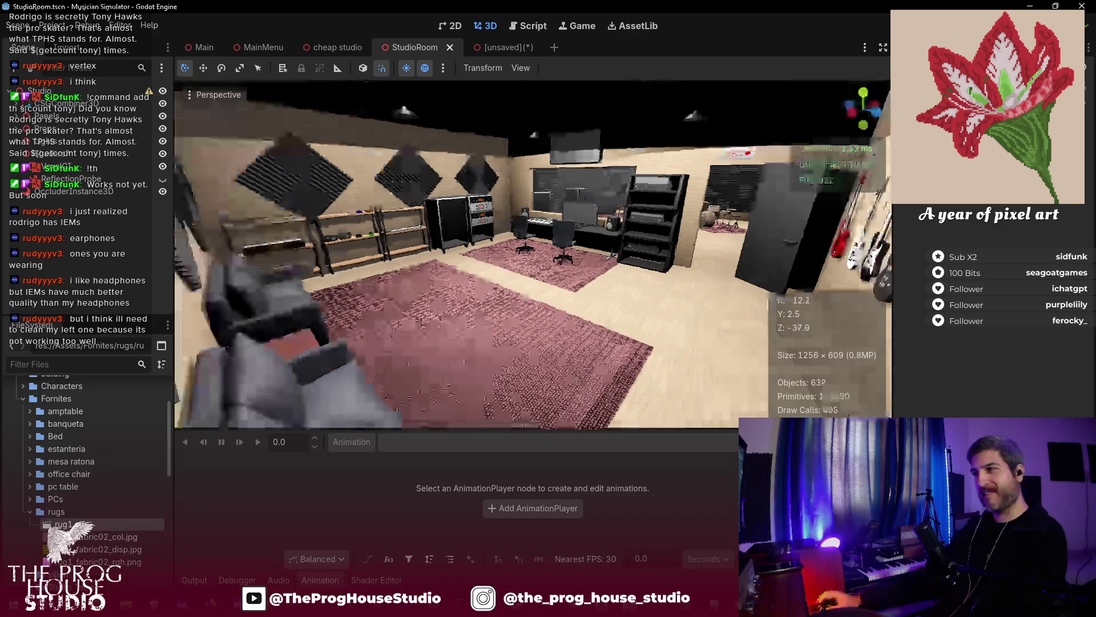
key("w")
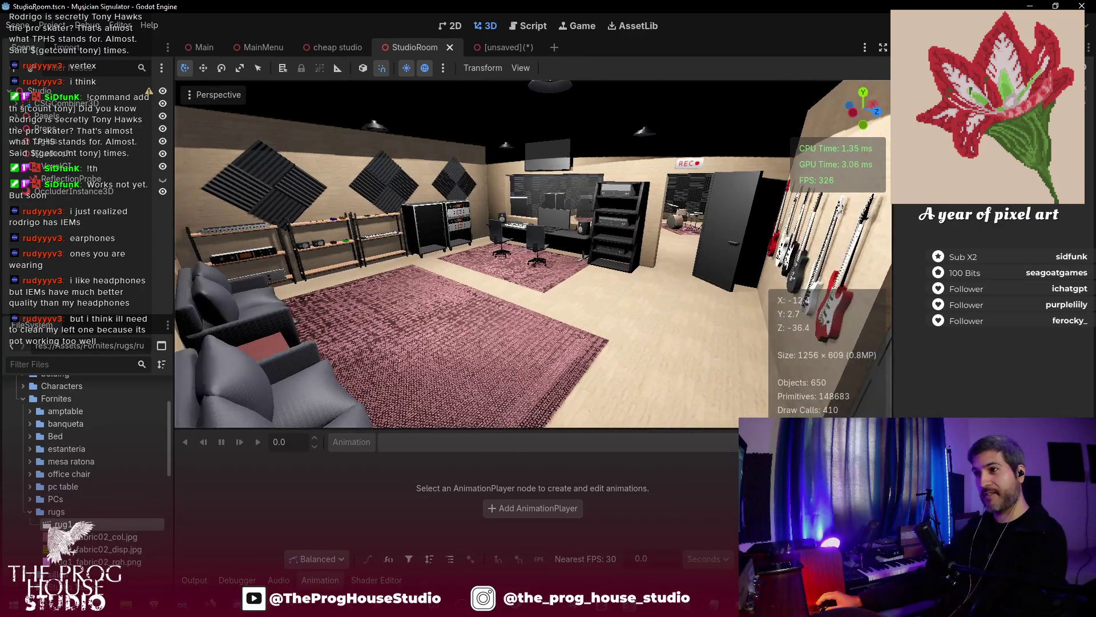
key("w")
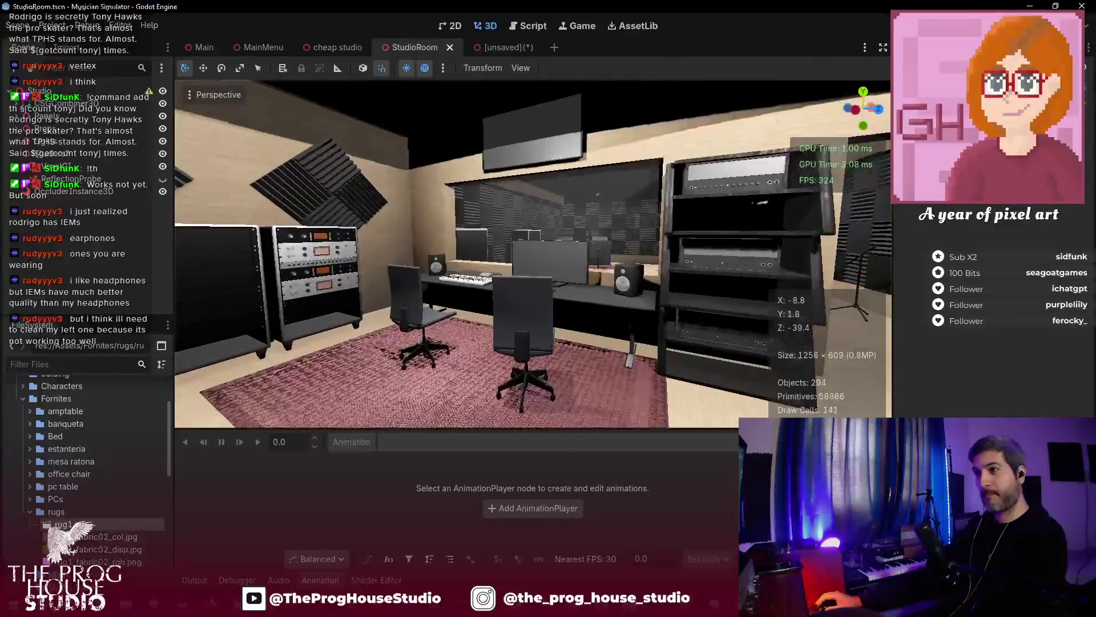
key("w")
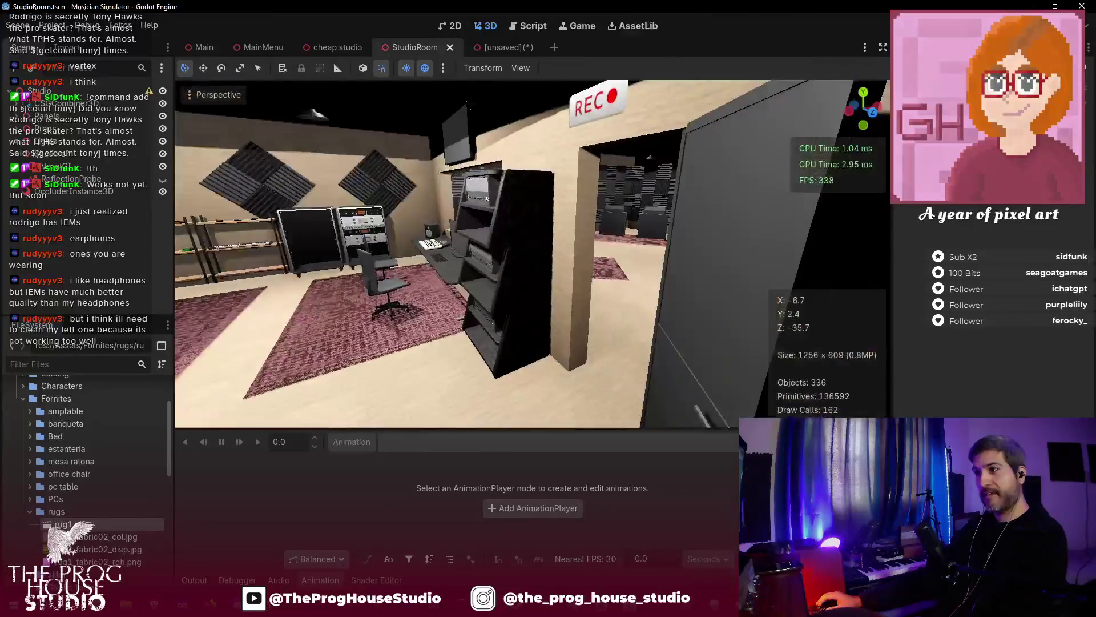
key("w")
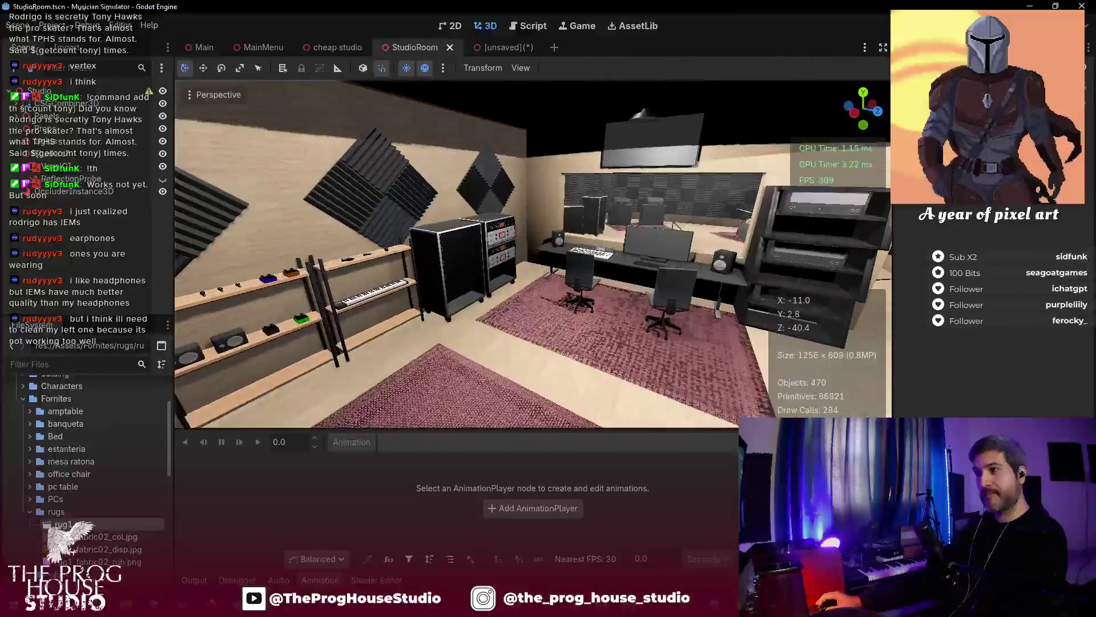
key("w")
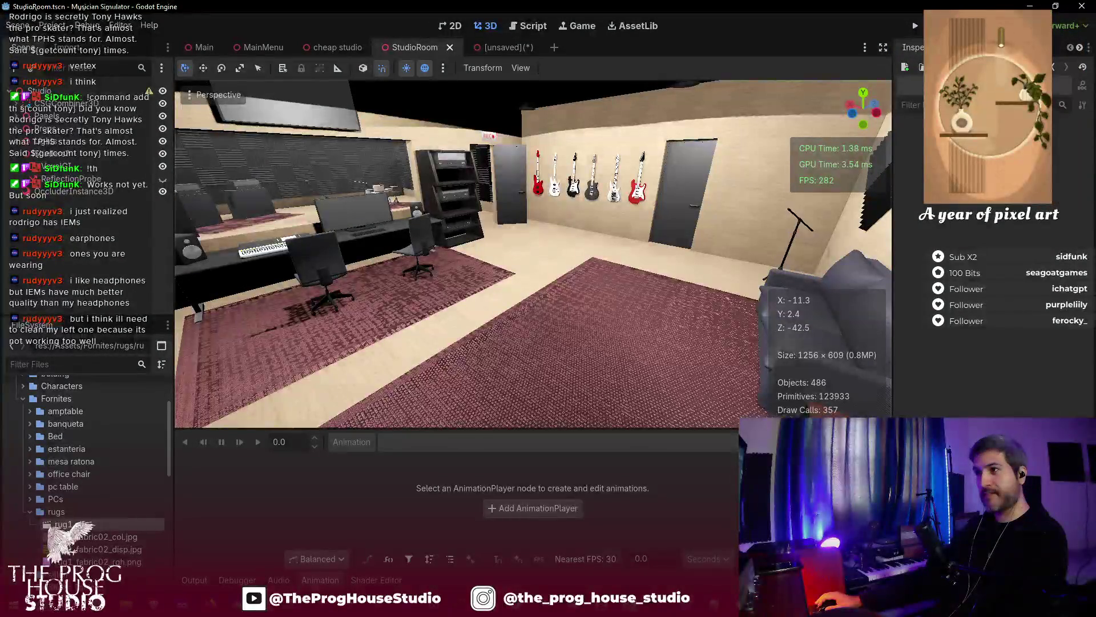
key("w")
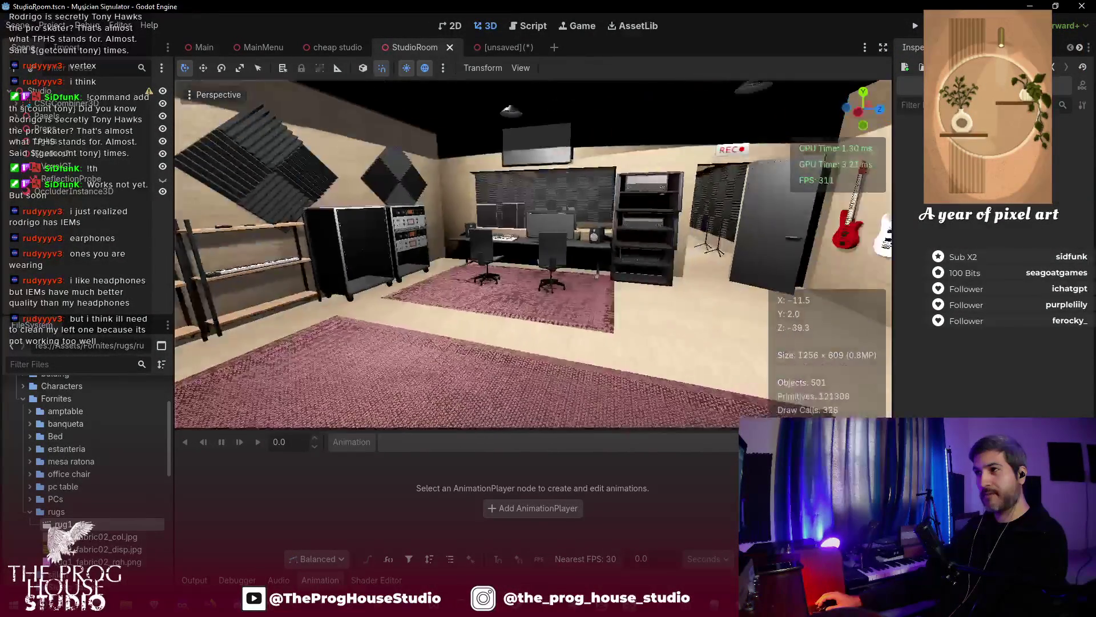
key("w")
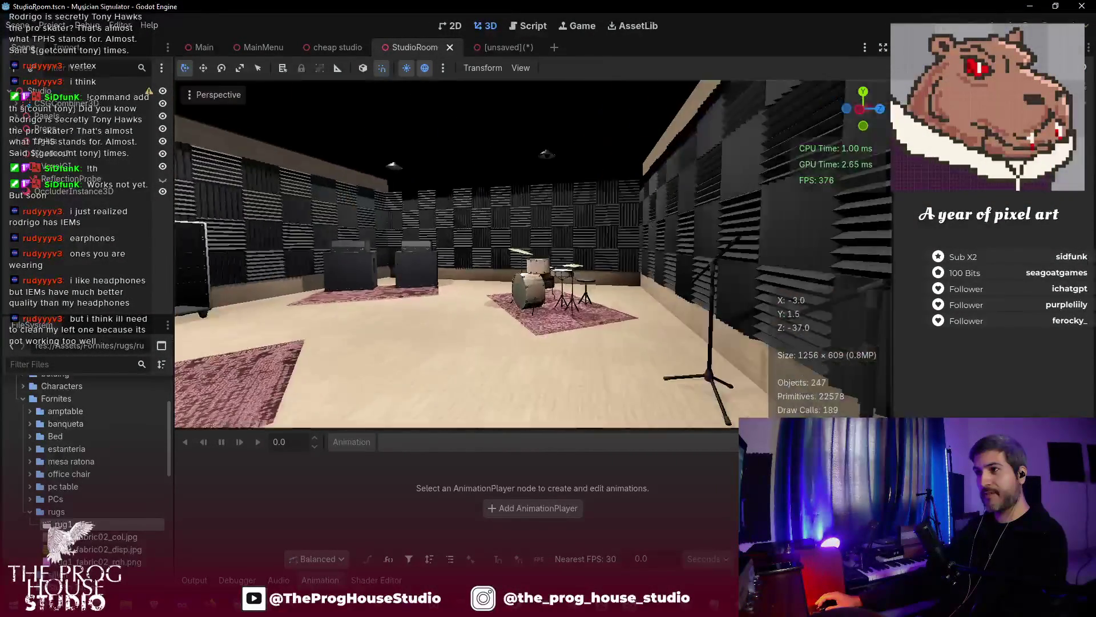
key("w")
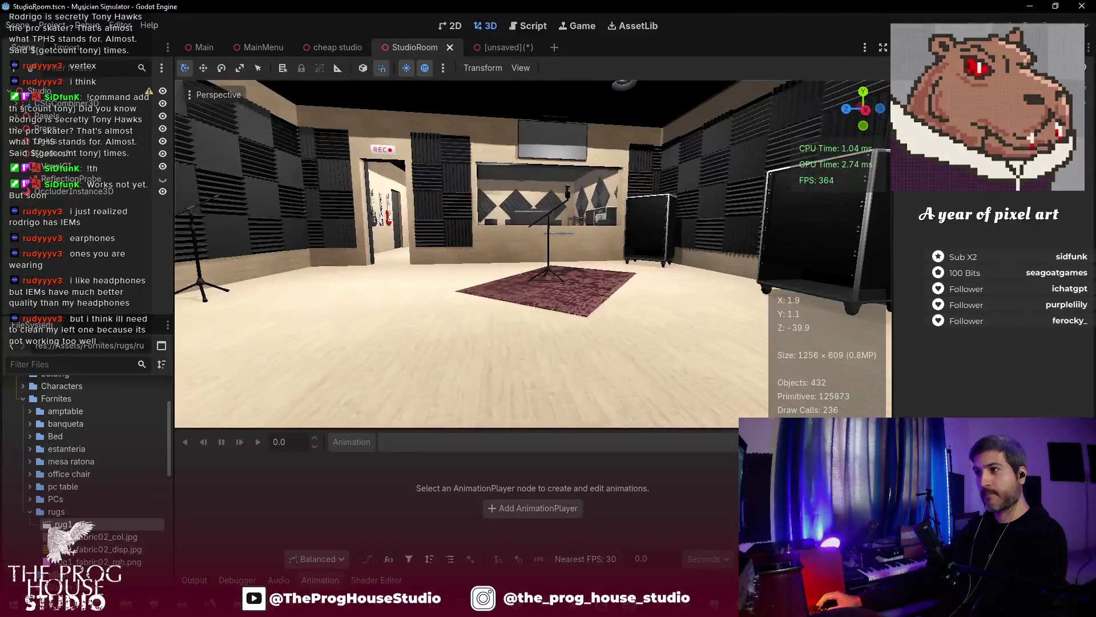
key("w")
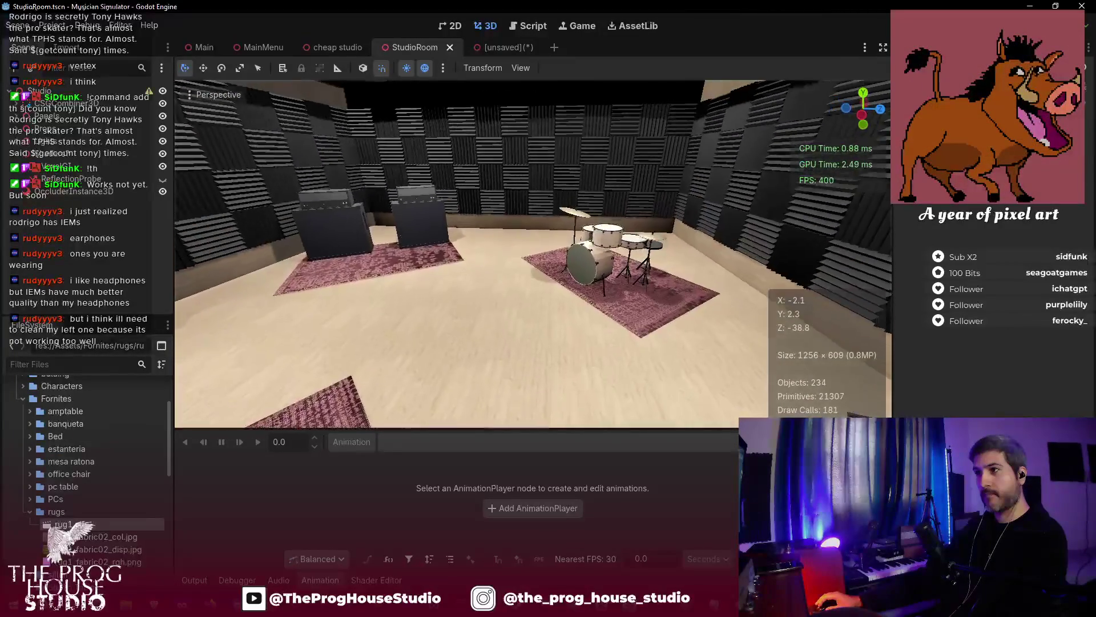
key("w")
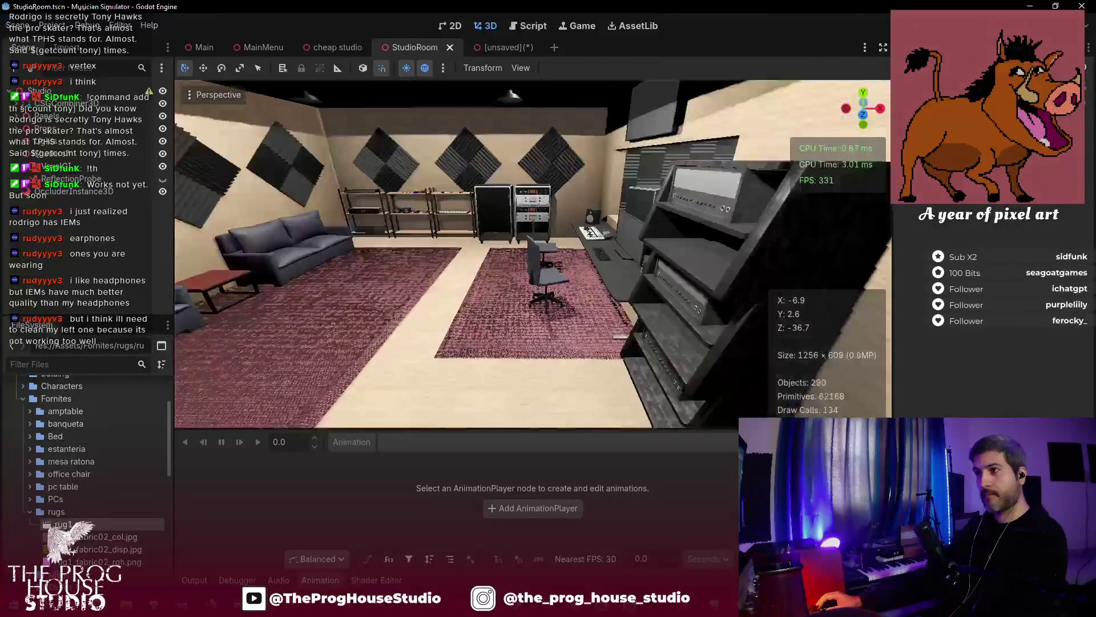
key("w")
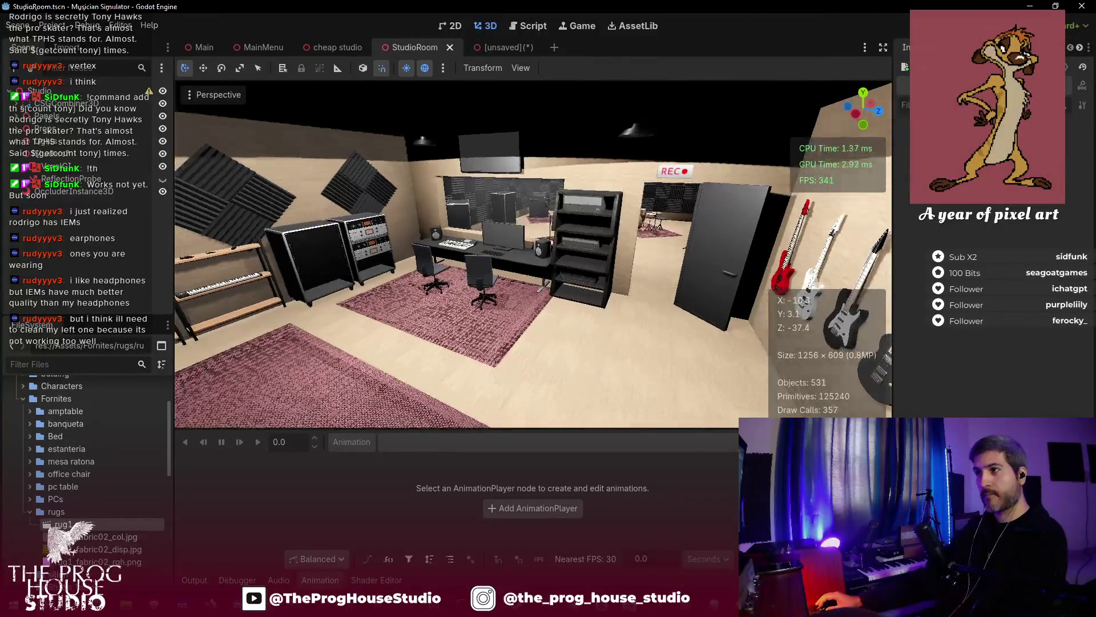
key("w")
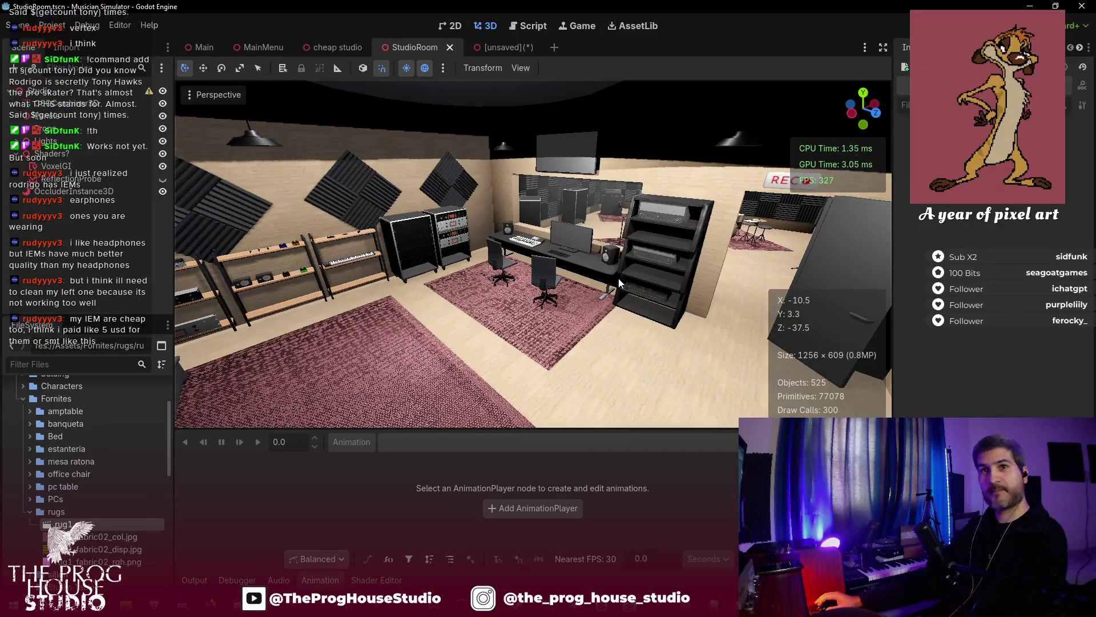
key("ctrl+s")
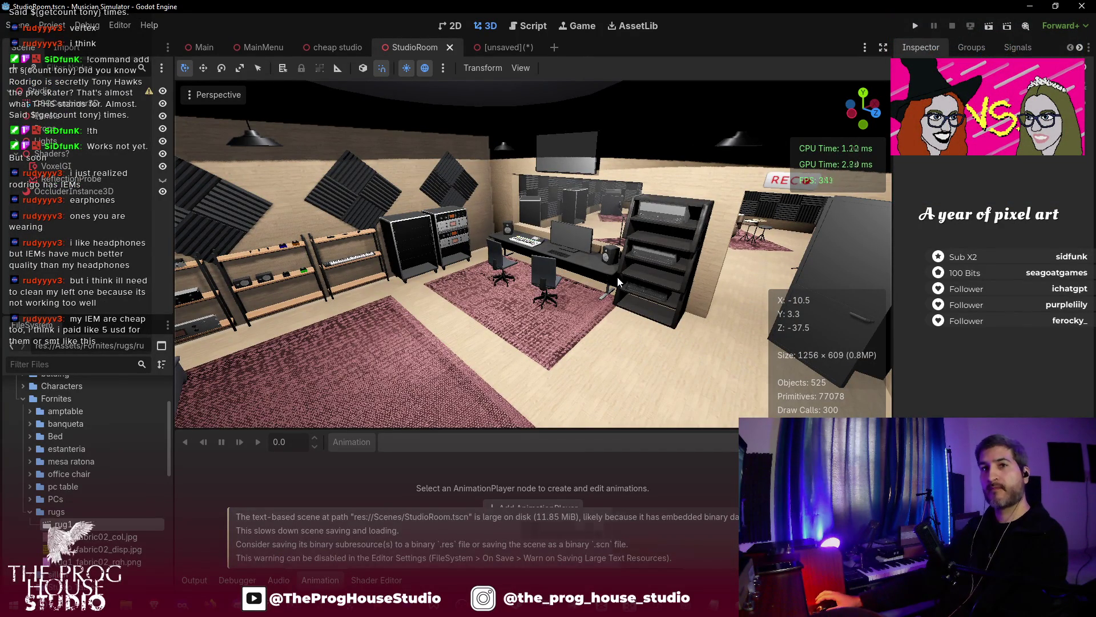
mouse_move(618, 276)
left_mouse_down()
mouse_move(543, 274)
mouse_move(559, 274)
left_mouse_up()
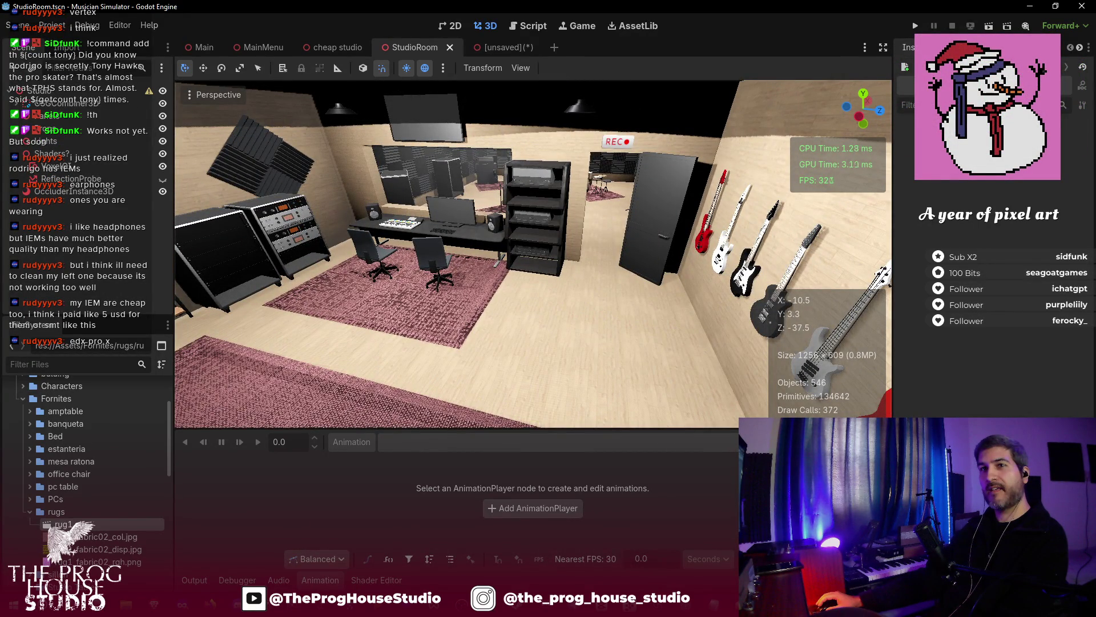
mouse_move(517, 271)
left_mouse_down()
mouse_move(559, 272)
mouse_move(422, 272)
mouse_move(519, 273)
left_mouse_up()
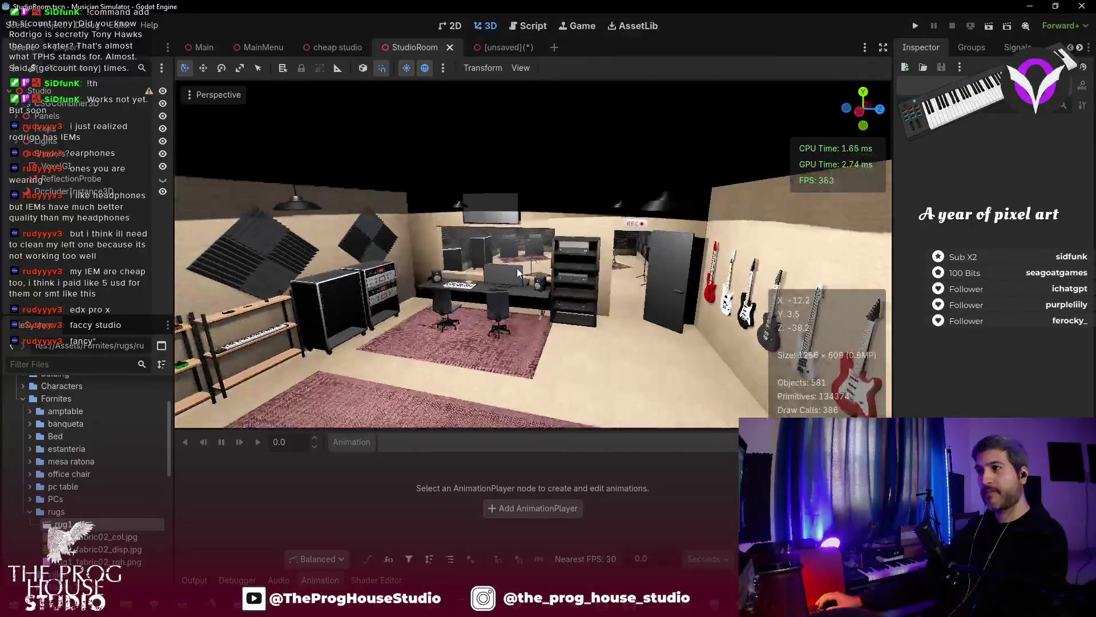
- Save StudioRoom, close the unsaved rug scene with Don't Save, and return to StudioRoom
key("ctrl+s")
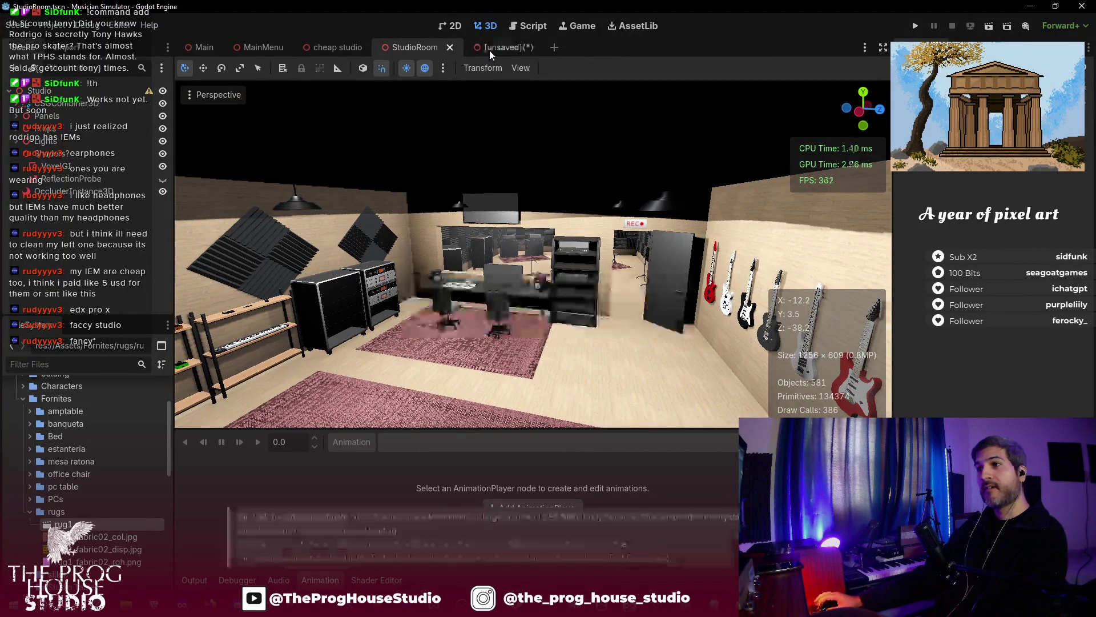
left_click(490, 50)
left_click(530, 48)
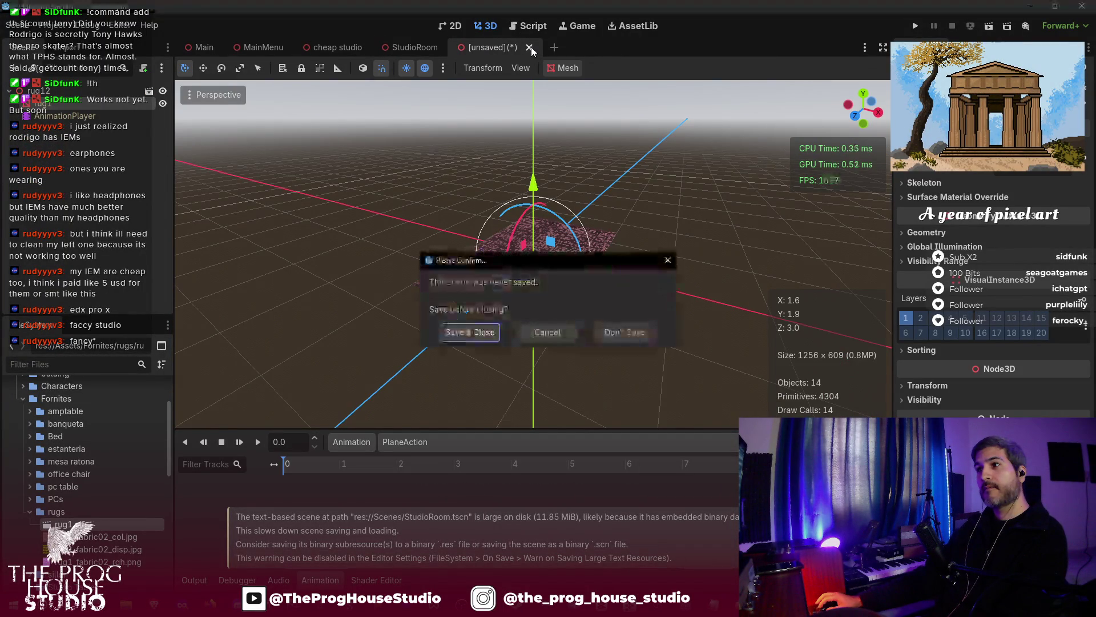
left_click(621, 333)
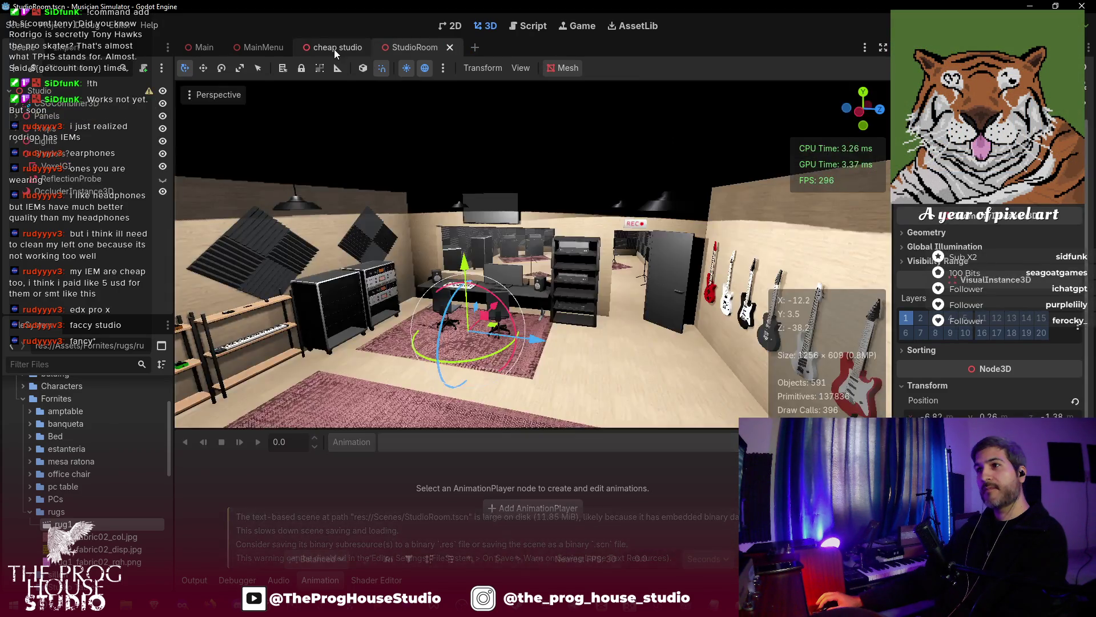
left_click(334, 49)
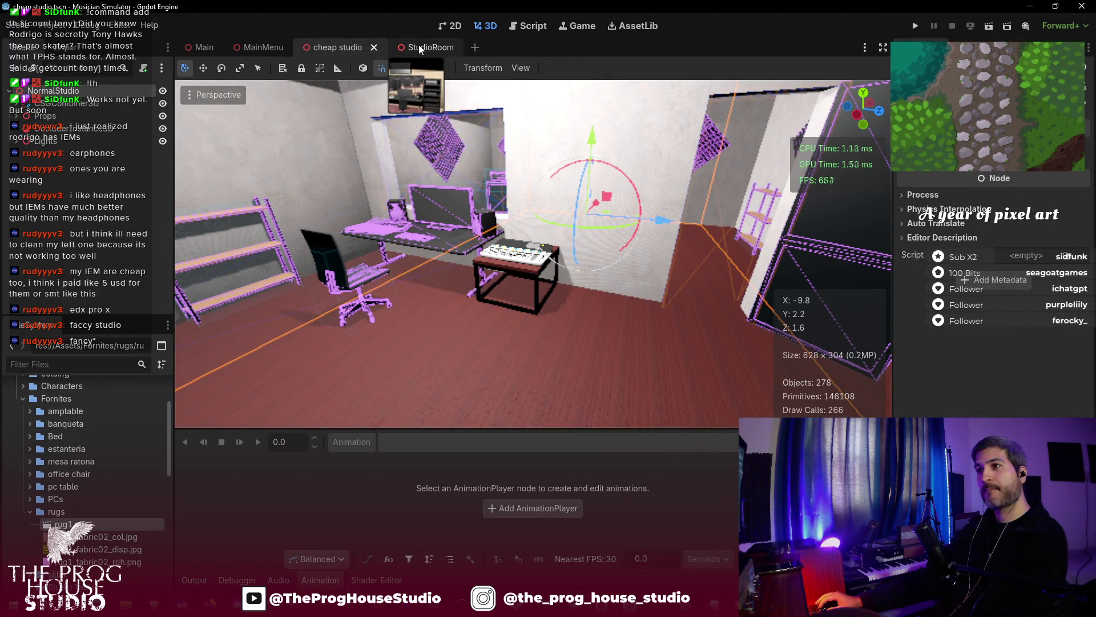
left_click(419, 48)
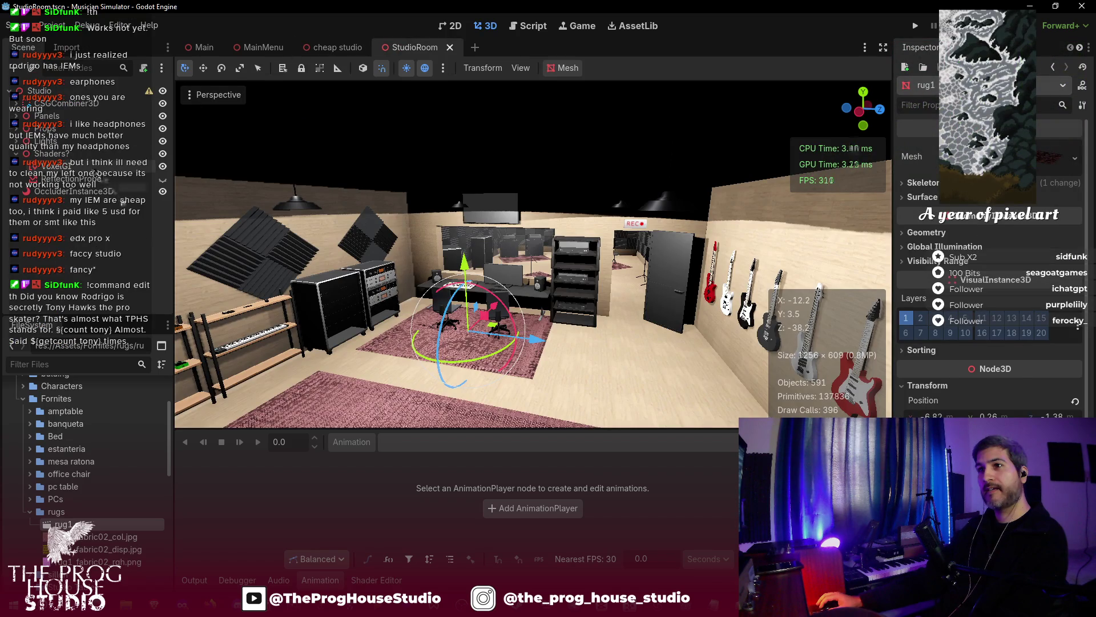
- Run Bake Occluders on the OccluderInstance3D node and save StudioRoom
left_click(91, 192)
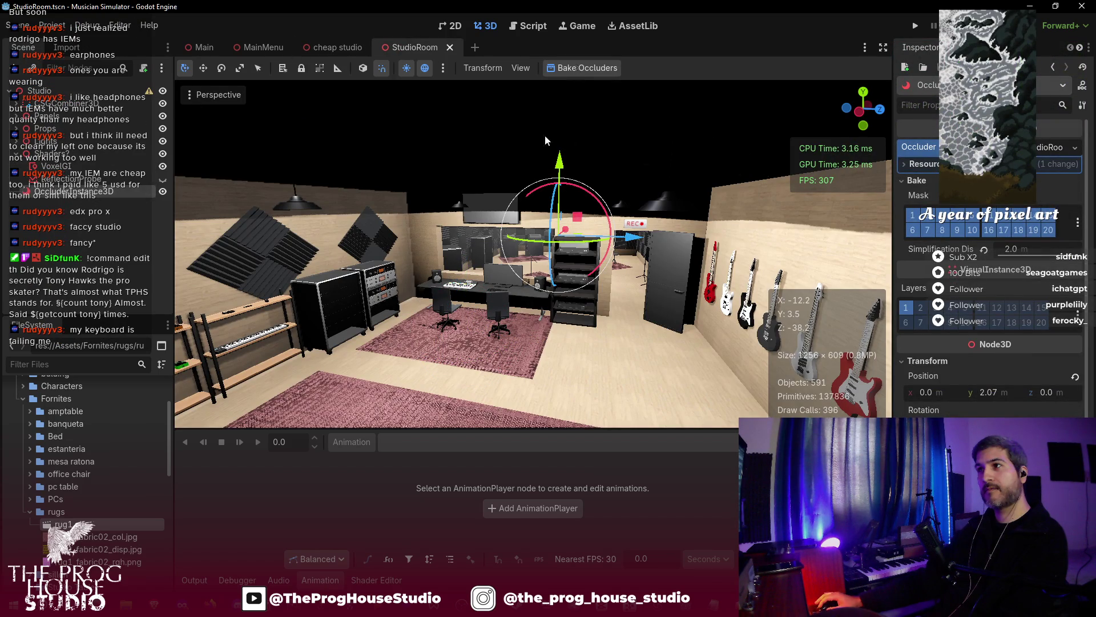
left_click(578, 70)
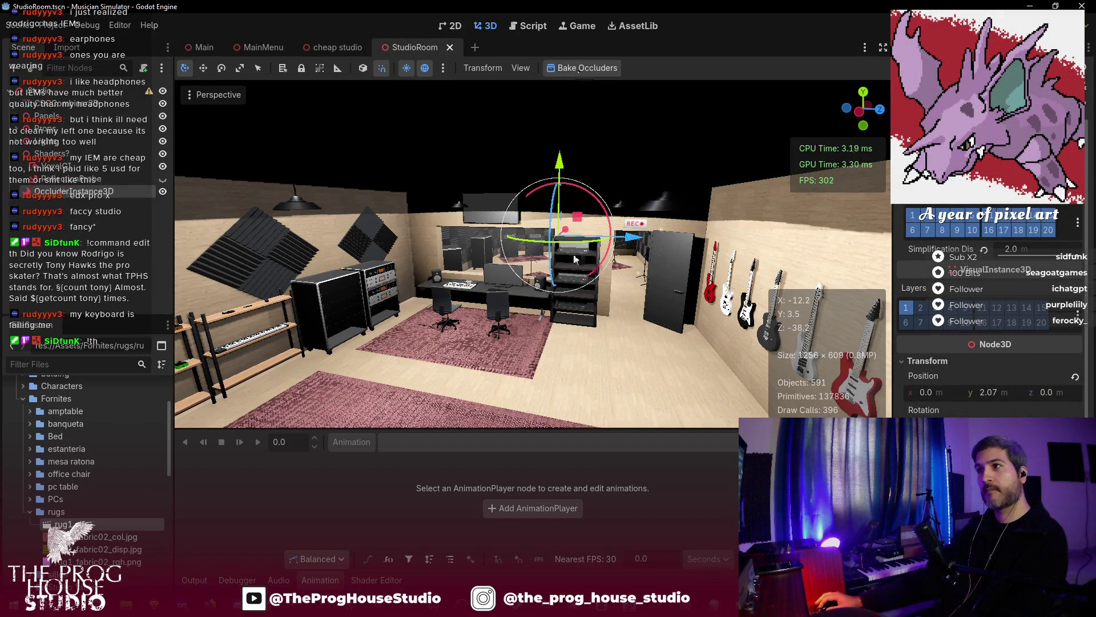
key("ctrl+s")
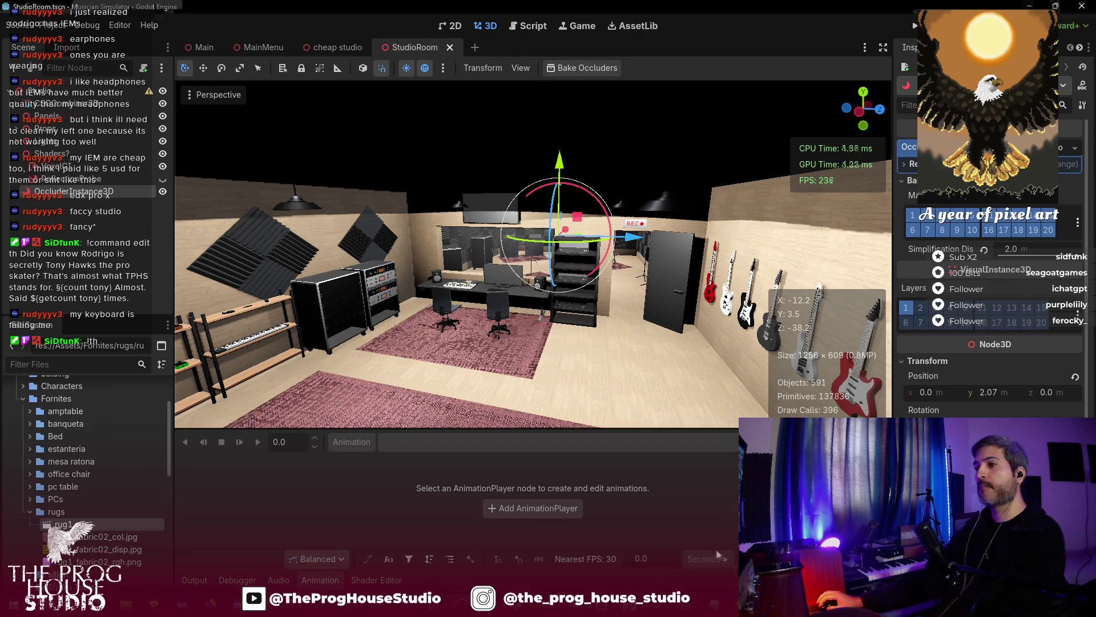
scroll(563, 331, "up", 5)
scroll(531, 254, "down", 3)
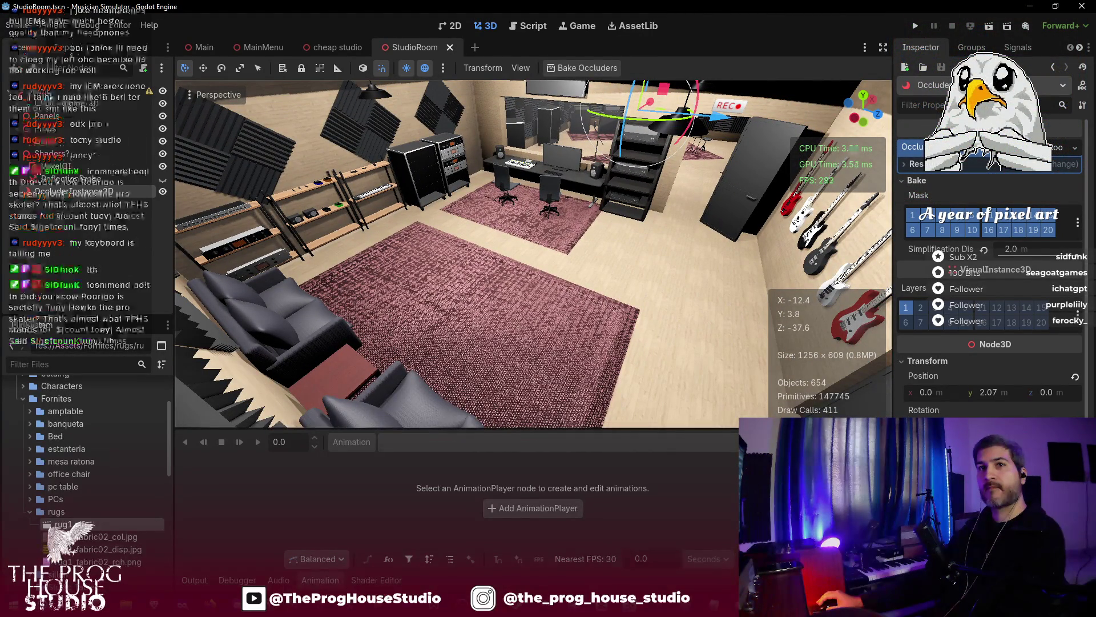
key("w")
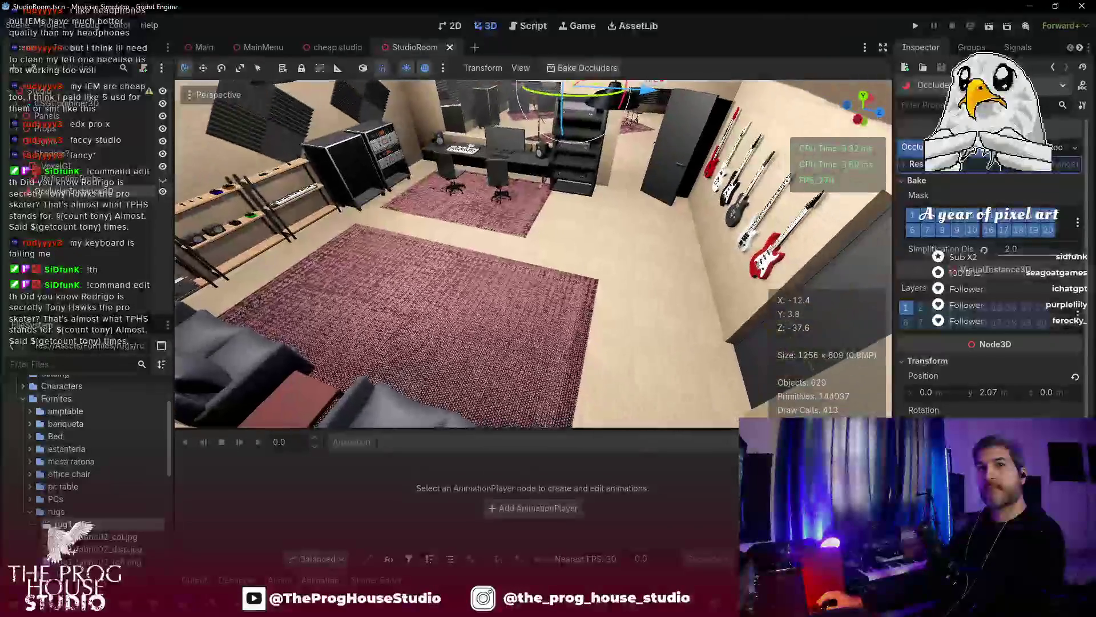
key("d")
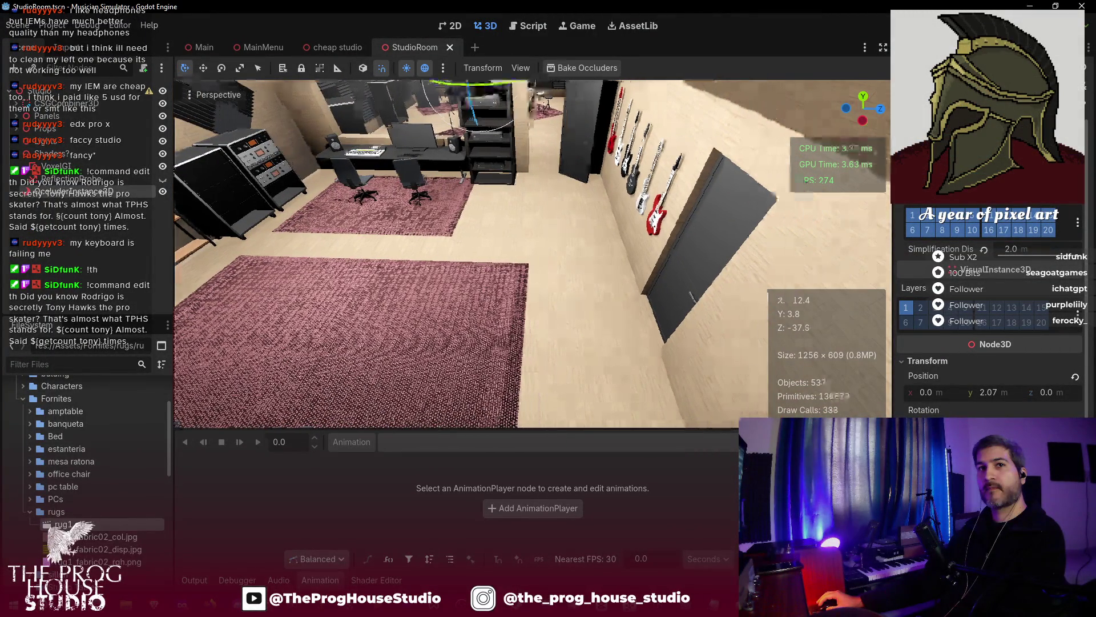
key("q")
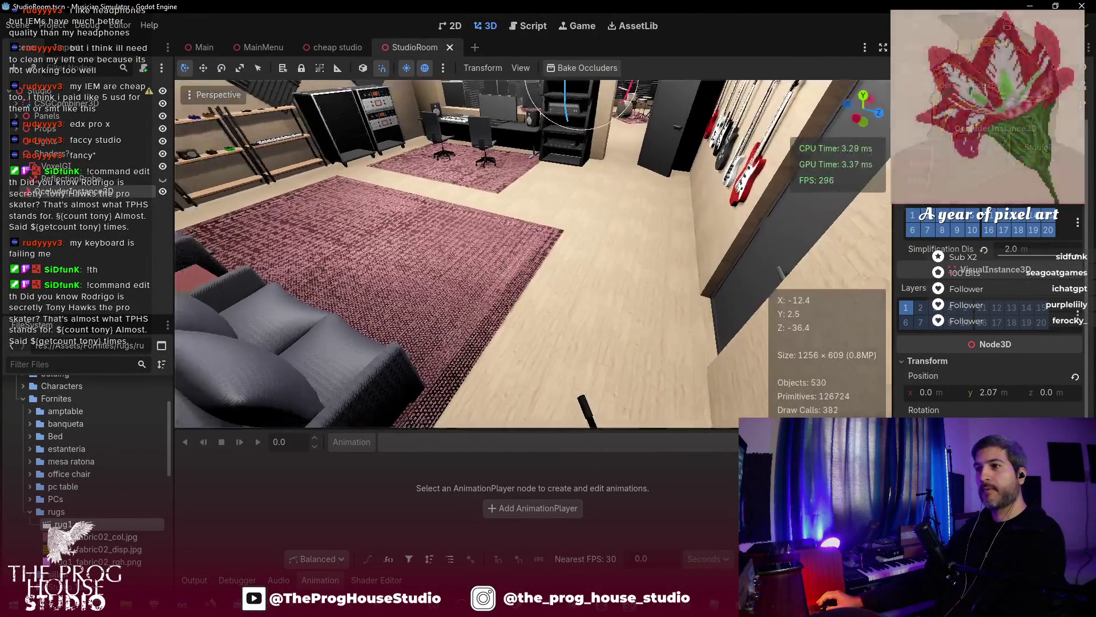
left_click_drag(531, 254, 400, 253)
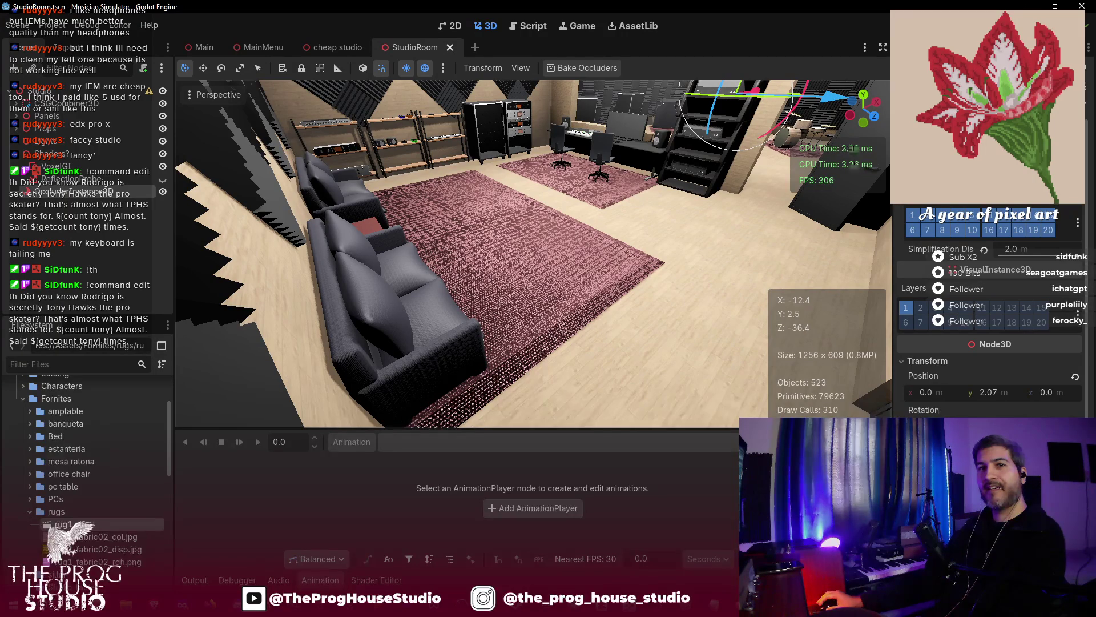
left_click_drag(399, 252, 474, 247)
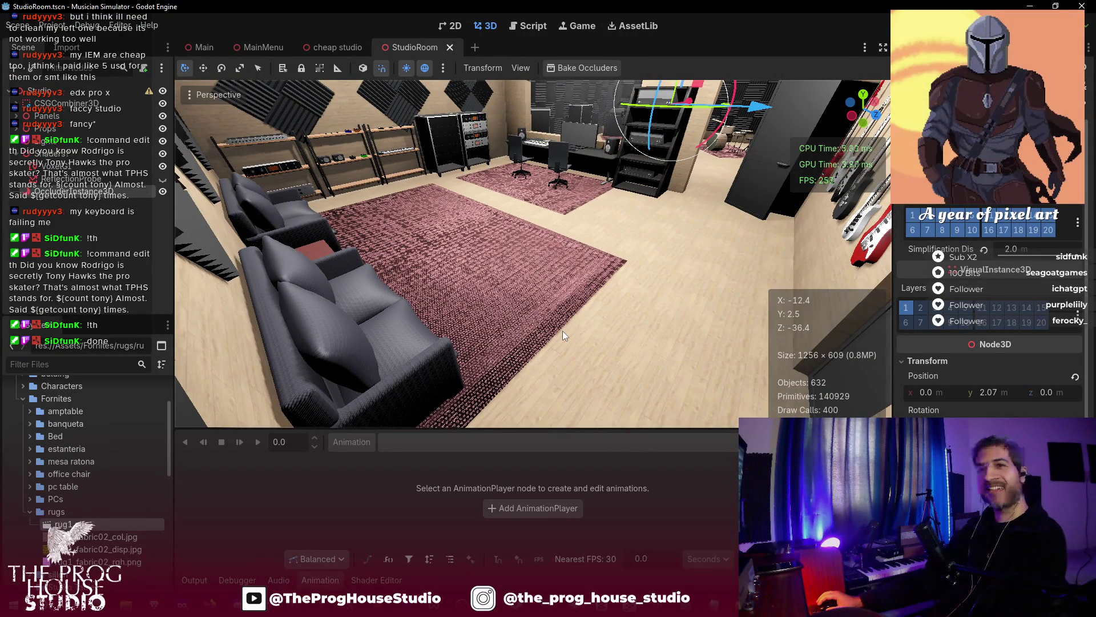
mouse_move(563, 331)
left_mouse_down()
mouse_move(571, 323)
mouse_move(548, 328)
mouse_move(679, 326)
left_mouse_up()
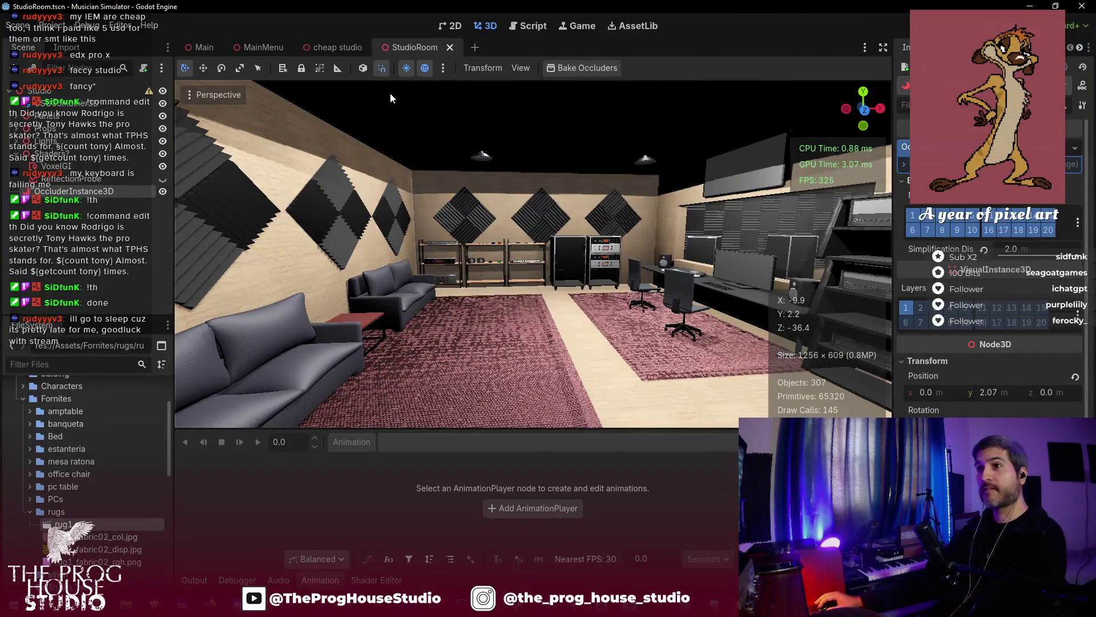
left_click(451, 48)
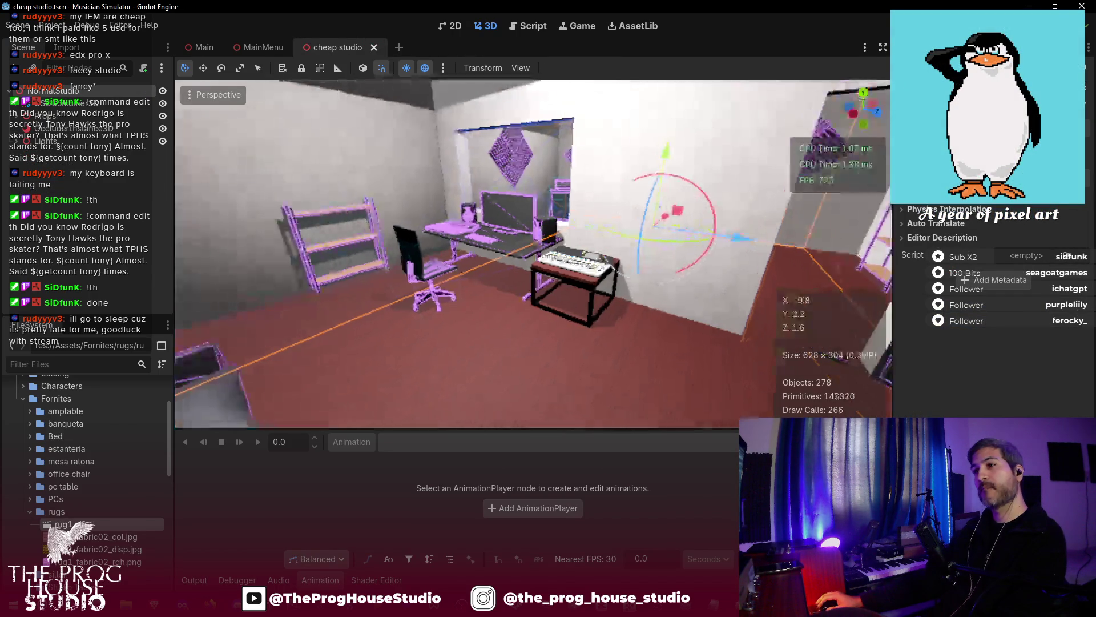
- Fly around the cheap studio scene, then switch to the Script view showing studio_door.gd
key("s")
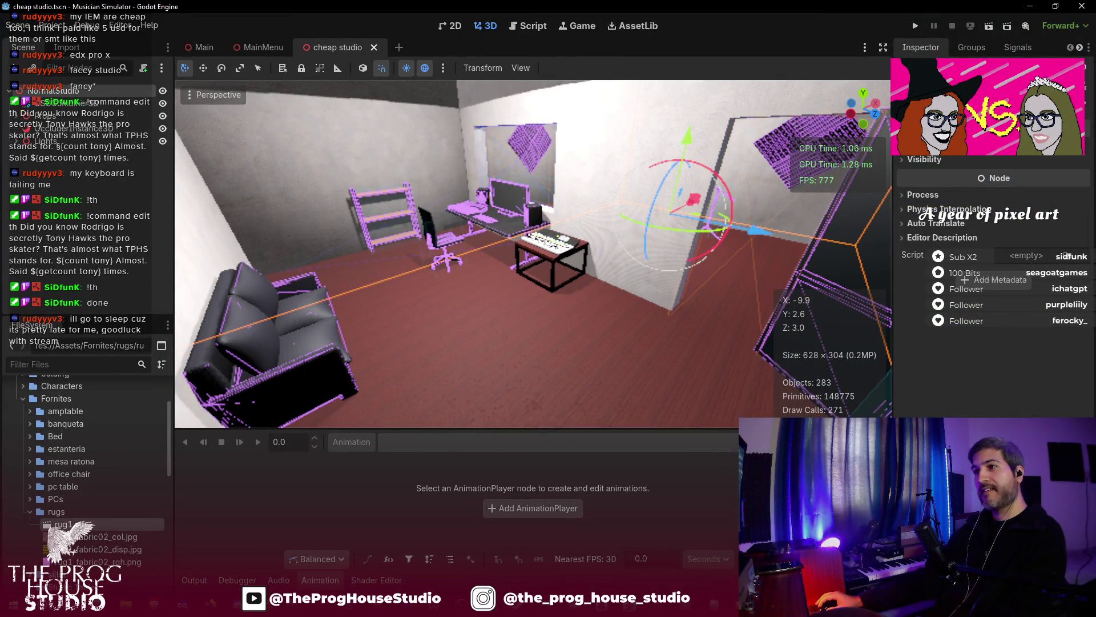
key("w")
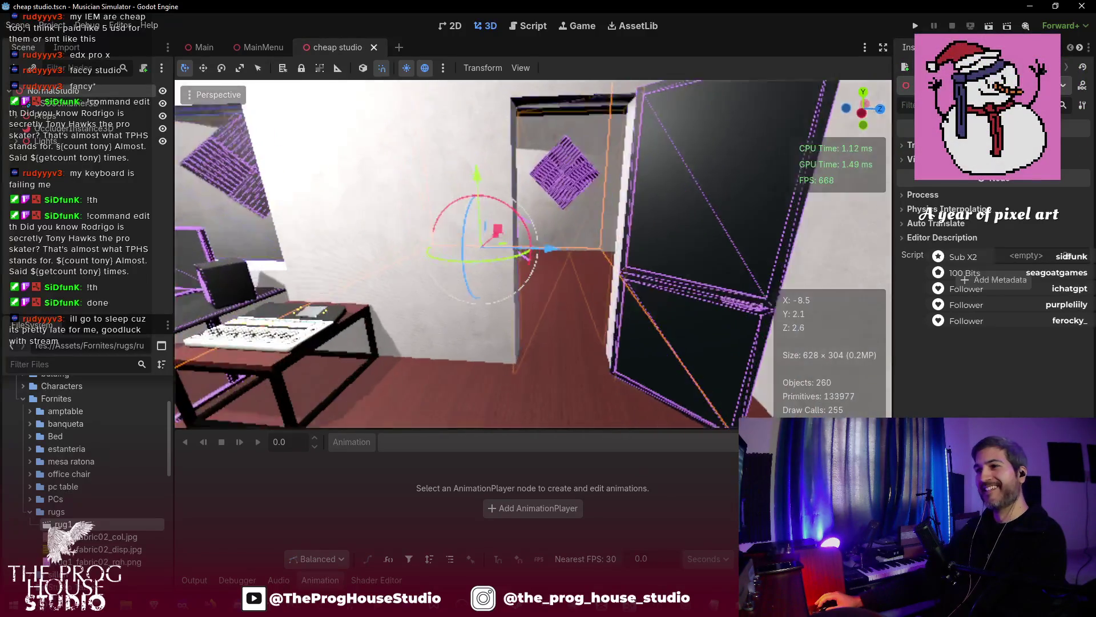
key("s")
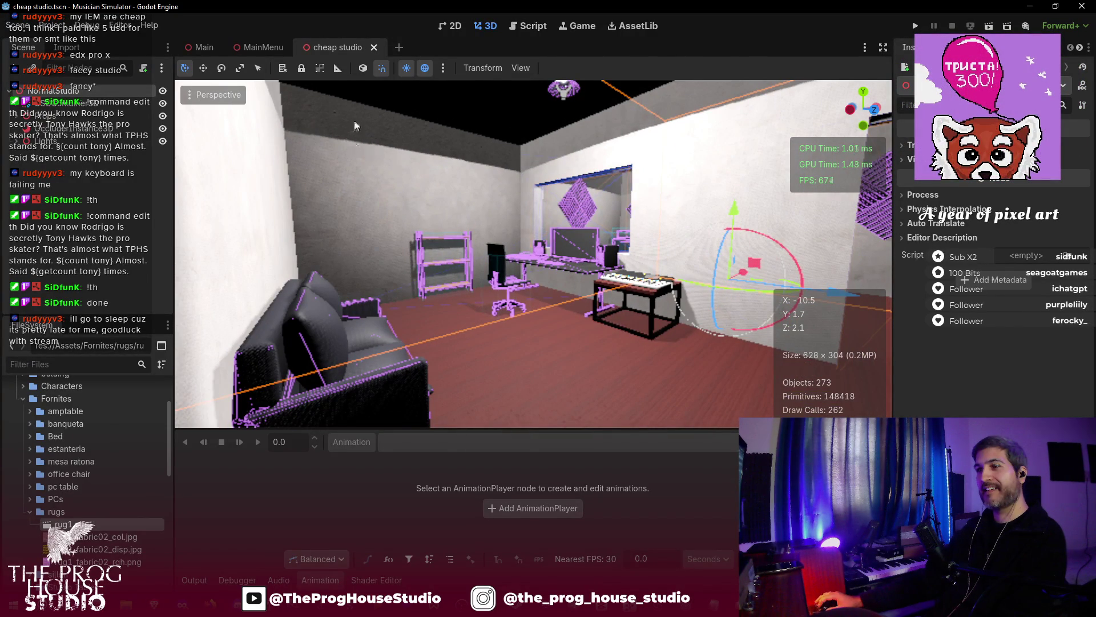
left_click_drag(354, 125, 411, 127)
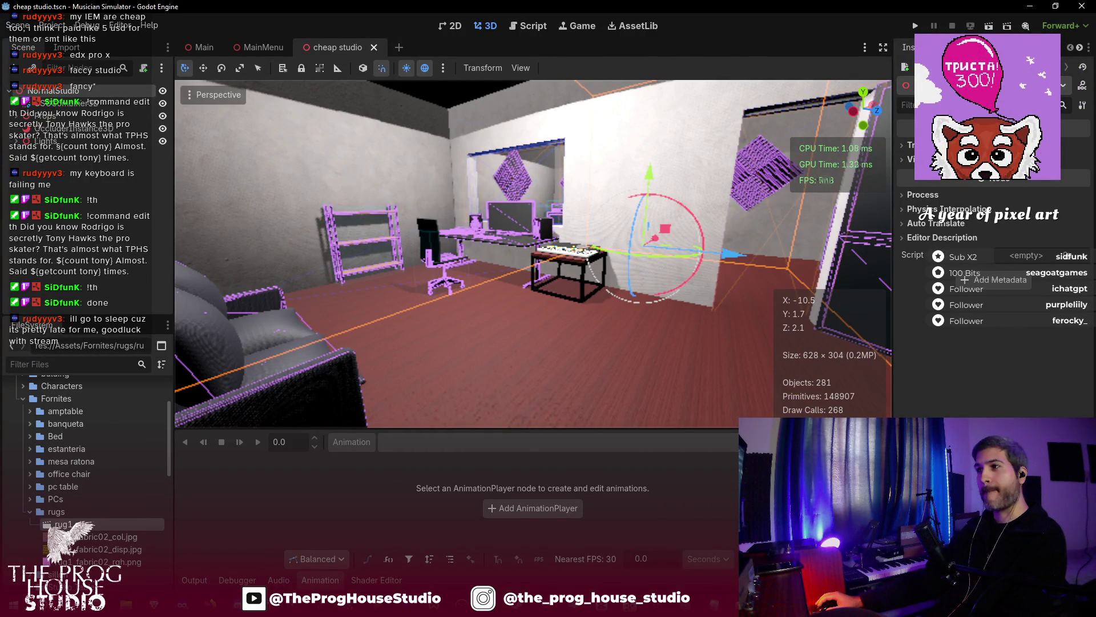
left_click(529, 31)
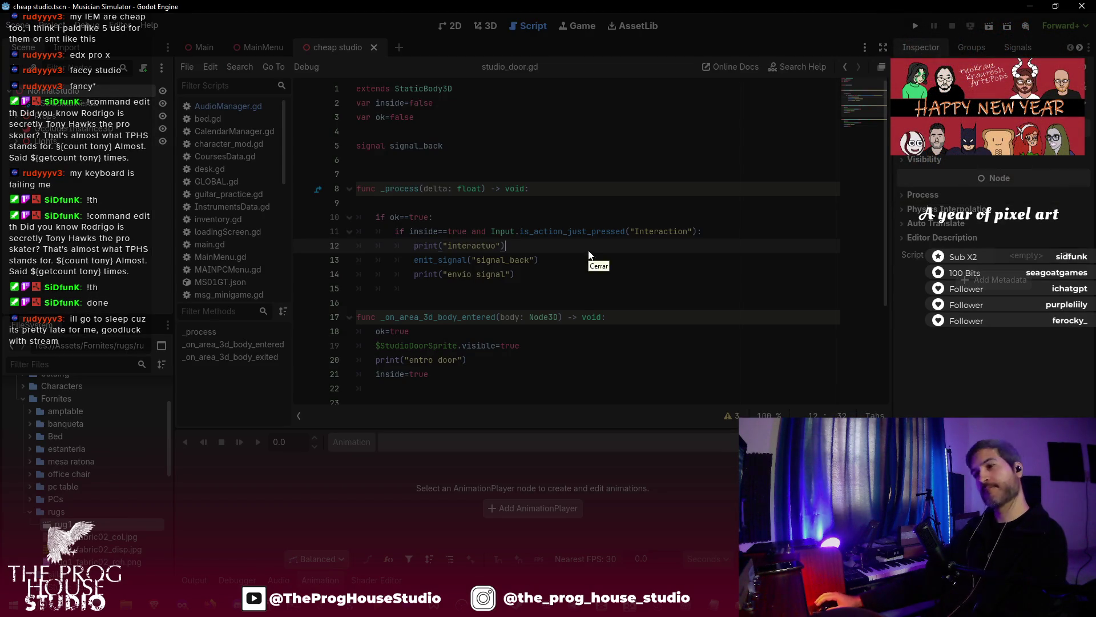
- Alt+Tab from Godot to the Blender window showing 1176.blend
key("alt+Tab")
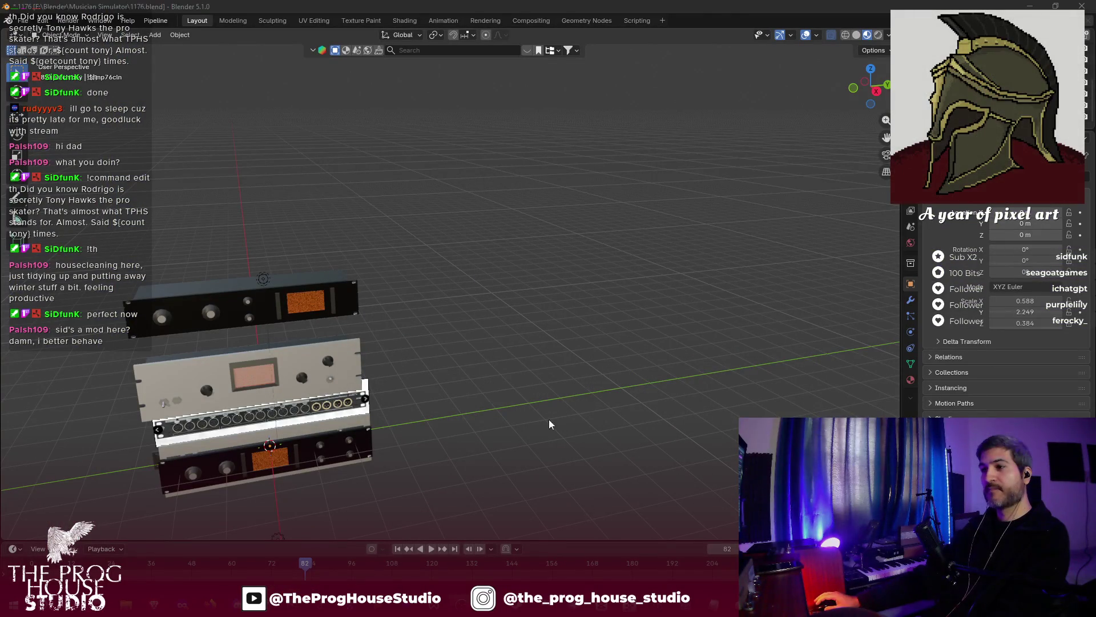
right_click(457, 359)
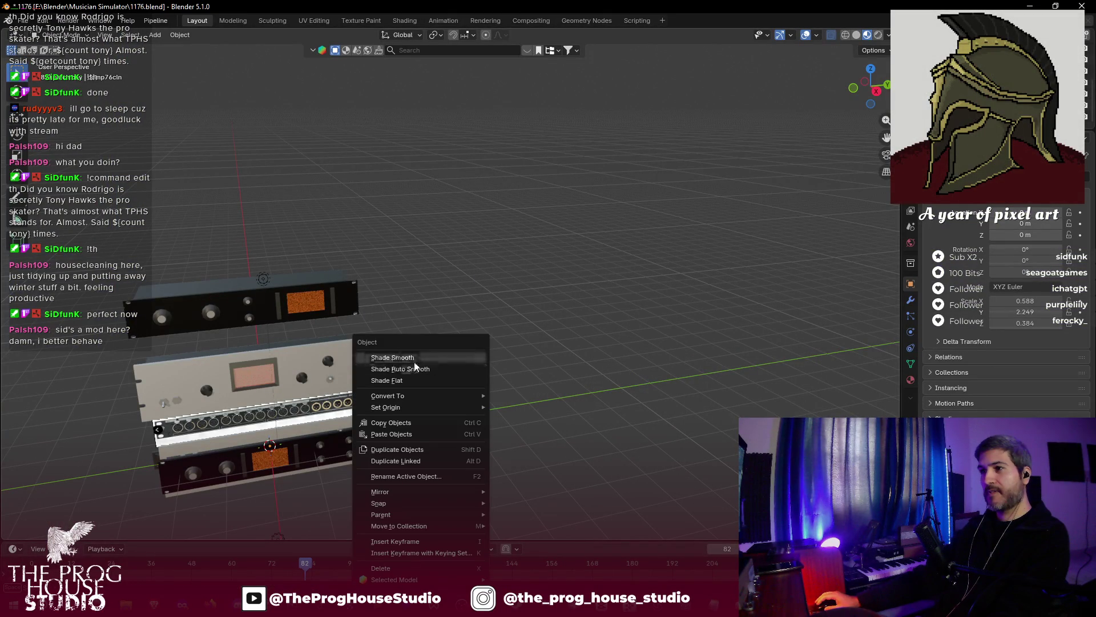
key("Escape")
right_click(467, 313)
key("Escape")
right_click(527, 272)
key("Escape")
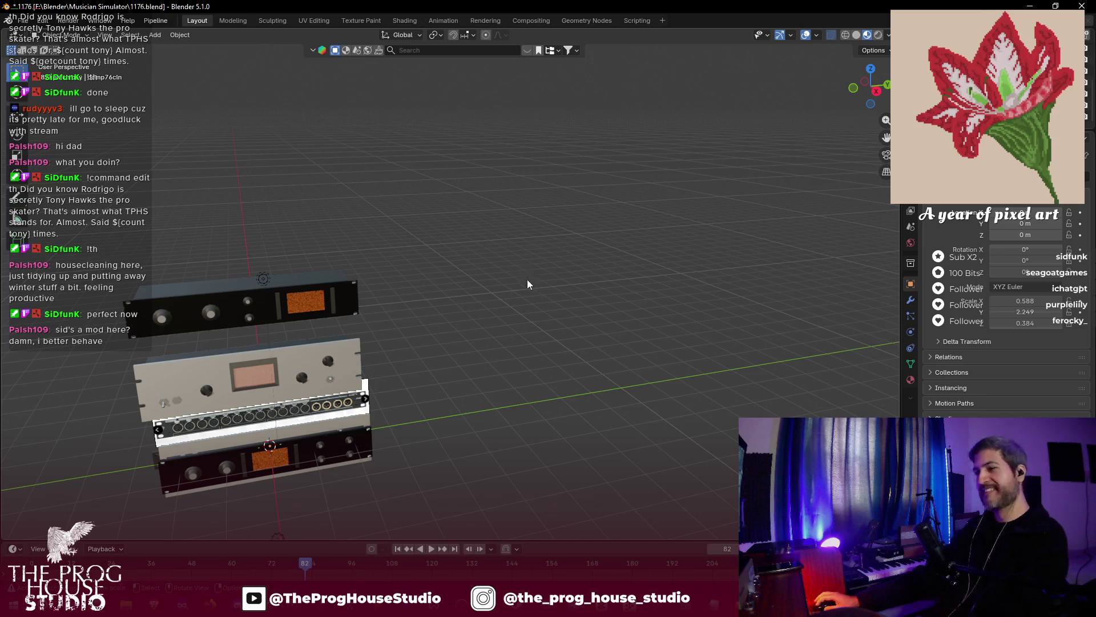
key("a")
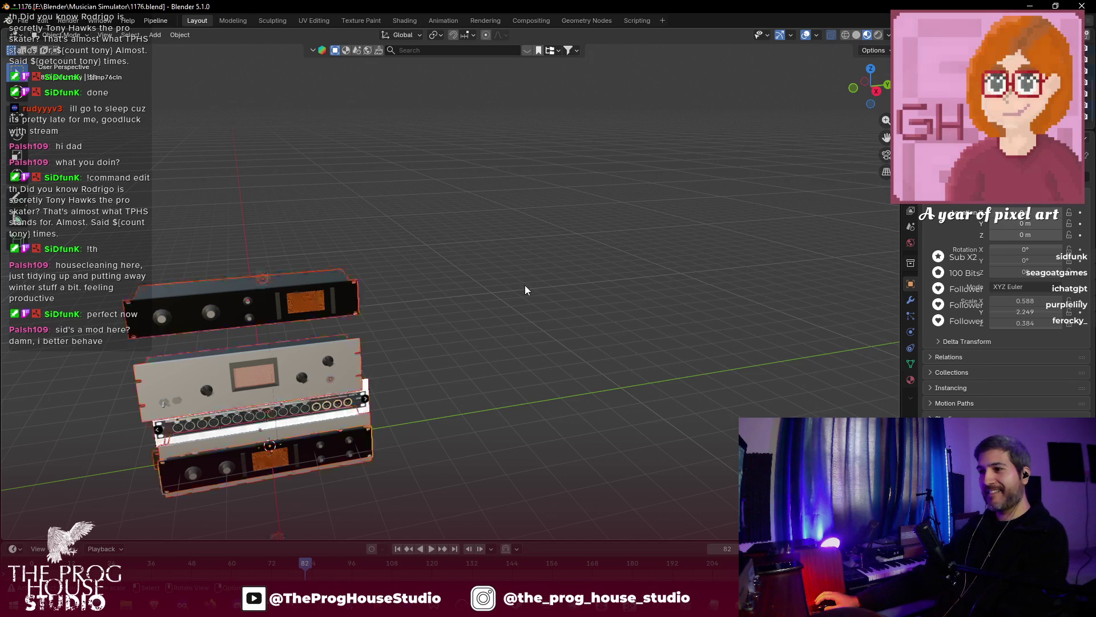
mouse_move(519, 300)
left_mouse_down()
mouse_move(467, 310)
mouse_move(793, 193)
left_mouse_up()
key("KP_Decimal")
left_click(490, 323)
mouse_move(490, 324)
left_mouse_down()
mouse_move(520, 305)
mouse_move(522, 279)
mouse_move(512, 303)
mouse_move(539, 331)
mouse_move(596, 317)
mouse_move(519, 283)
mouse_move(400, 303)
mouse_move(490, 341)
mouse_move(567, 328)
mouse_move(555, 299)
mouse_move(577, 286)
left_mouse_up()
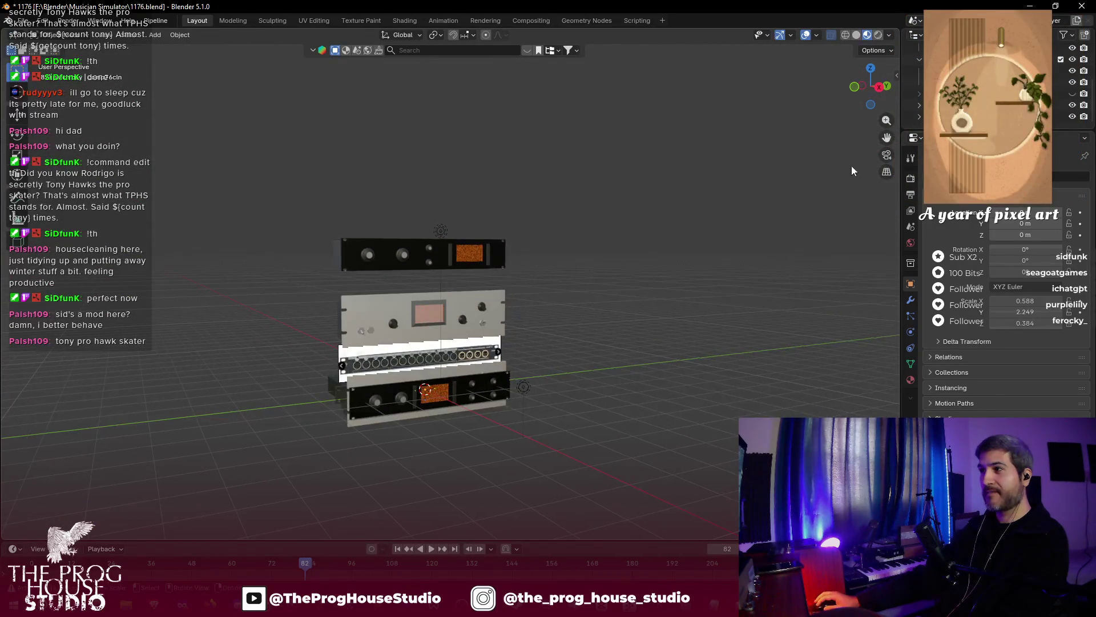
mouse_move(883, 141)
left_mouse_down()
mouse_move(682, 258)
mouse_move(646, 253)
mouse_move(764, 266)
mouse_move(692, 249)
mouse_move(631, 258)
mouse_move(591, 352)
mouse_move(671, 378)
mouse_move(708, 327)
mouse_move(705, 276)
mouse_move(668, 260)
left_mouse_up()
scroll(599, 283, "up", 2)
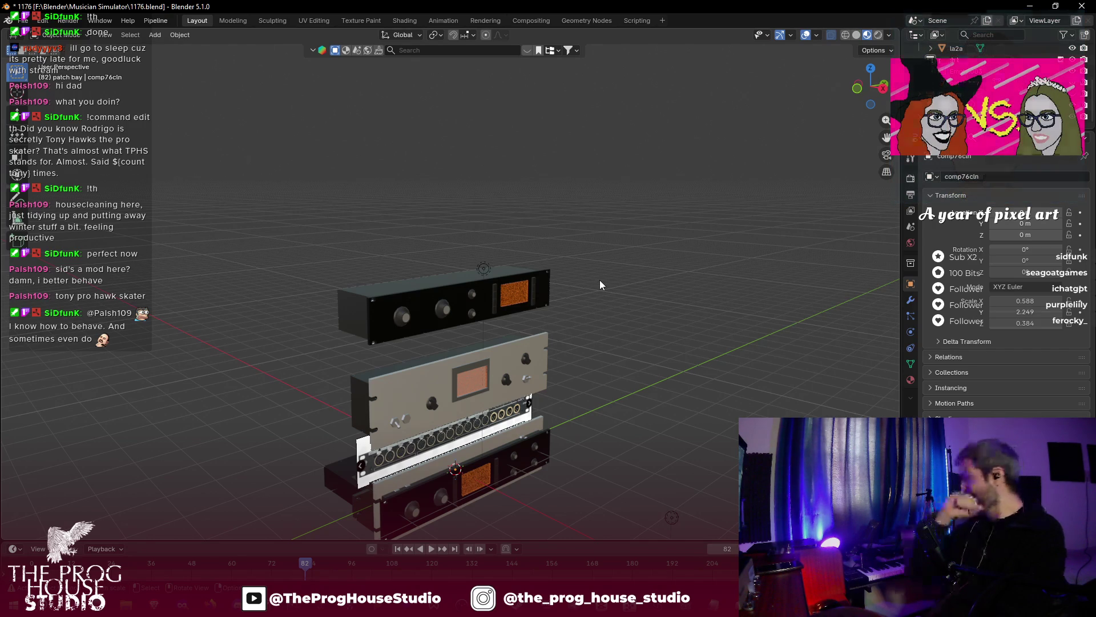
key("ctrl+s")
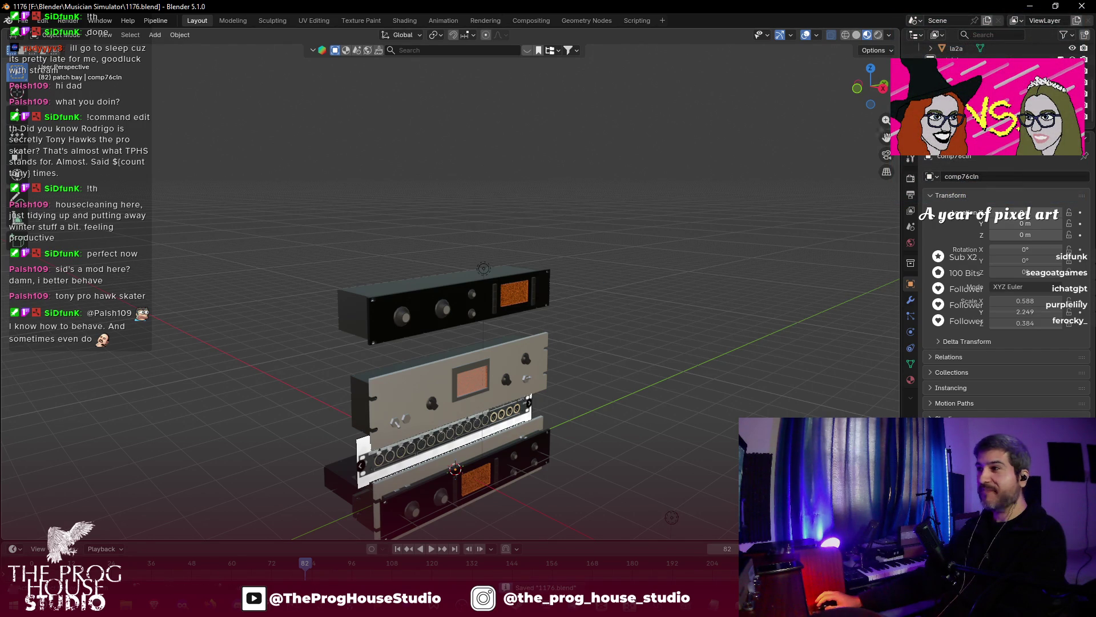
left_click_drag(887, 137, 667, 157)
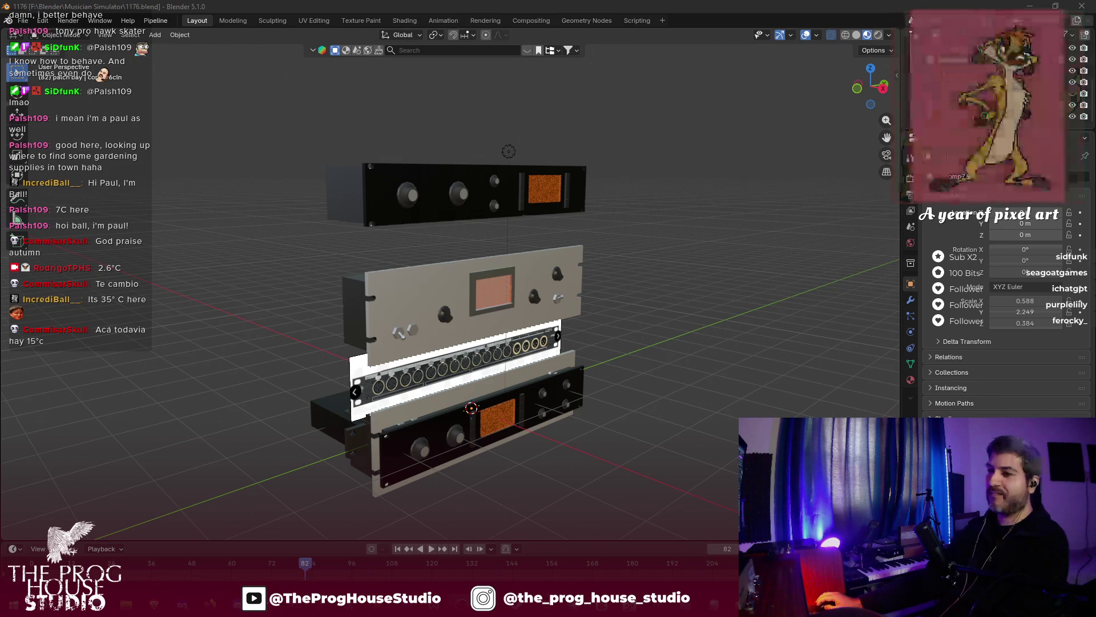
right_click(491, 392)
key("Escape")
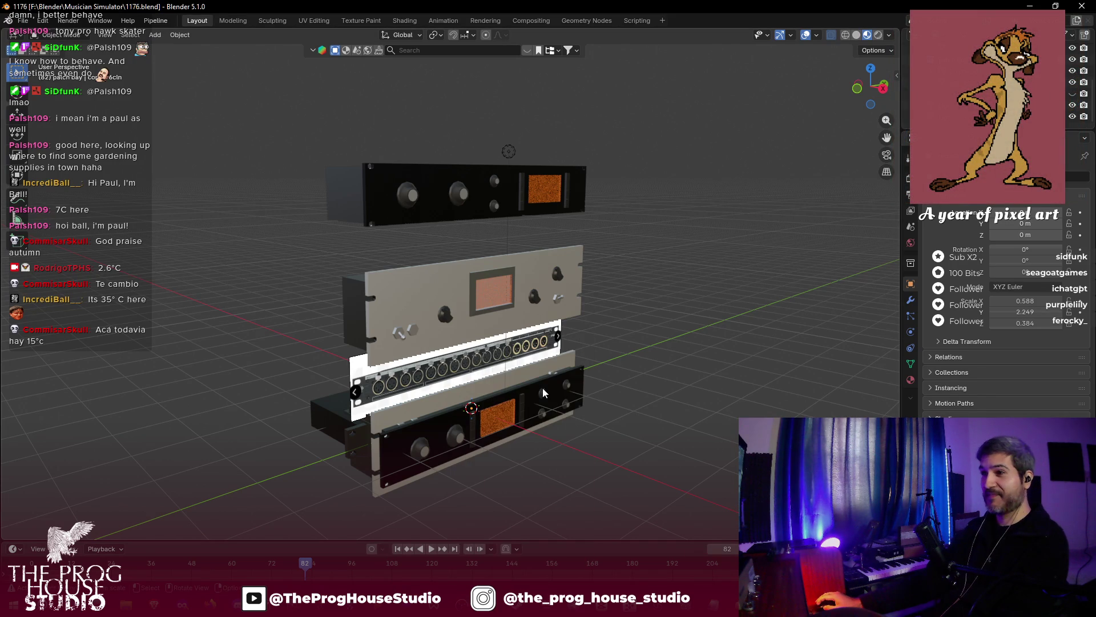
mouse_move(646, 339)
left_mouse_down()
mouse_move(619, 361)
mouse_move(598, 357)
mouse_move(577, 300)
mouse_move(648, 336)
mouse_move(646, 352)
left_mouse_up()
scroll(646, 351, "down", 2)
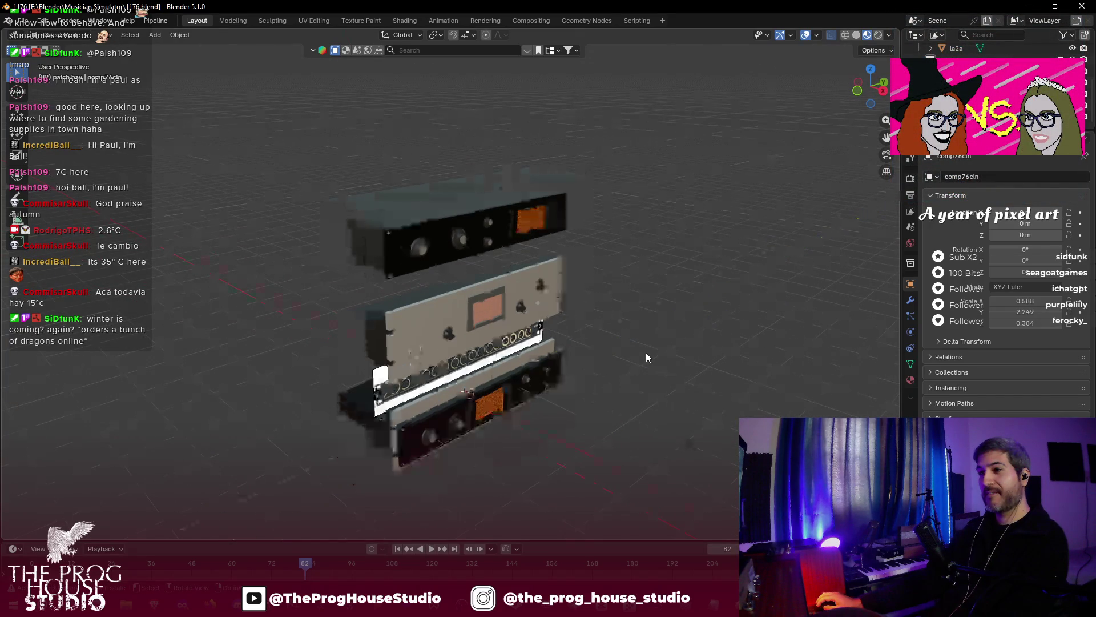
scroll(646, 352, "down", 2)
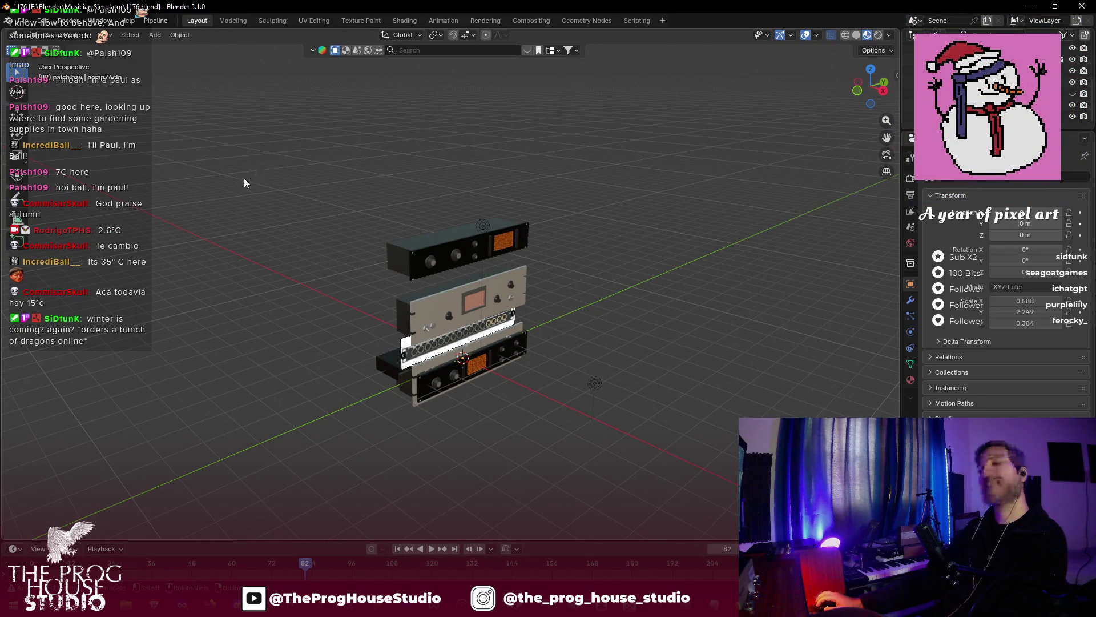
- Add a Bézier curve and slide it 6.6232 m along Y, clear of the rack units
left_click(159, 34)
mouse_move(189, 60)
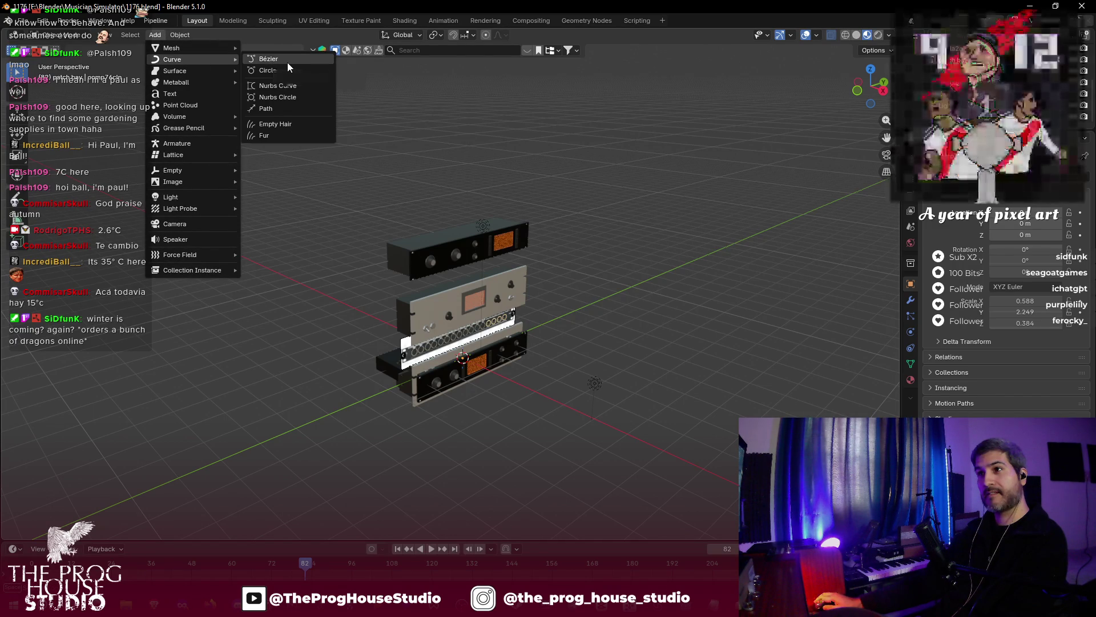
left_click(286, 62)
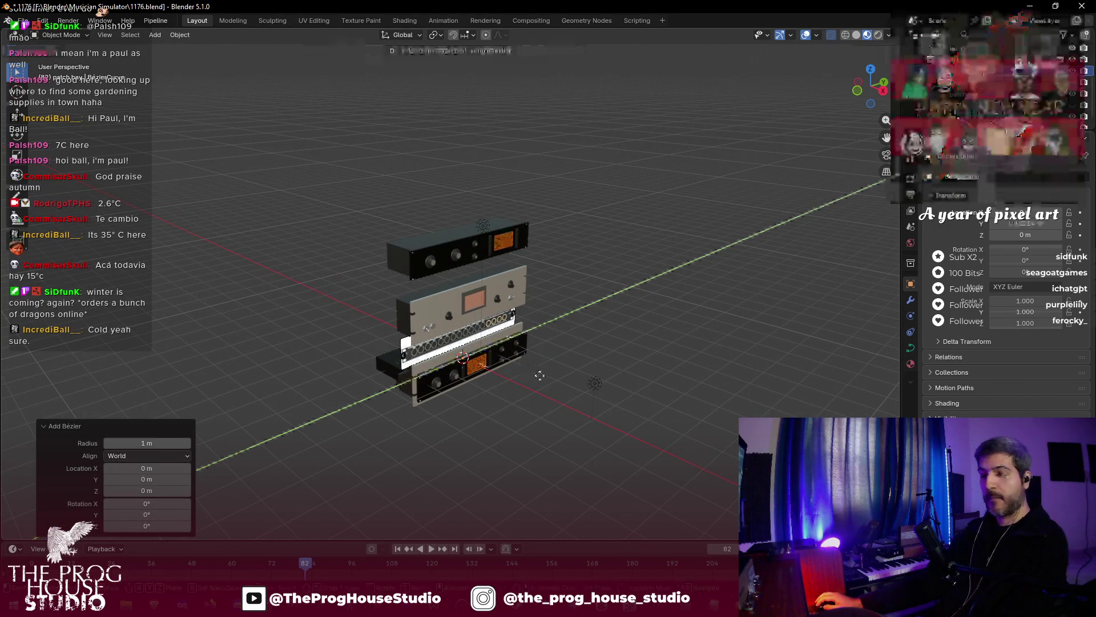
key("g")
key("y")
left_click(688, 402)
scroll(662, 317, "up", 1)
scroll(662, 320, "up", 3)
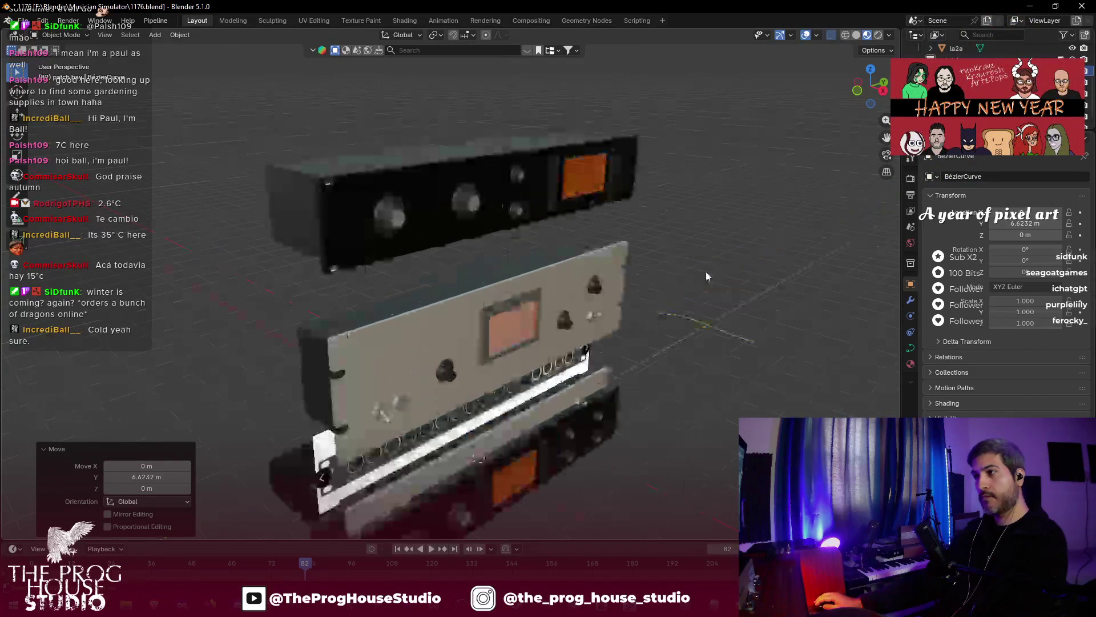
left_click_drag(887, 138, 860, 146)
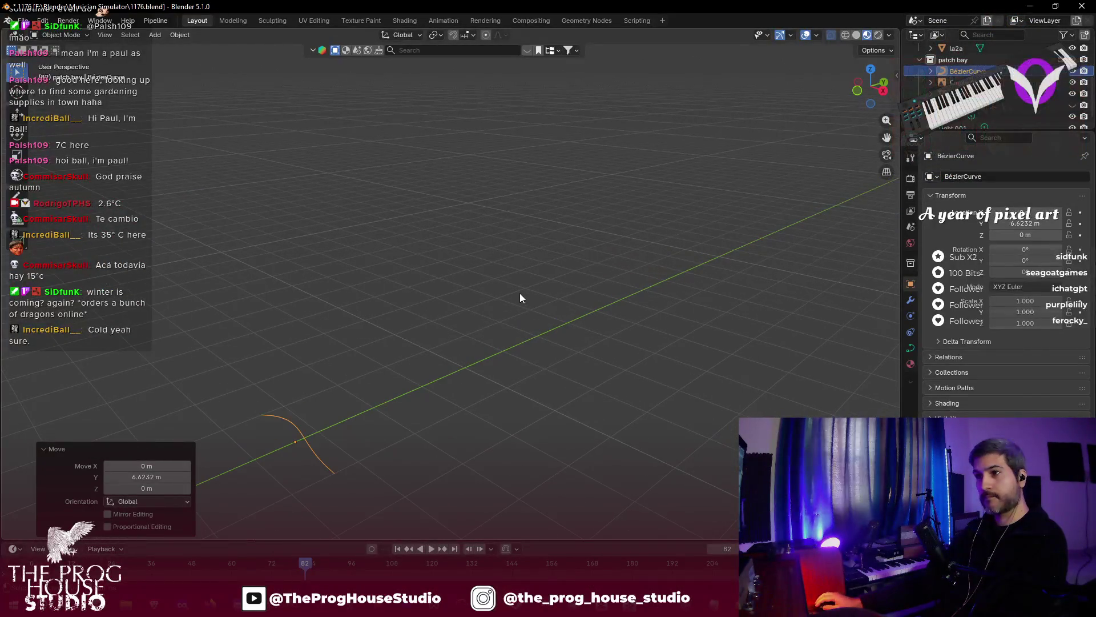
scroll(898, 141, "down", 2)
scroll(458, 327, "up", 5)
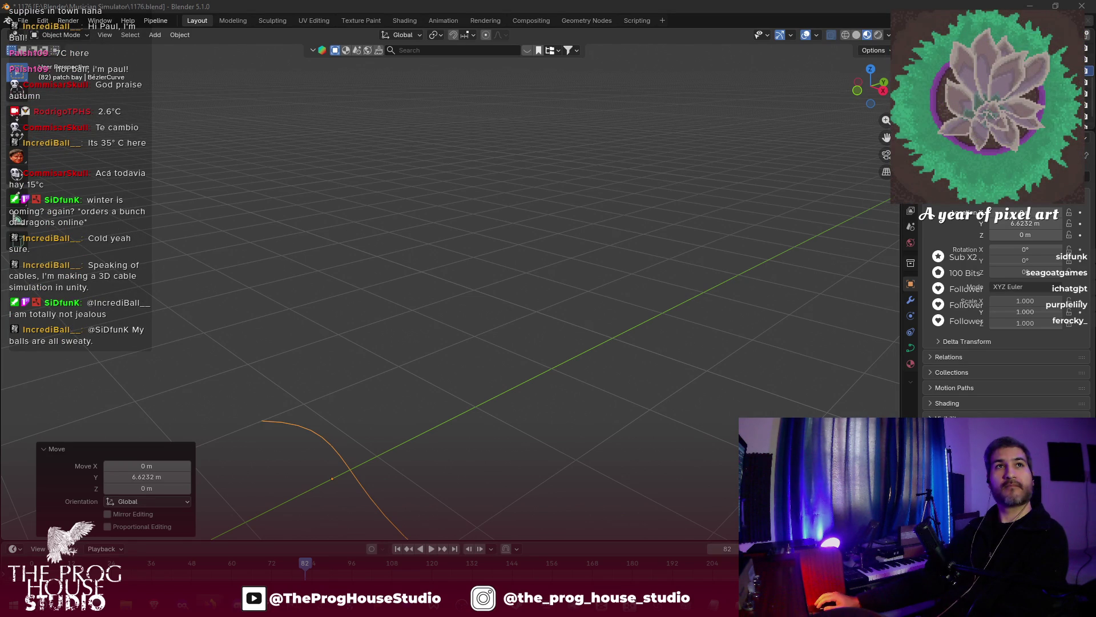
- Switch to the browser showing the YouTube Short on thickening a Bézier curve
key("alt+Tab")
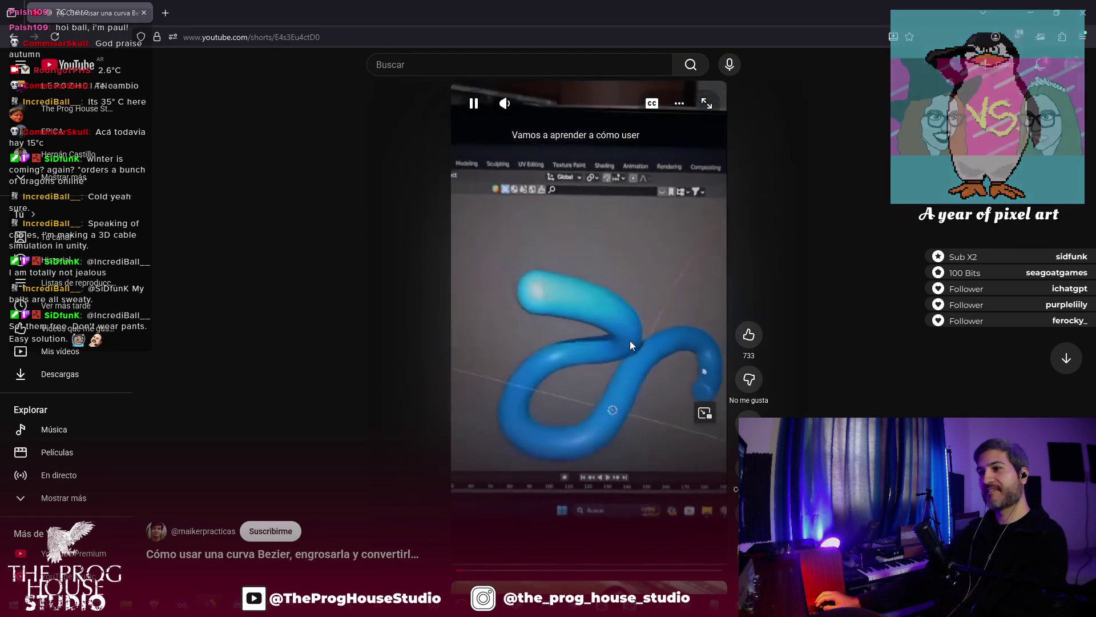
- Pause the Bézier tutorial Short and minimize the browser to bring Blender back
left_click(630, 345)
left_click(1027, 13)
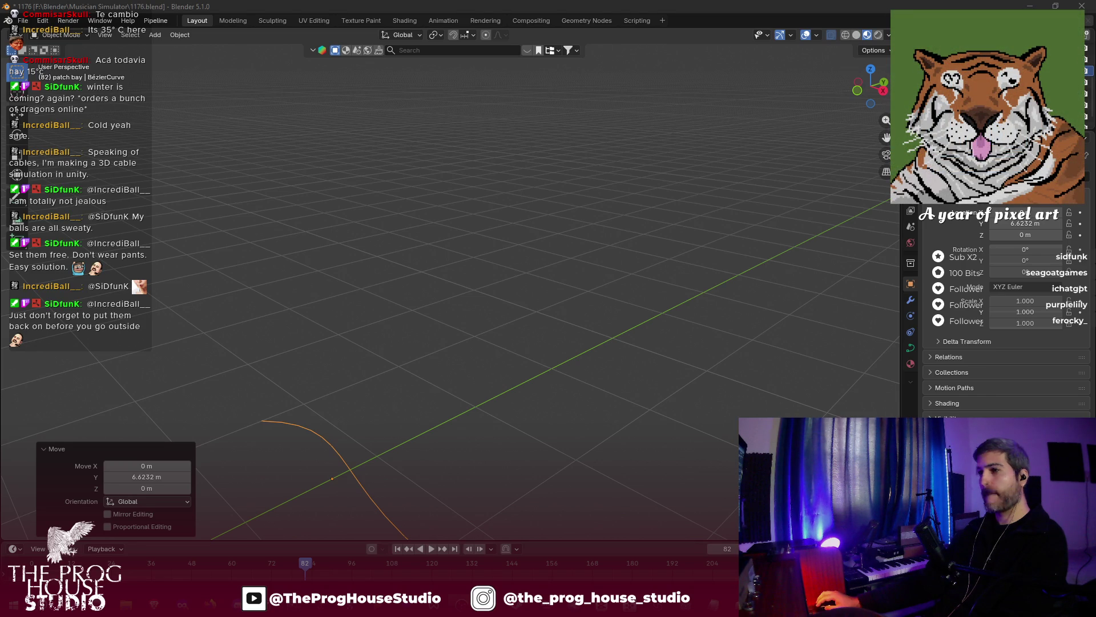
- Swap the Bézier for a NurbsPath moved 5.9053 m along Y, then resume the tutorial Short
left_click(719, 539)
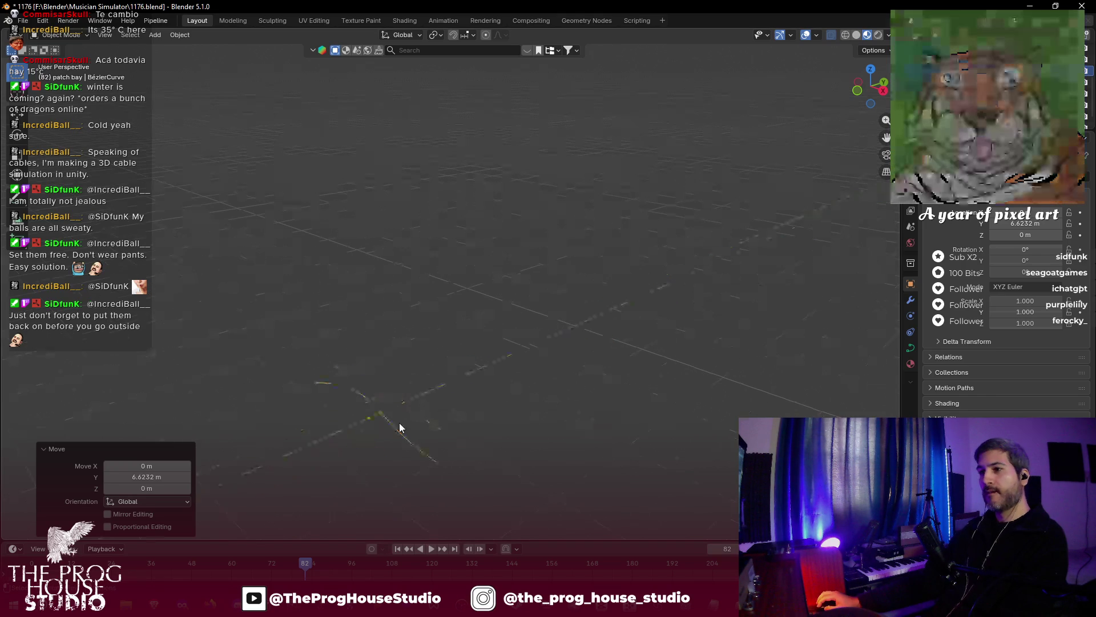
key("Delete")
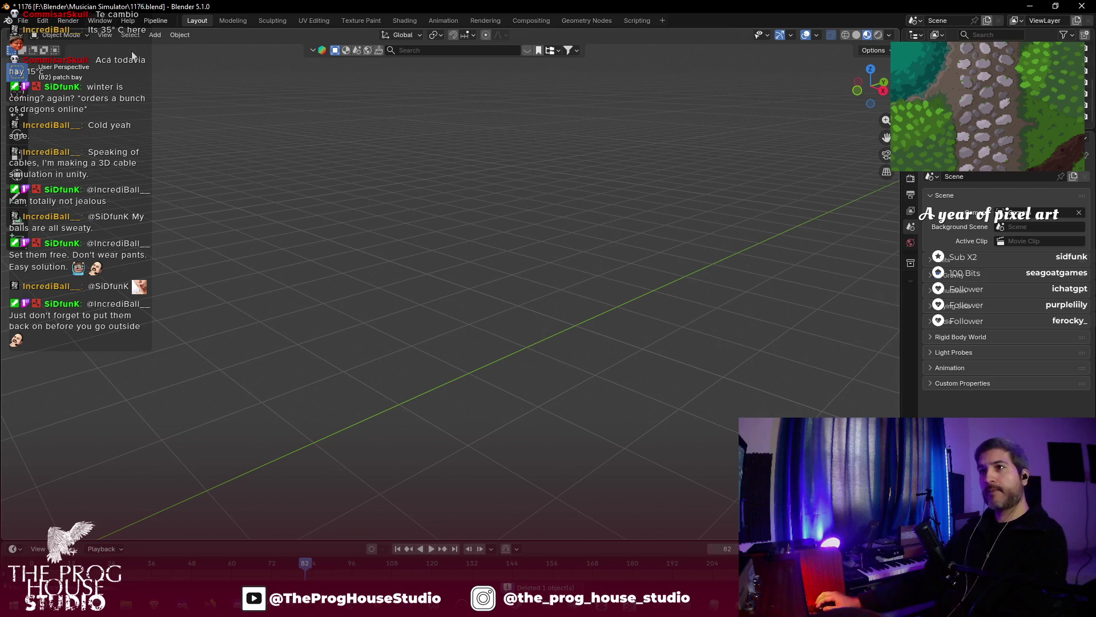
left_click(155, 36)
mouse_move(191, 50)
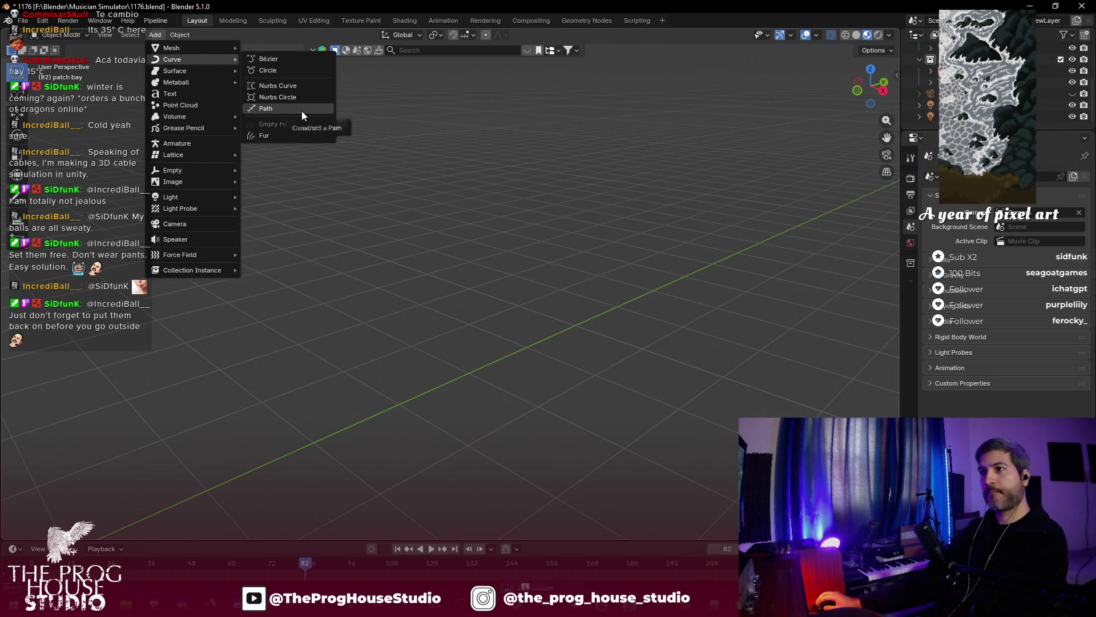
left_click(302, 111)
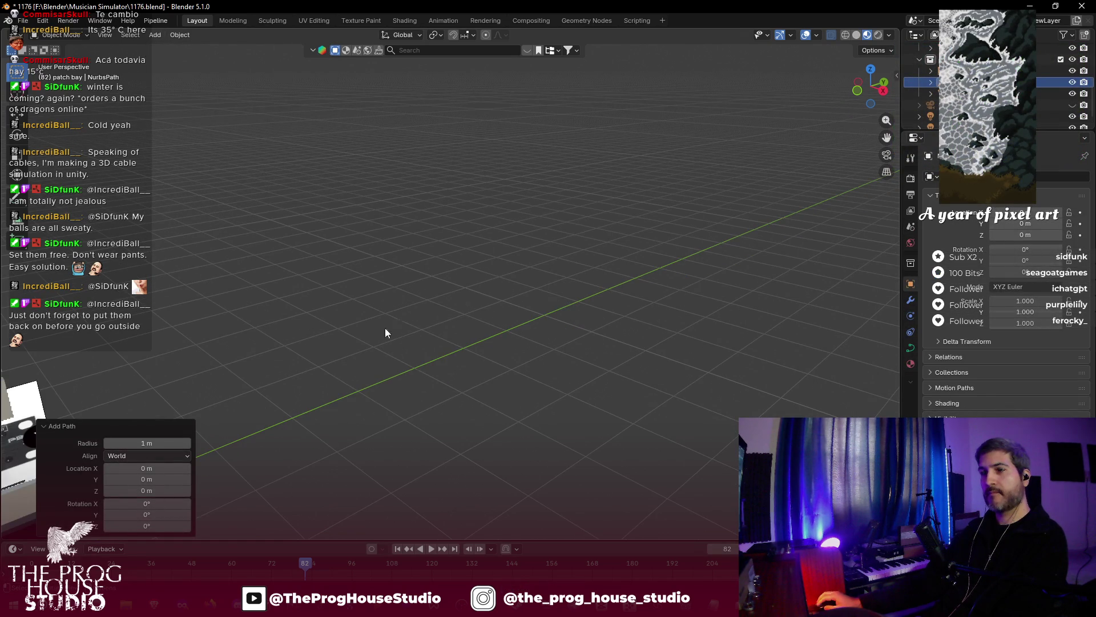
left_click_drag(391, 328, 380, 335)
key("g")
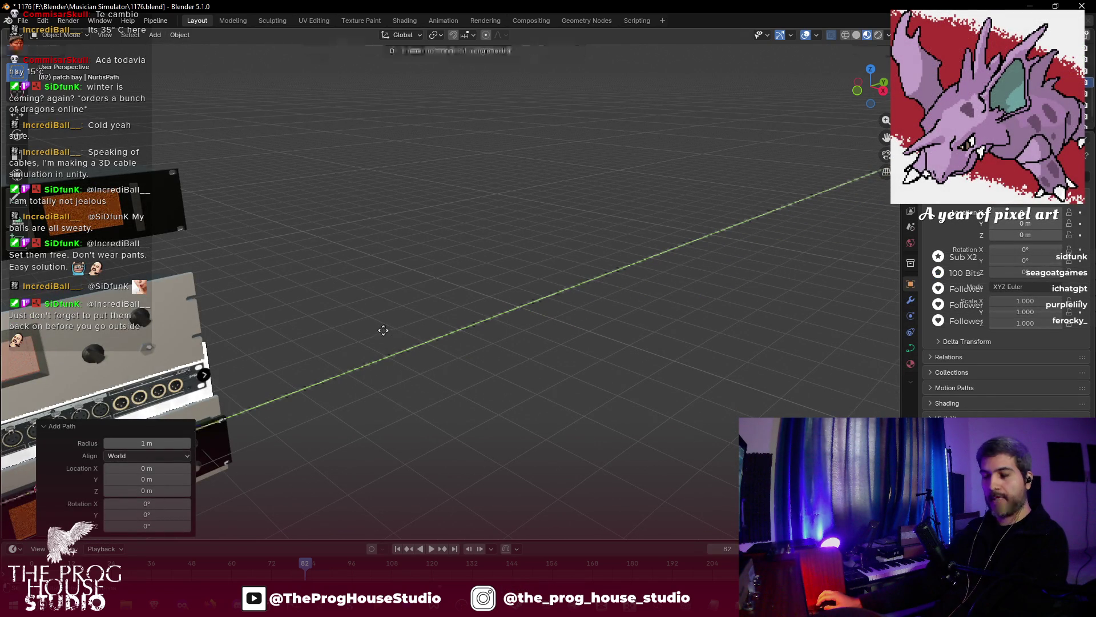
key("y")
left_click(730, 225)
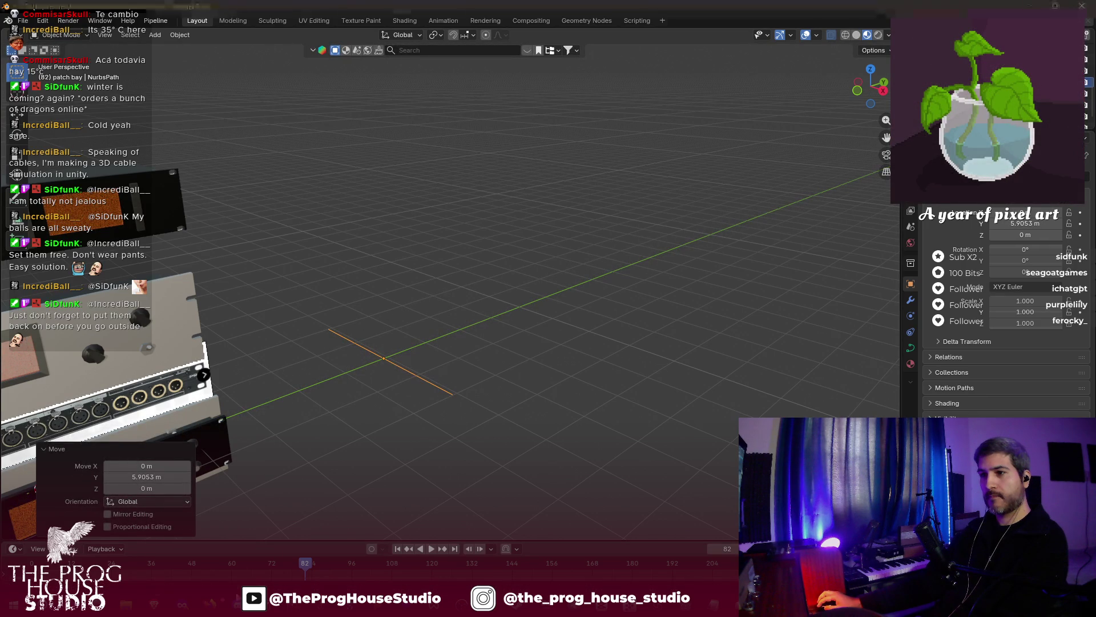
left_click(328, 537)
left_click(589, 335)
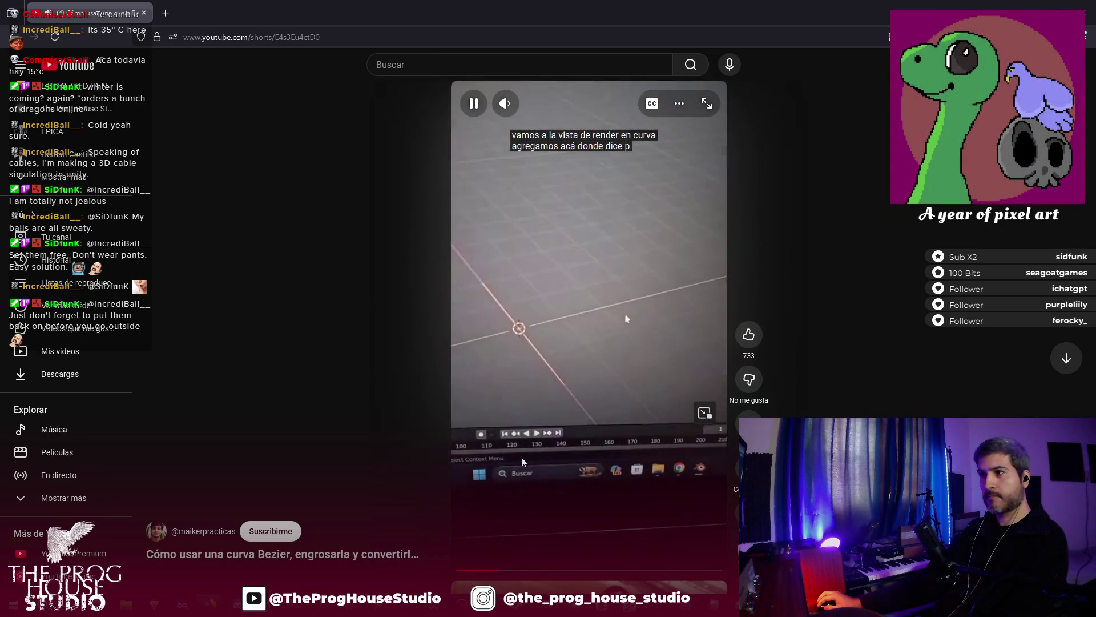
- Follow the Short's next step while switching to Blender, ending with the path in Edit Mode
left_click(520, 452)
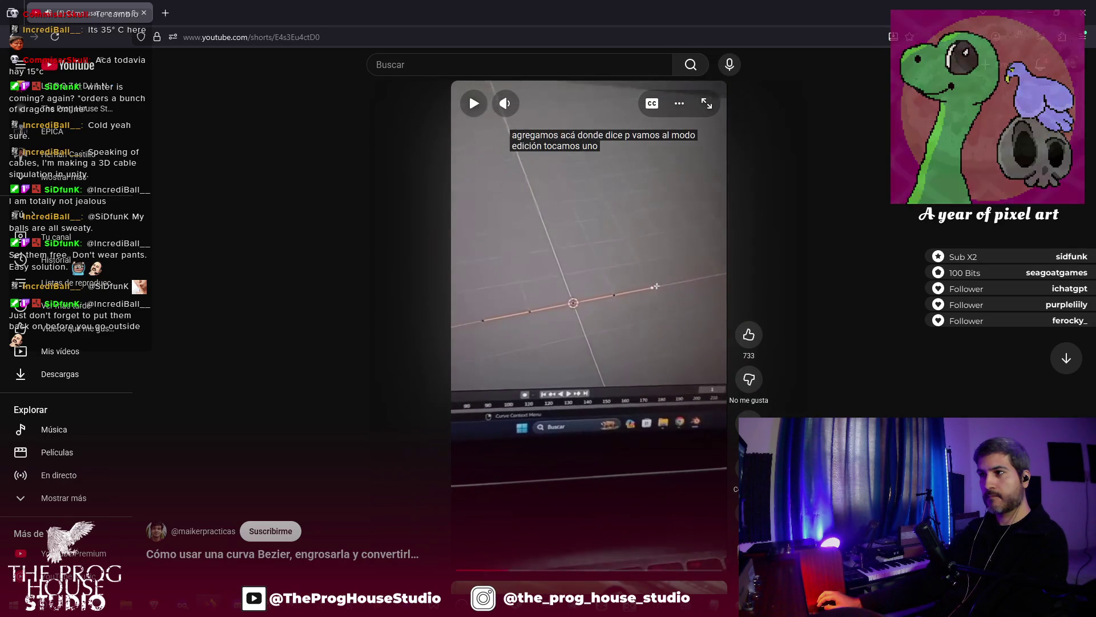
key("alt+Tab")
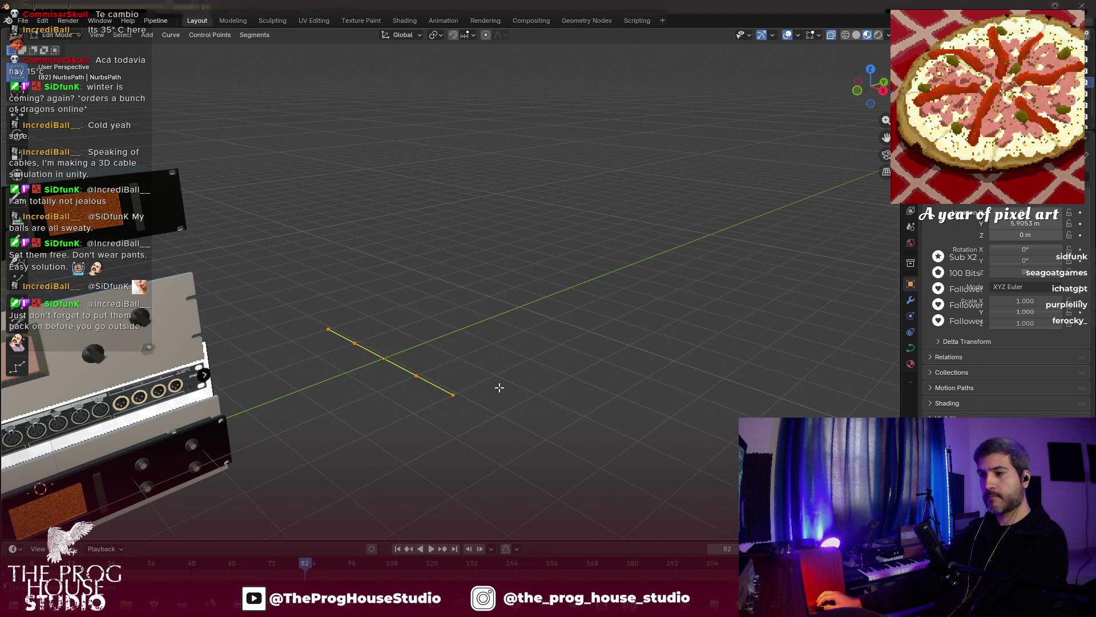
key("alt+Tab")
left_click(499, 388)
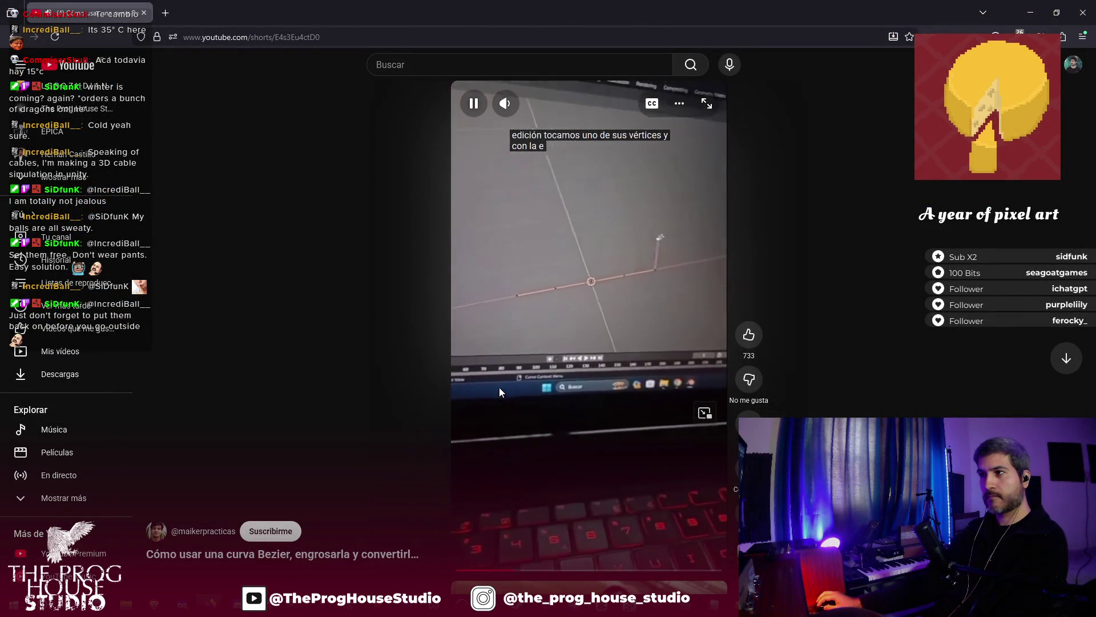
left_click(499, 387)
key("alt+Tab")
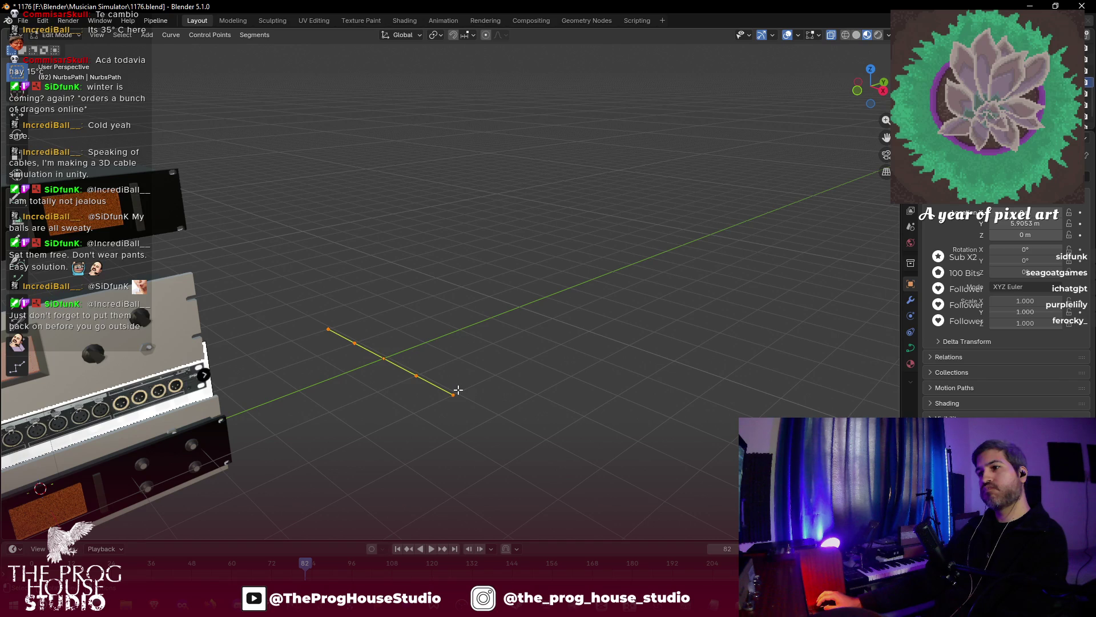
- Deselect the path's points and move the first control point to start bending the path
key("g")
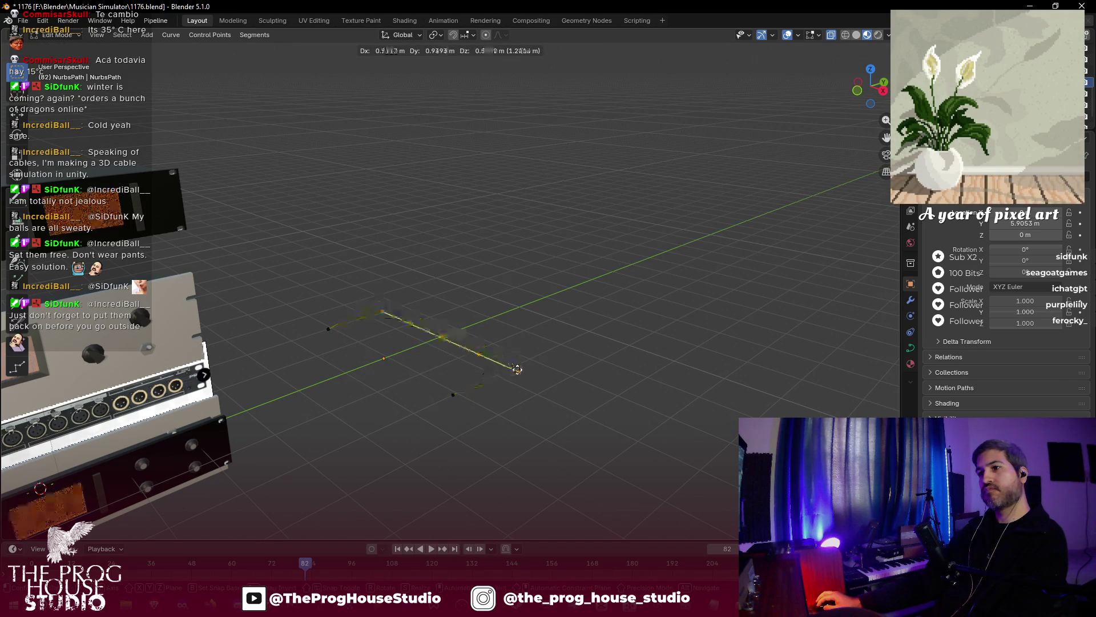
key("Escape")
mouse_move(476, 357)
left_mouse_down()
mouse_move(440, 375)
mouse_move(411, 345)
left_mouse_up()
scroll(409, 342, "up", 3)
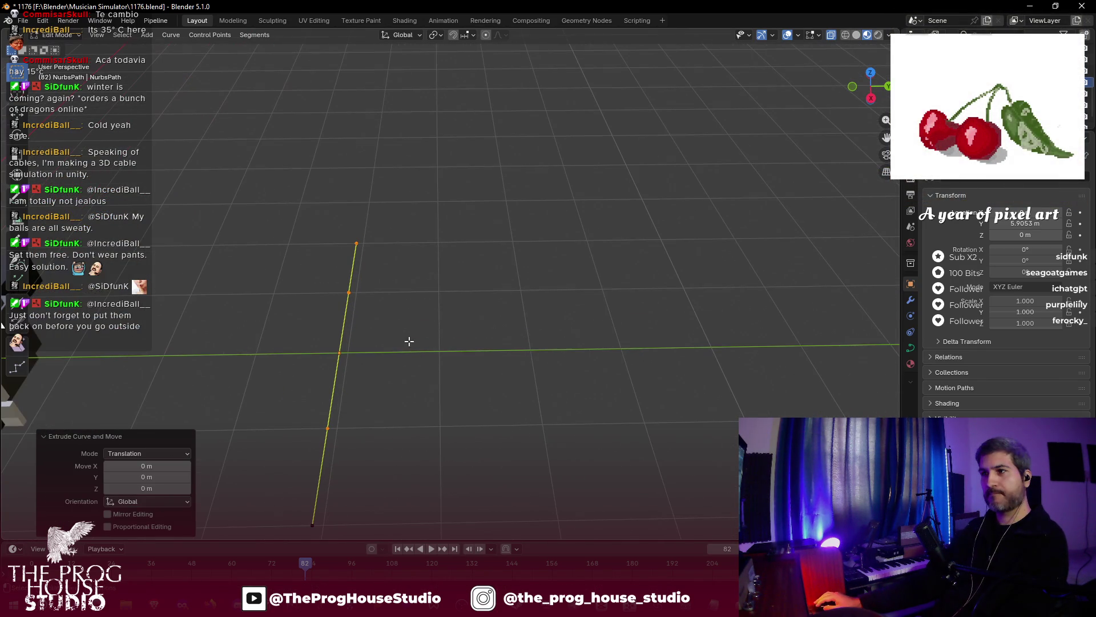
left_click(353, 293)
key("g")
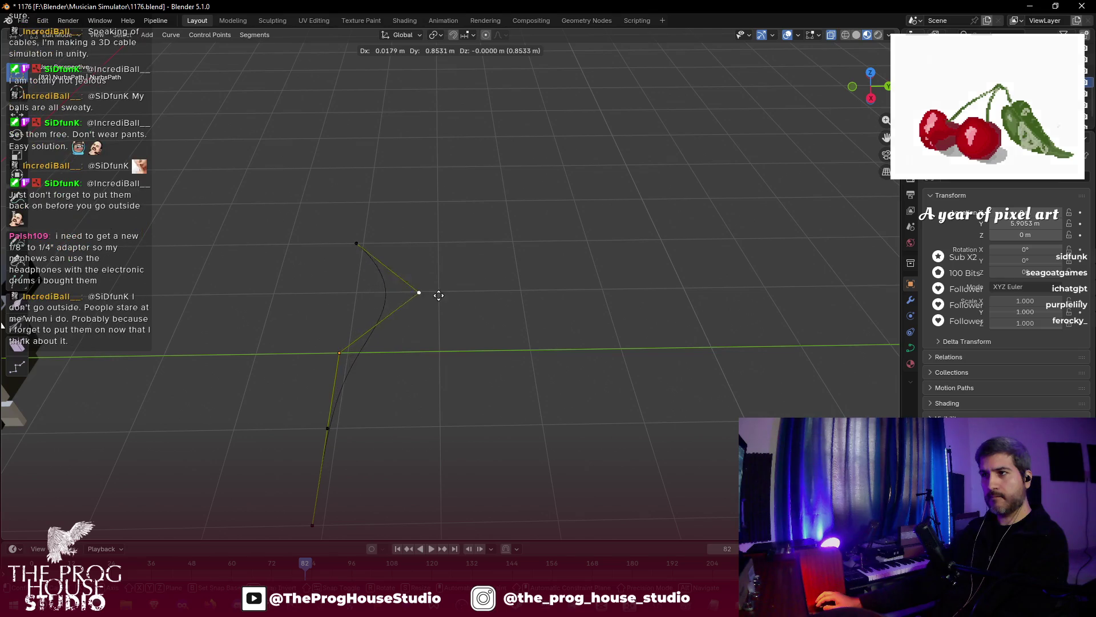
left_click(487, 279)
- Pull the remaining points up, bringing the bottom end to about -1.4957, 0.15736, 1.7609 m
mouse_move(341, 356)
left_mouse_down()
mouse_move(332, 345)
mouse_move(343, 325)
left_mouse_up()
mouse_move(327, 427)
left_mouse_down()
mouse_move(272, 308)
mouse_move(286, 312)
left_mouse_up()
left_click(312, 515)
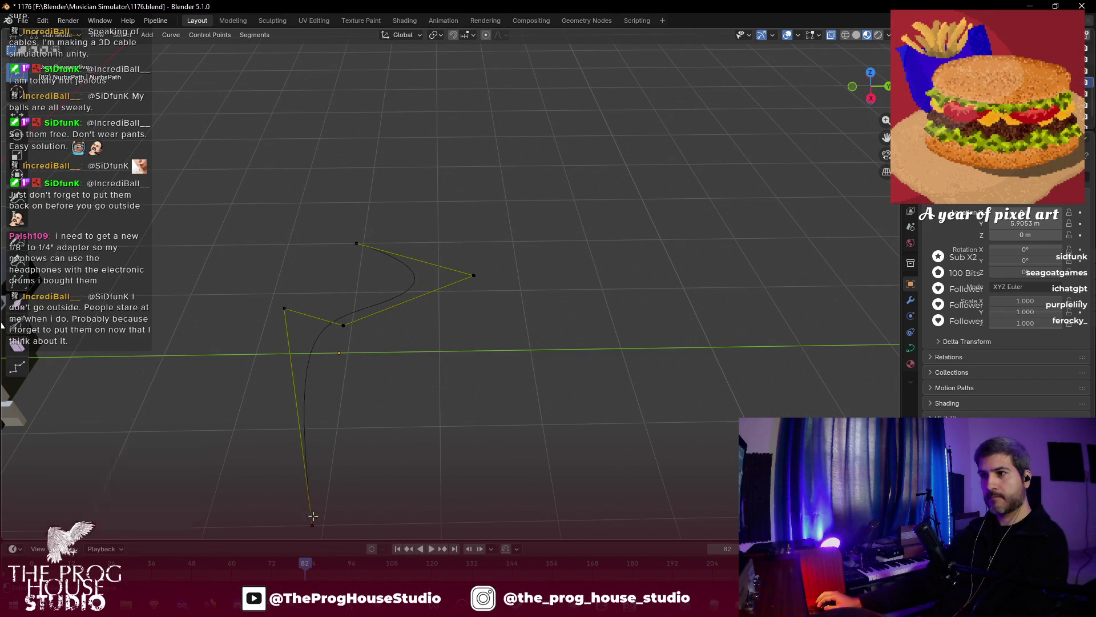
left_click_drag(212, 301, 259, 256)
left_click(315, 525)
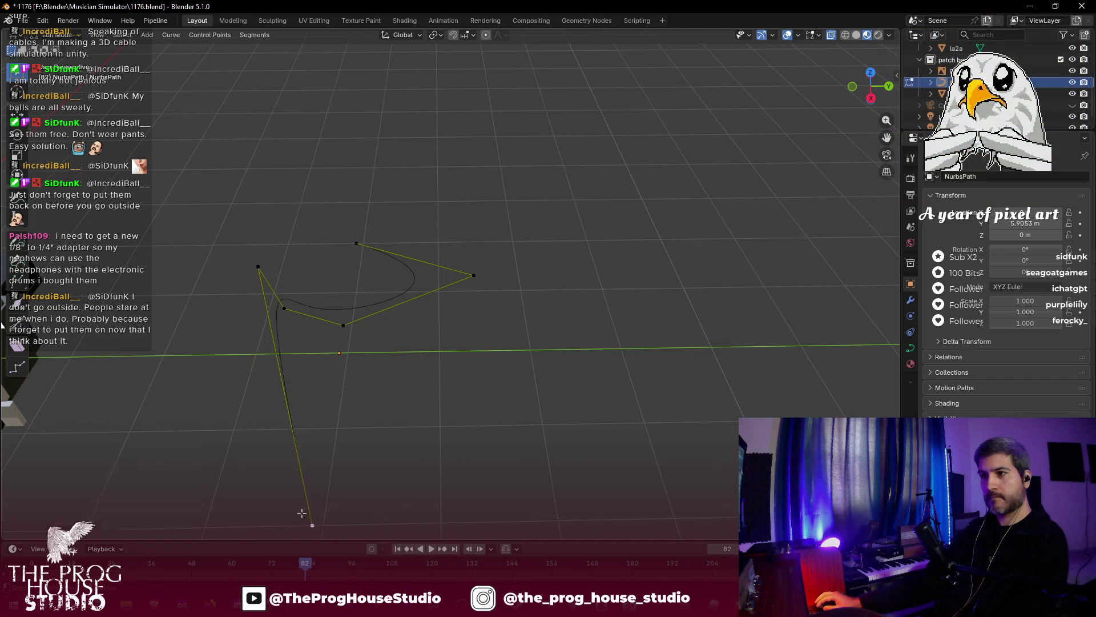
key("g")
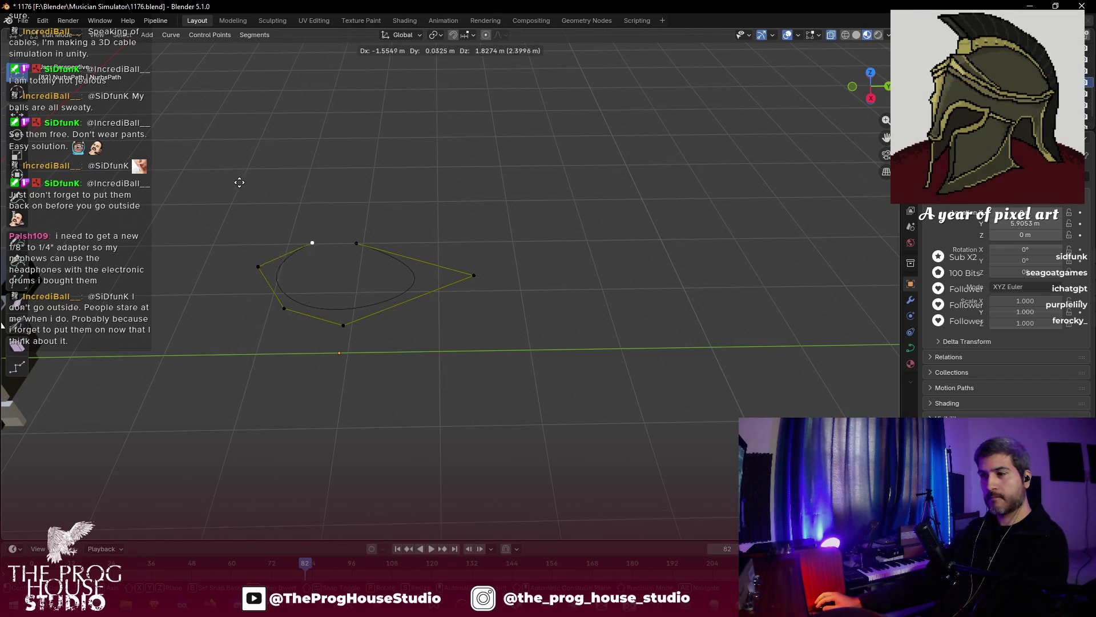
left_click(255, 192)
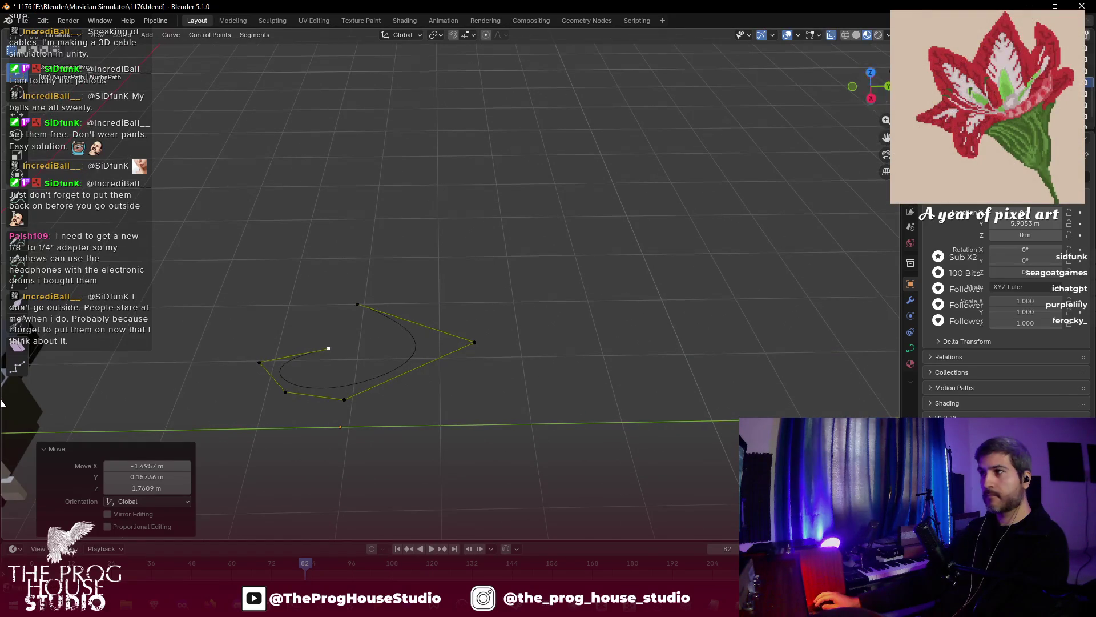
left_click(871, 98)
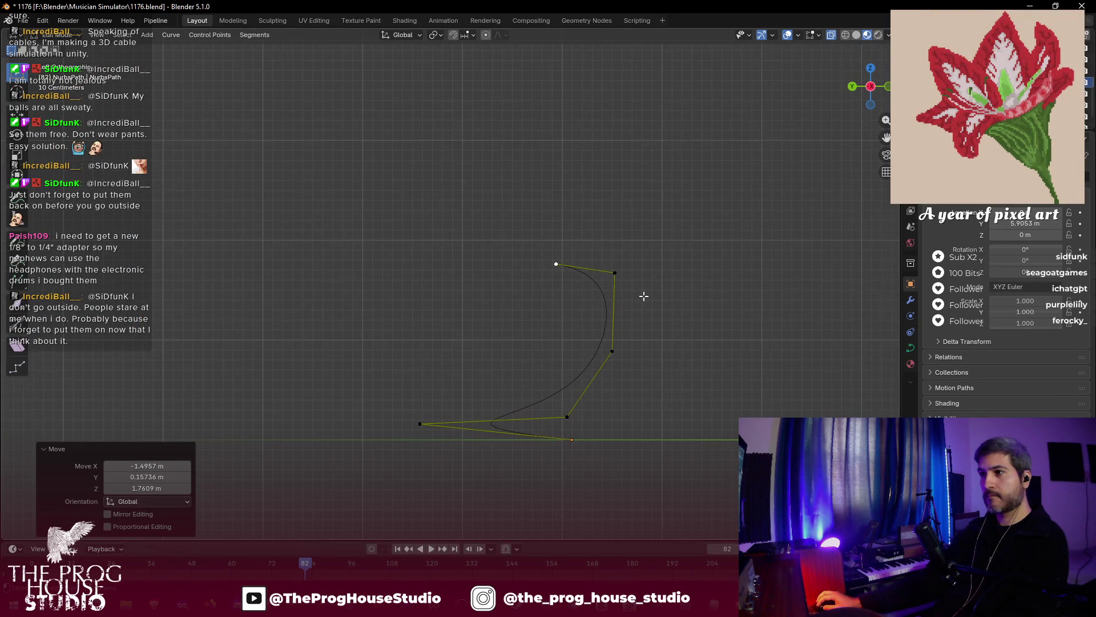
- Move control points up to form the loop's top and place a newly extruded point
left_click(574, 440)
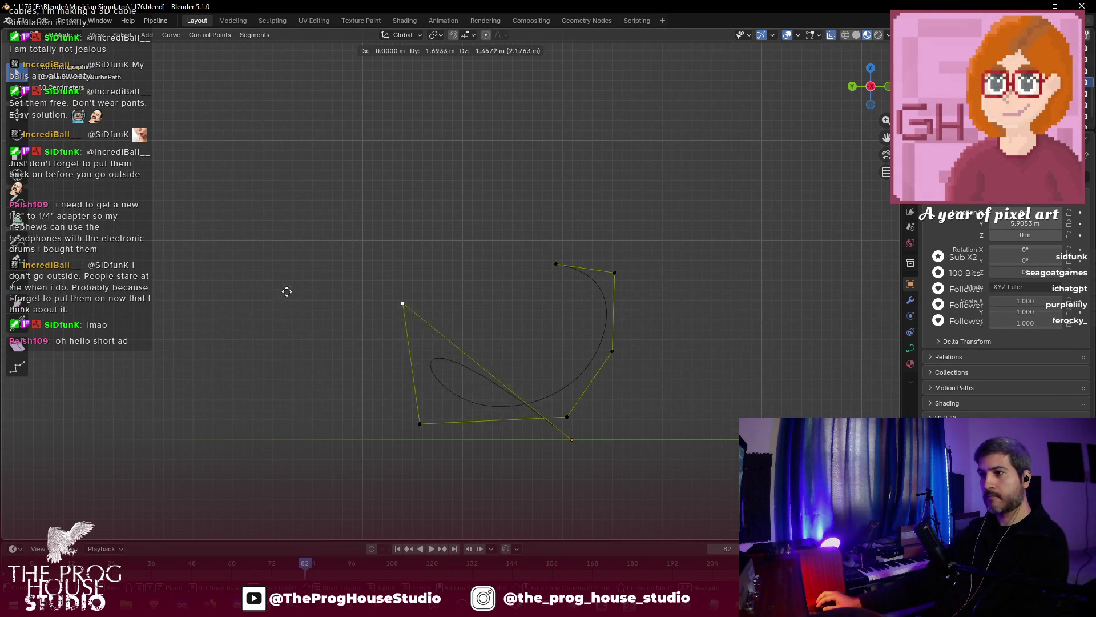
left_click(510, 144)
key("g")
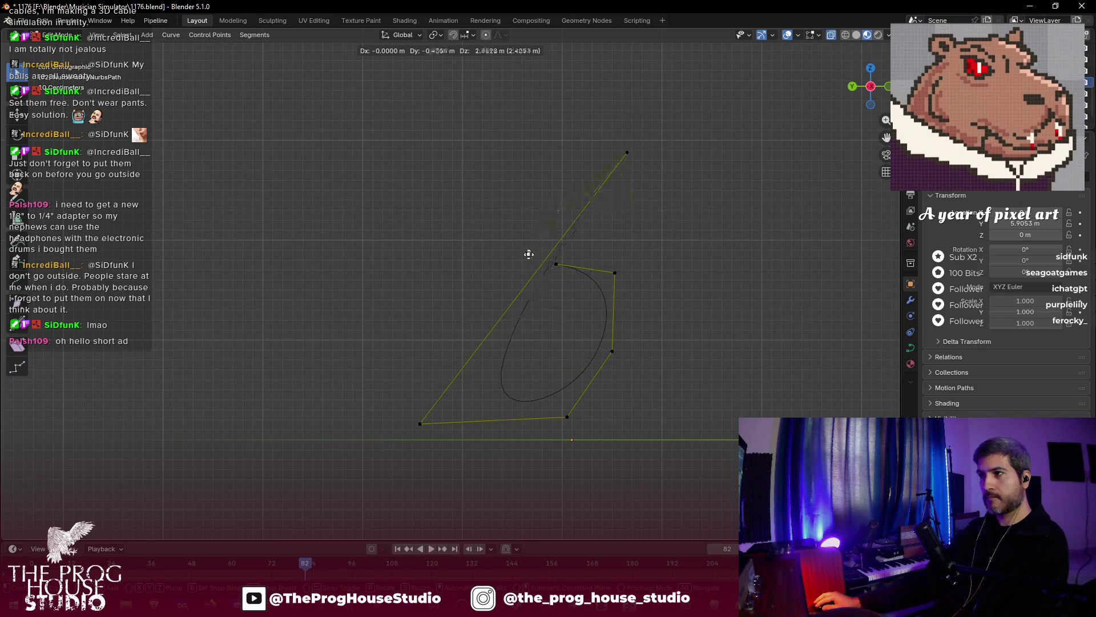
left_click(619, 222)
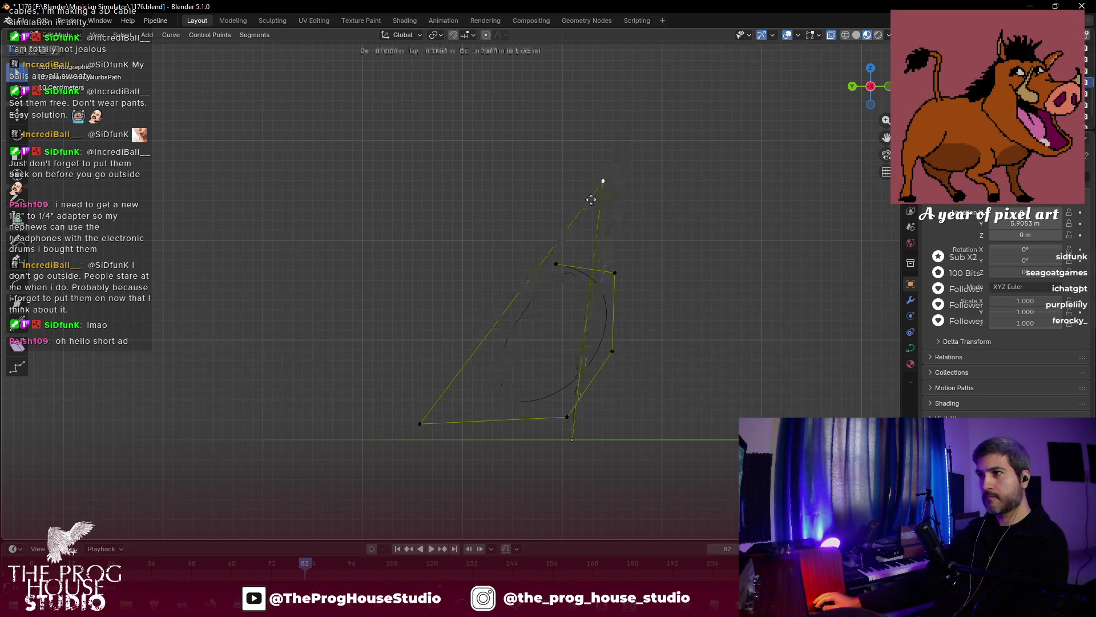
left_click(553, 266)
left_click(567, 416)
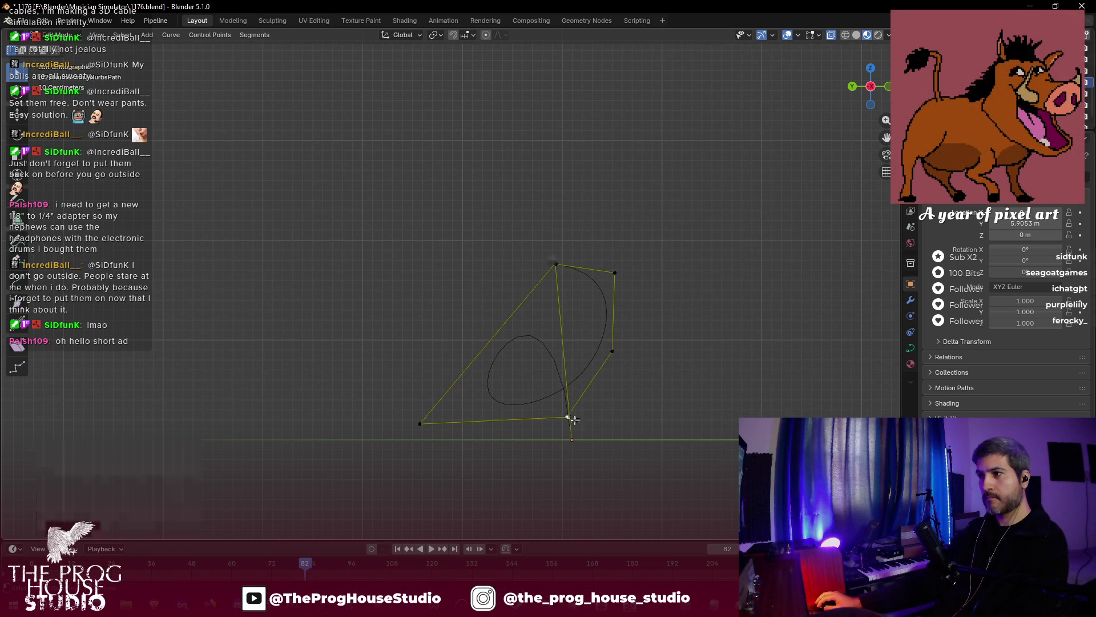
key("g")
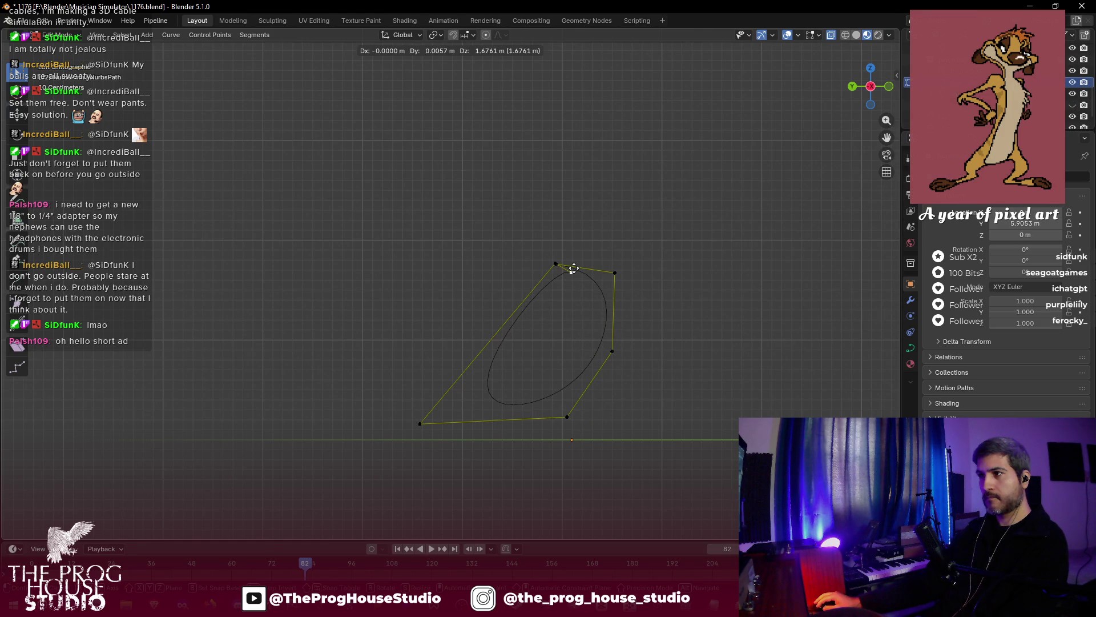
left_click(573, 268)
scroll(625, 286, "up", 2)
key("g")
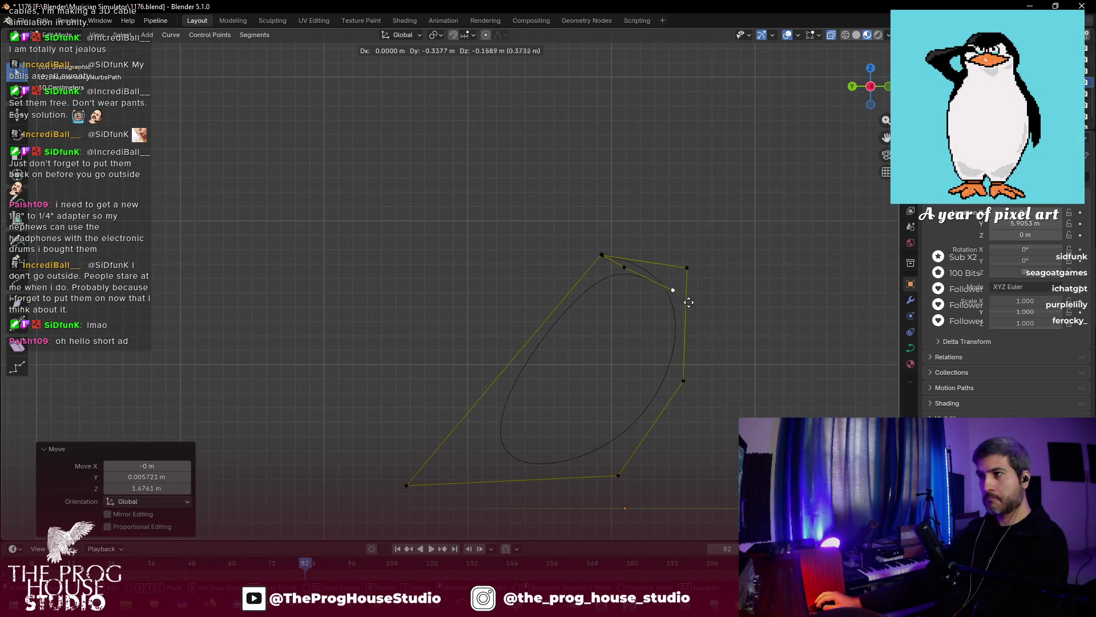
left_click(713, 323)
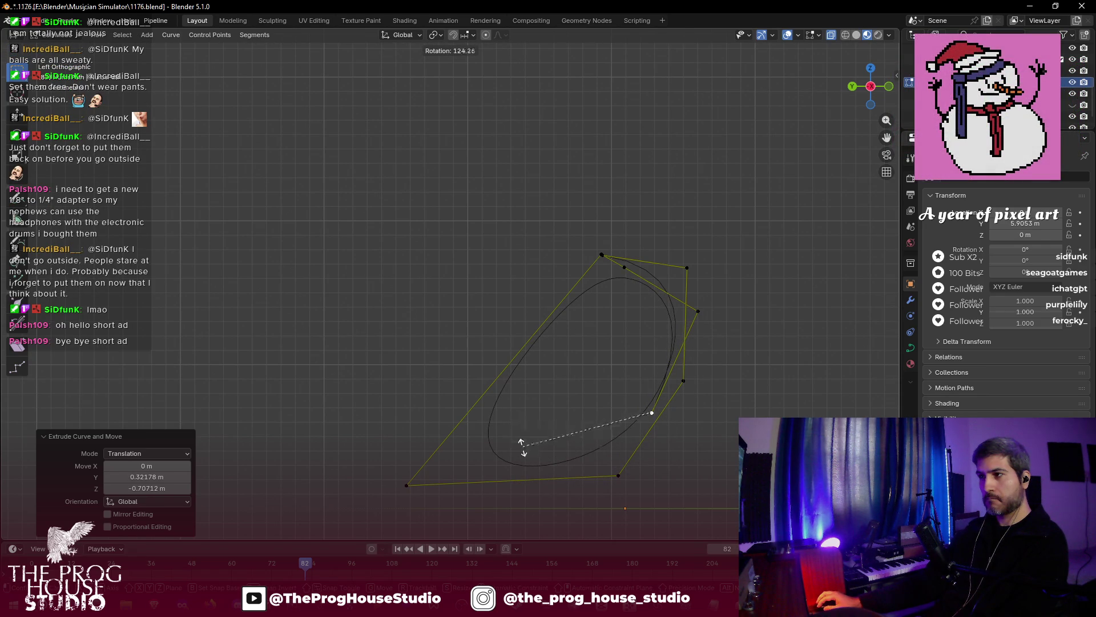
key("Escape")
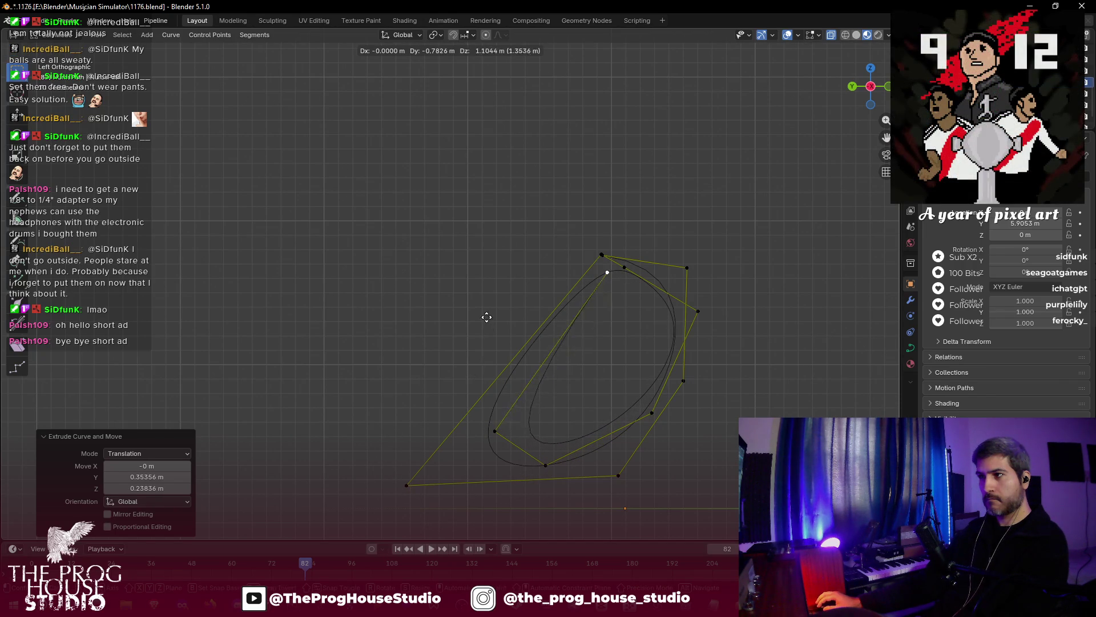
- Adjust the lower-left, bottom, right and top points into an elongated oval, selecting the right-side point
left_click(495, 431)
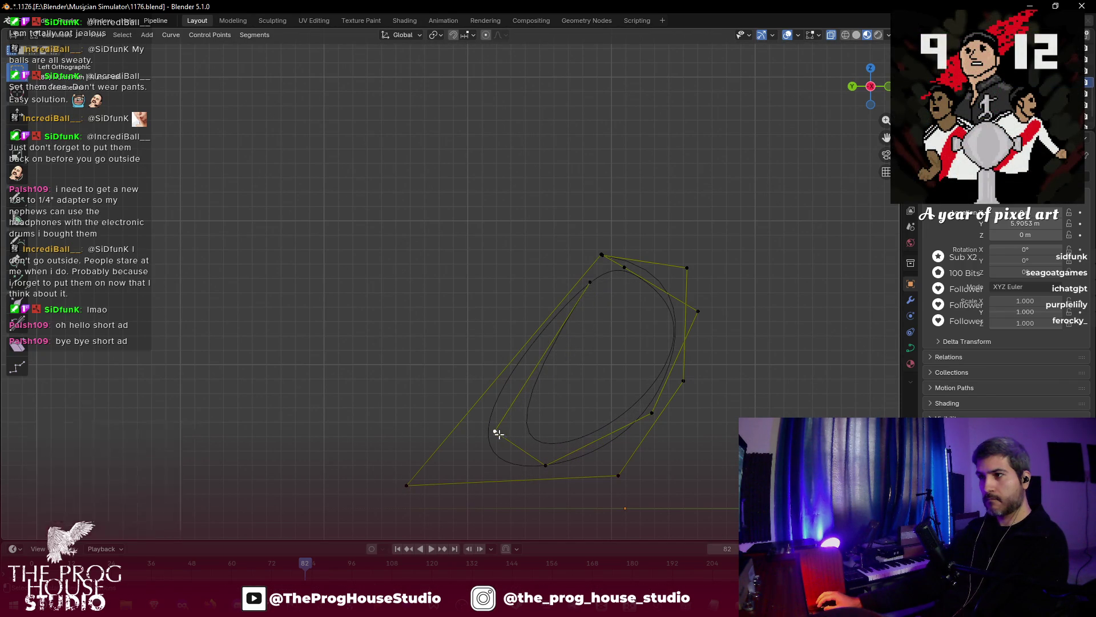
key("g")
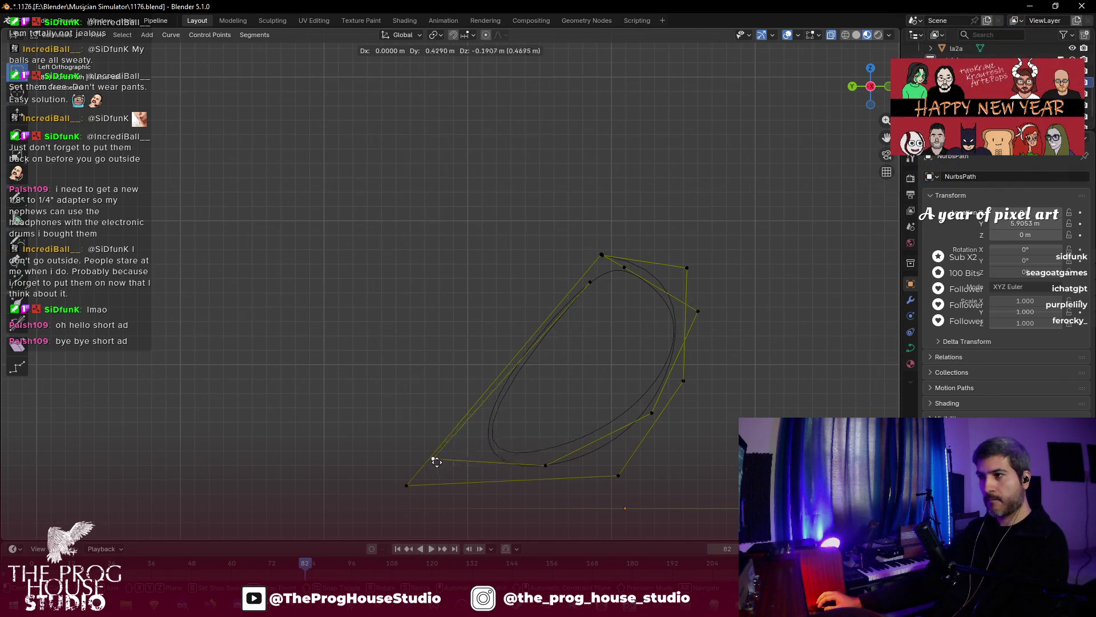
left_click(435, 464)
left_click(550, 464)
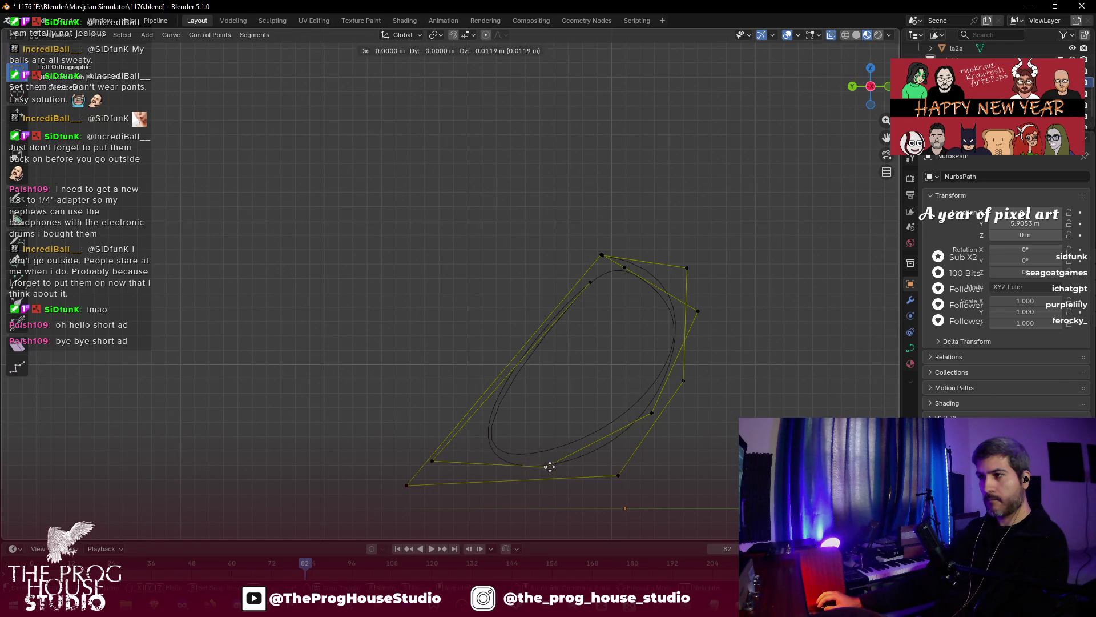
key("g")
left_click(579, 465)
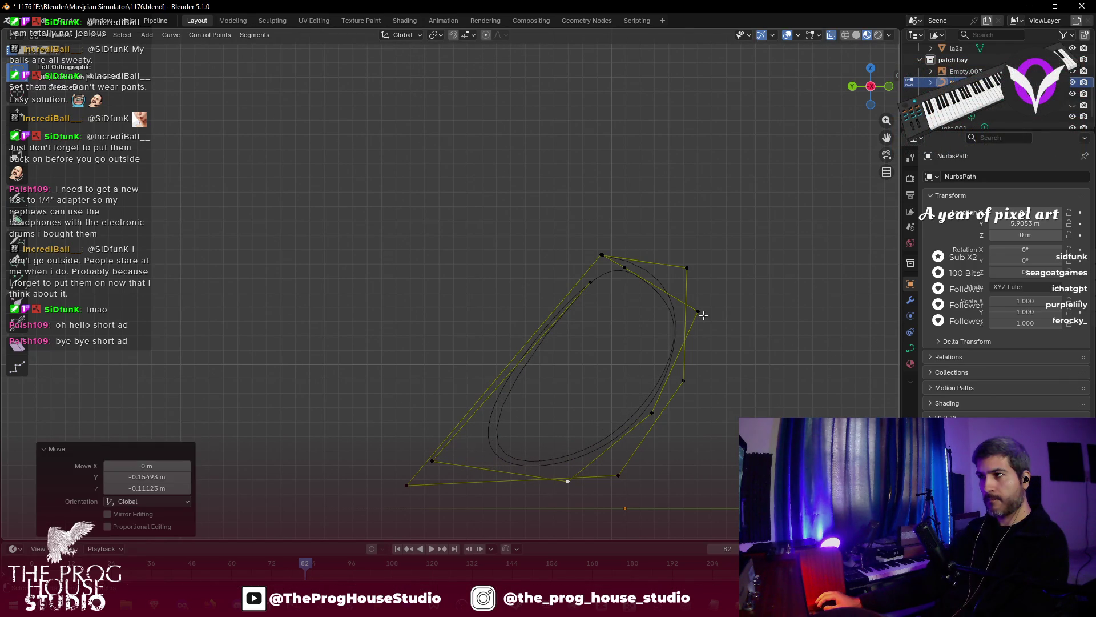
left_click(701, 313)
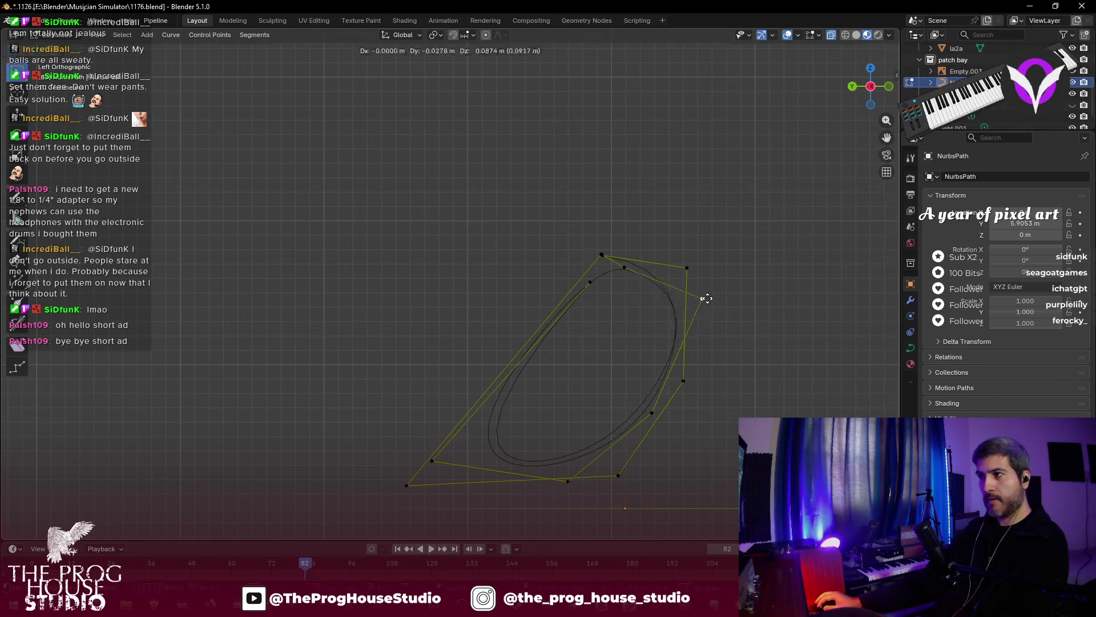
left_click(697, 294)
left_click(620, 266)
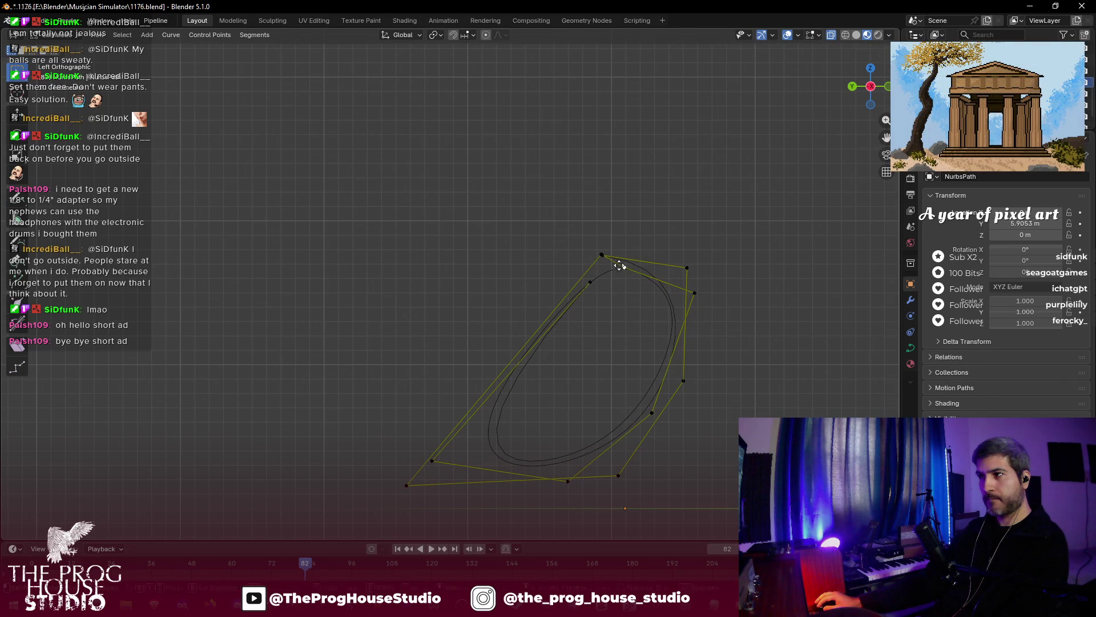
left_click(611, 260)
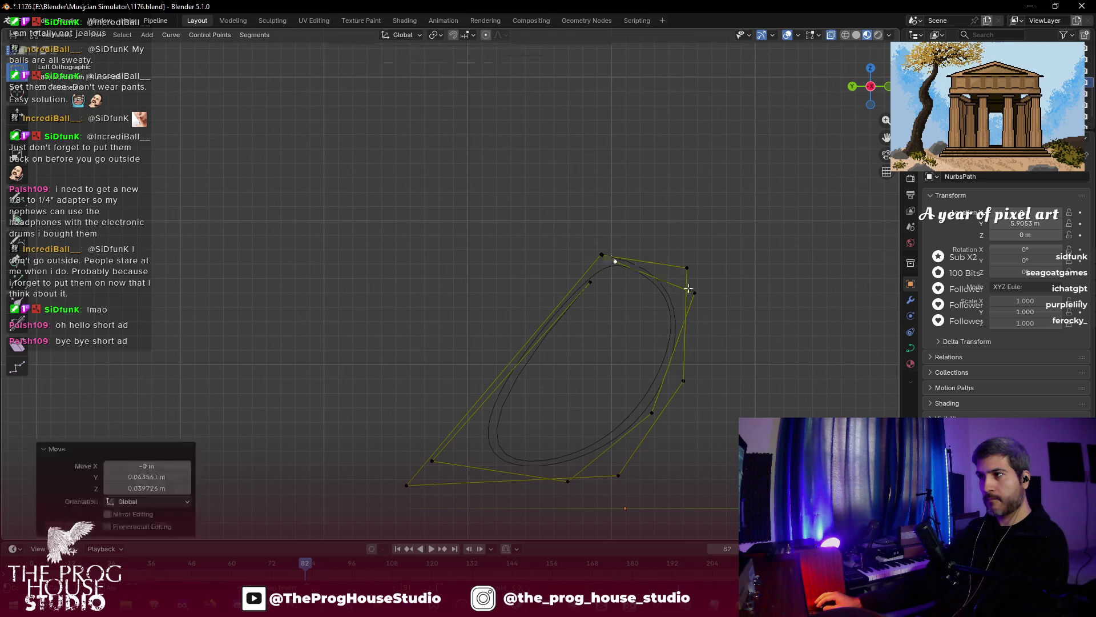
left_click(695, 293, "shift")
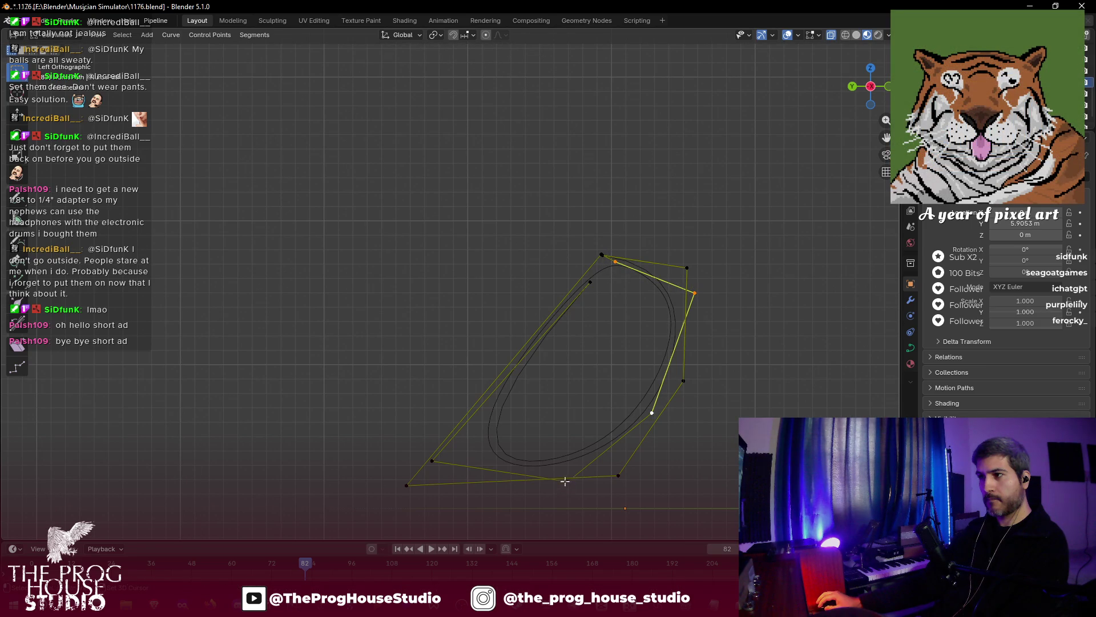
- Shift the selected curve points up along Z
key("g")
key("z")
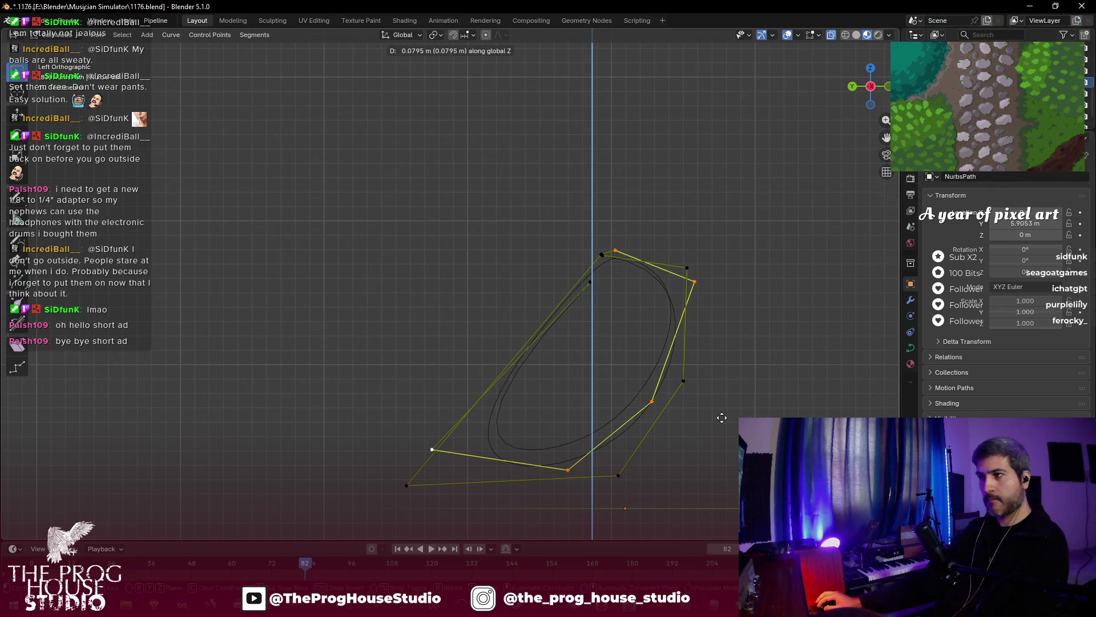
left_click(722, 416)
- Orbit around the rack units and try moving the left cable's handles, then cancel
mouse_move(687, 421)
left_mouse_down()
mouse_move(724, 367)
mouse_move(700, 460)
mouse_move(771, 409)
left_mouse_up()
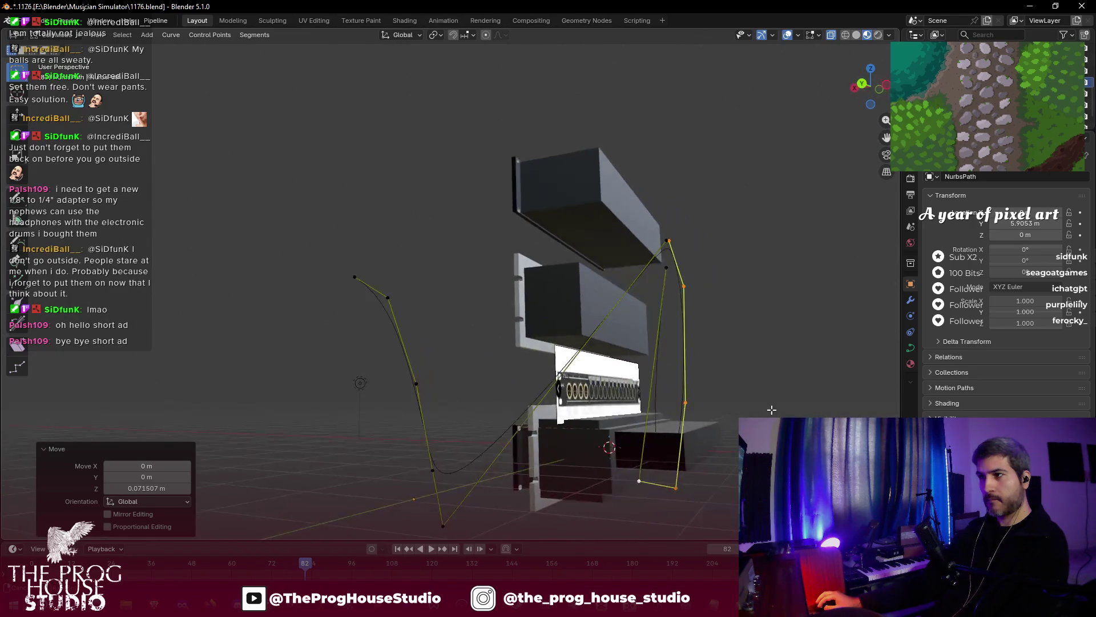
key("KP_6")
key("KP_6")
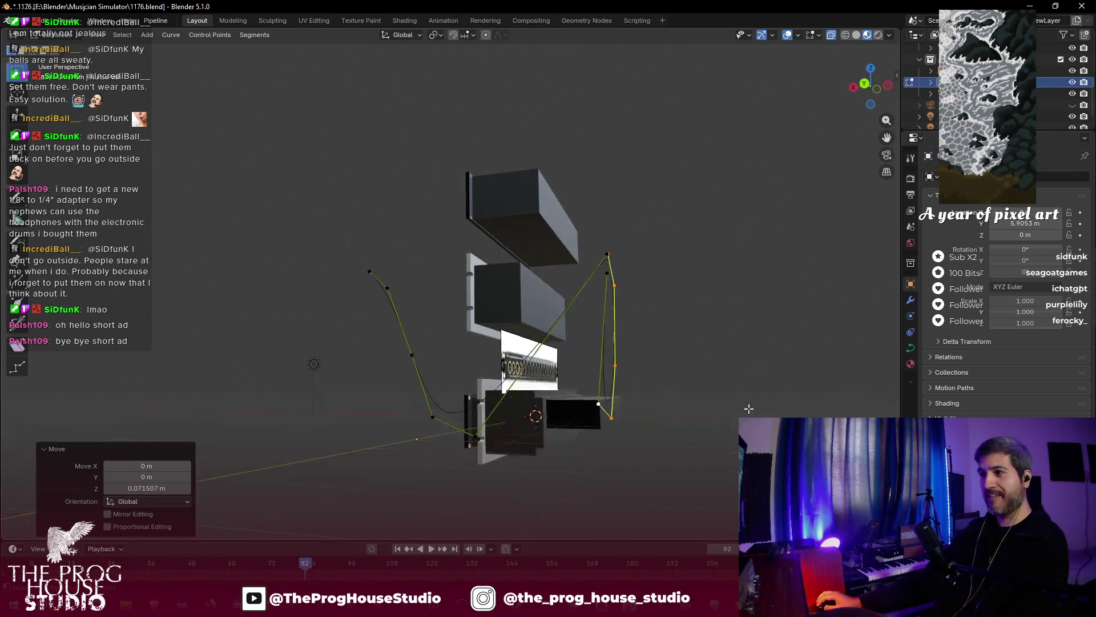
key("KP_8")
key("KP_8")
key("KP_8")
scroll(715, 423, "down", 1)
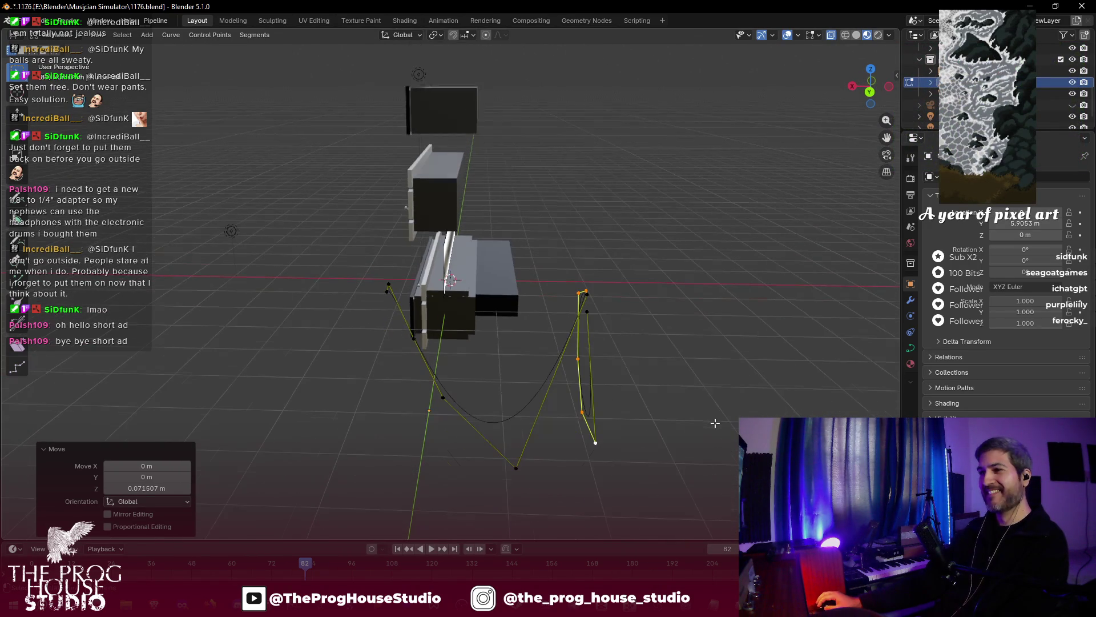
left_click_drag(357, 277, 469, 439)
key("g")
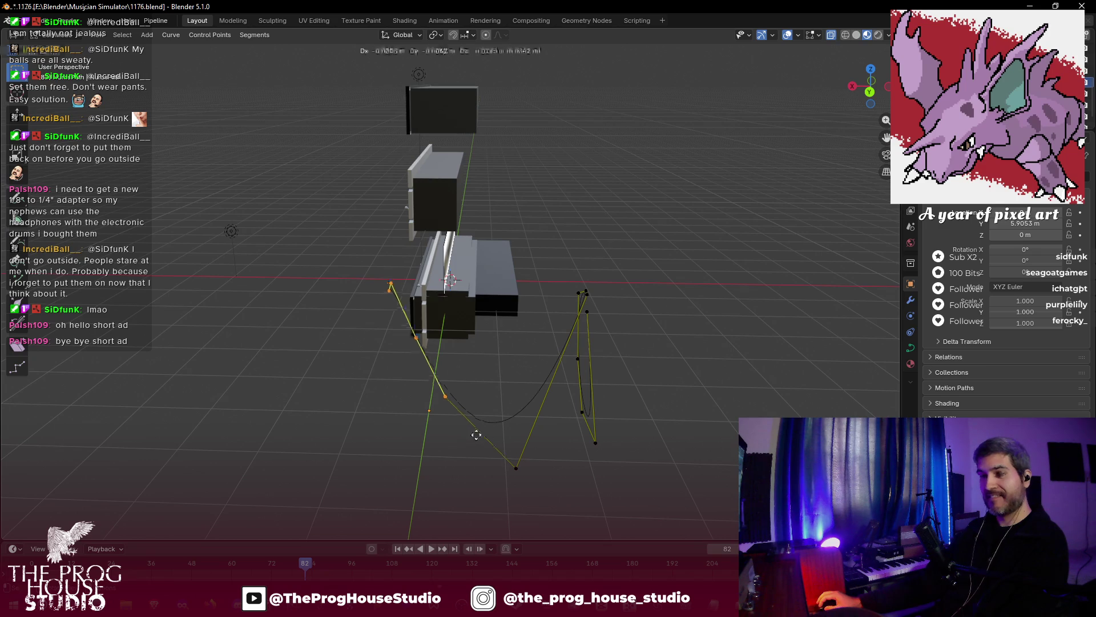
right_click(546, 431)
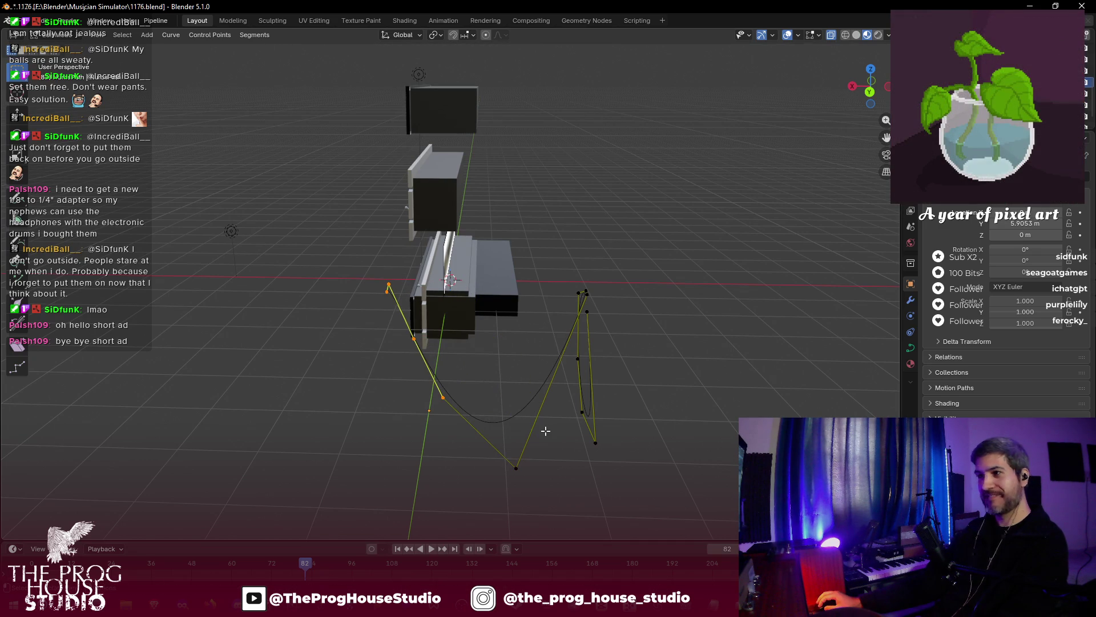
scroll(545, 431, "down", 1)
mouse_move(527, 414)
left_mouse_down()
mouse_move(450, 404)
mouse_move(463, 440)
mouse_move(526, 440)
mouse_move(595, 419)
mouse_move(616, 426)
mouse_move(548, 428)
left_mouse_up()
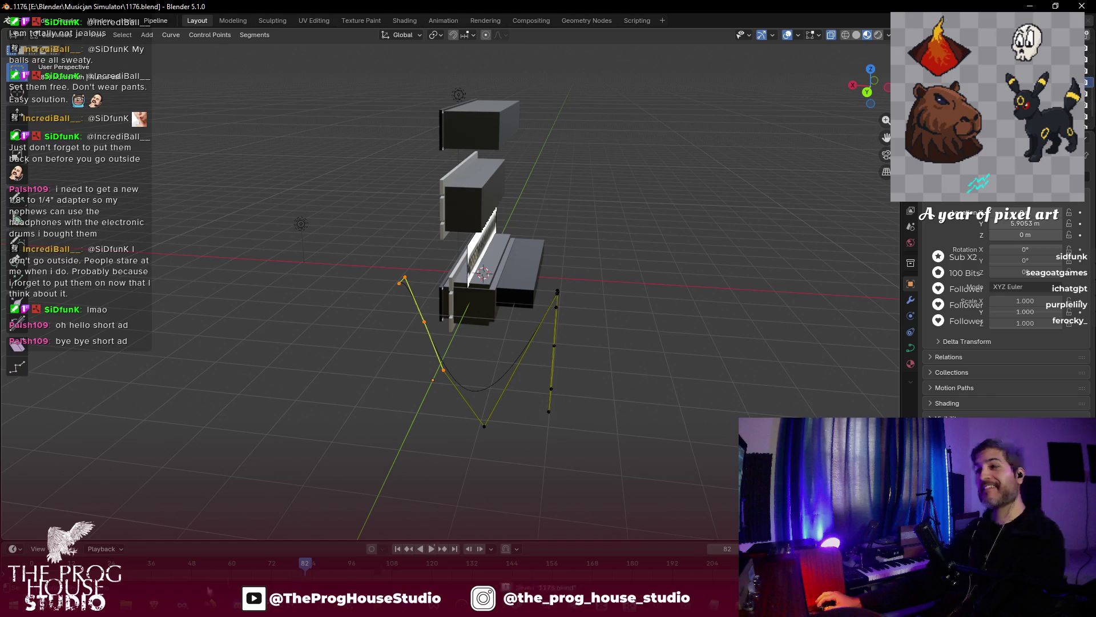
- Watch the curve tutorial Short in short bursts, then return to the Blender scene
mouse_move(210, 604)
left_click(333, 540)
left_click(540, 329)
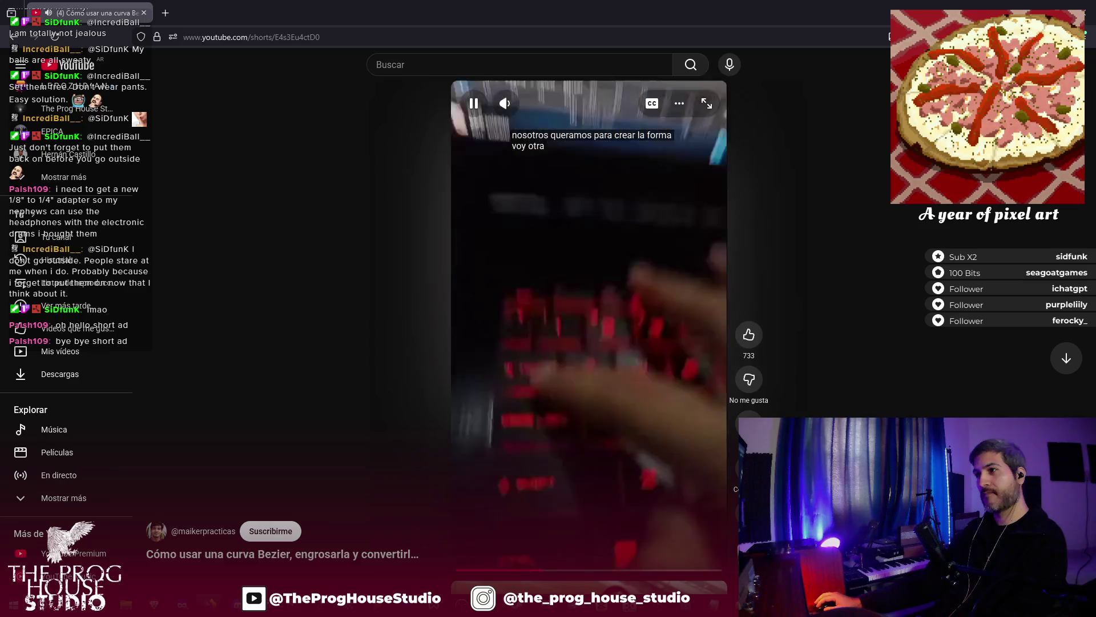
left_click(540, 327)
key("alt+Tab")
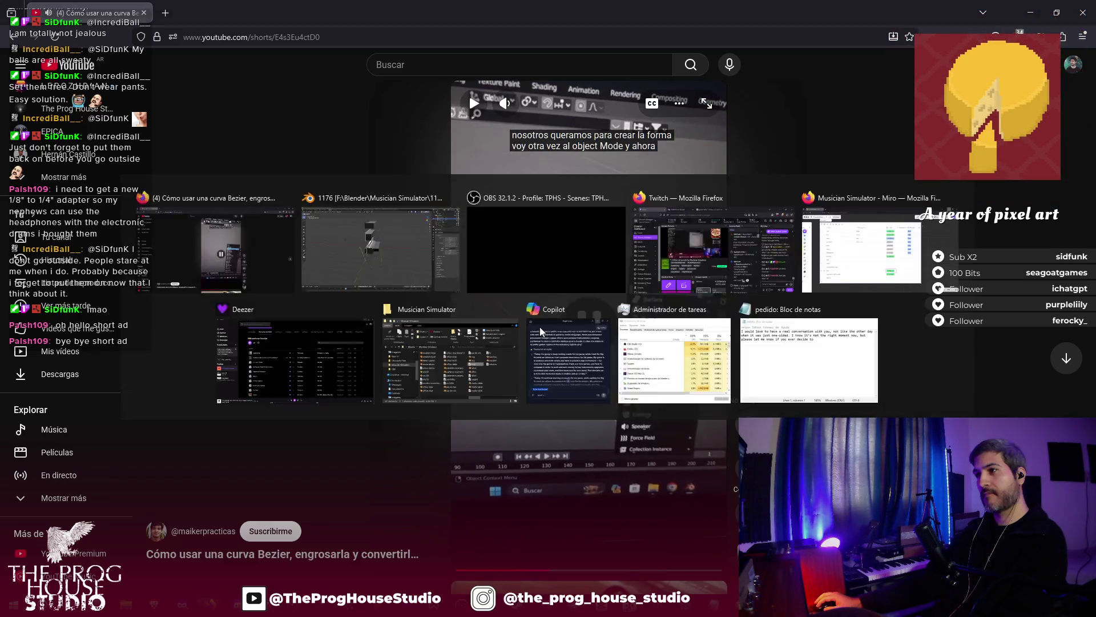
key("alt+Tab")
left_click(540, 327)
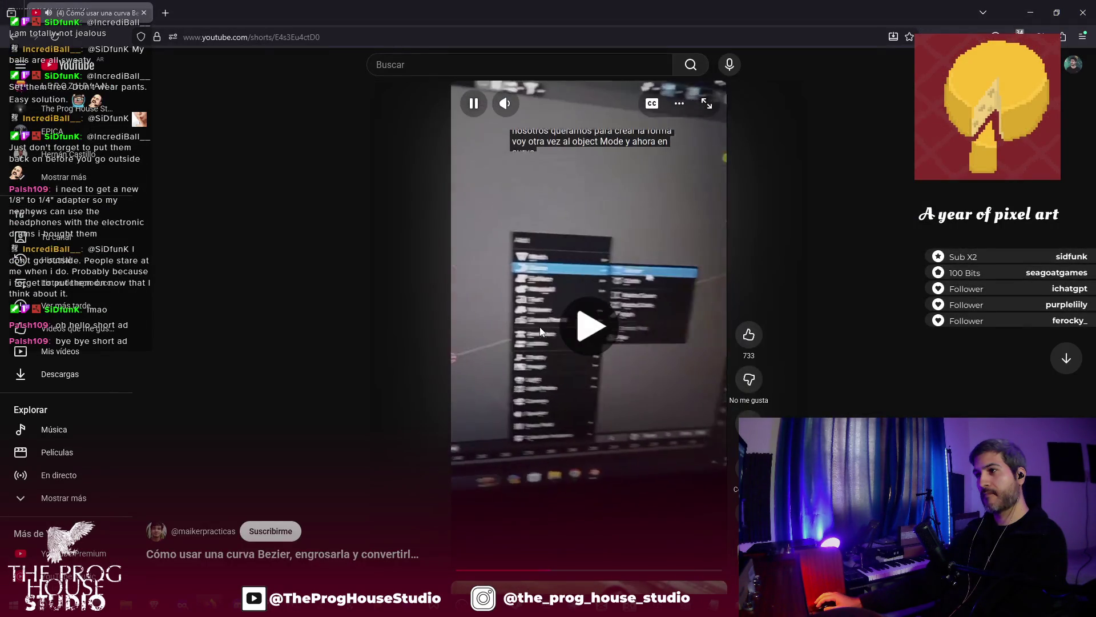
left_click(540, 327)
key("alt+Tab")
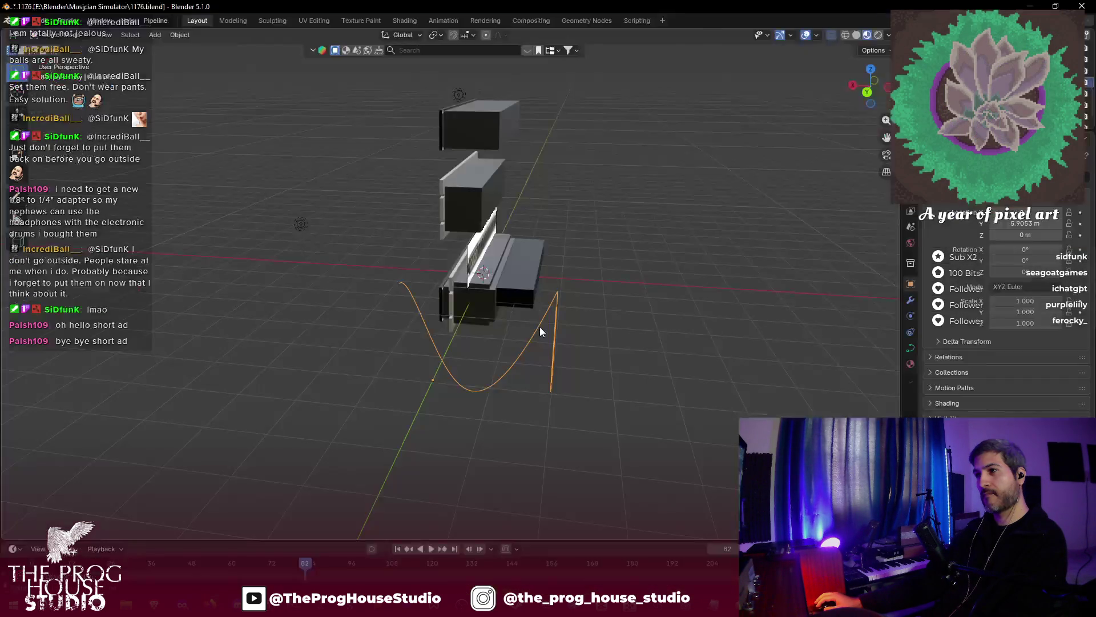
- Back in Blender, add a Bézier circle to the scene
key("alt+Tab")
key("alt+Tab")
left_click(155, 34)
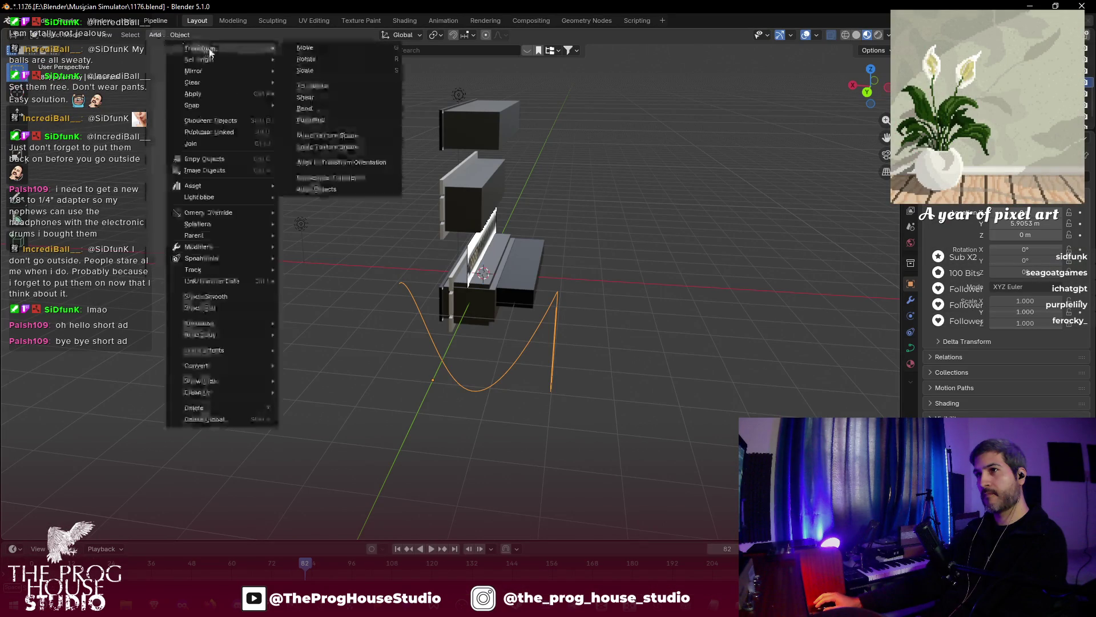
left_click(149, 38)
left_click(152, 39)
mouse_move(194, 59)
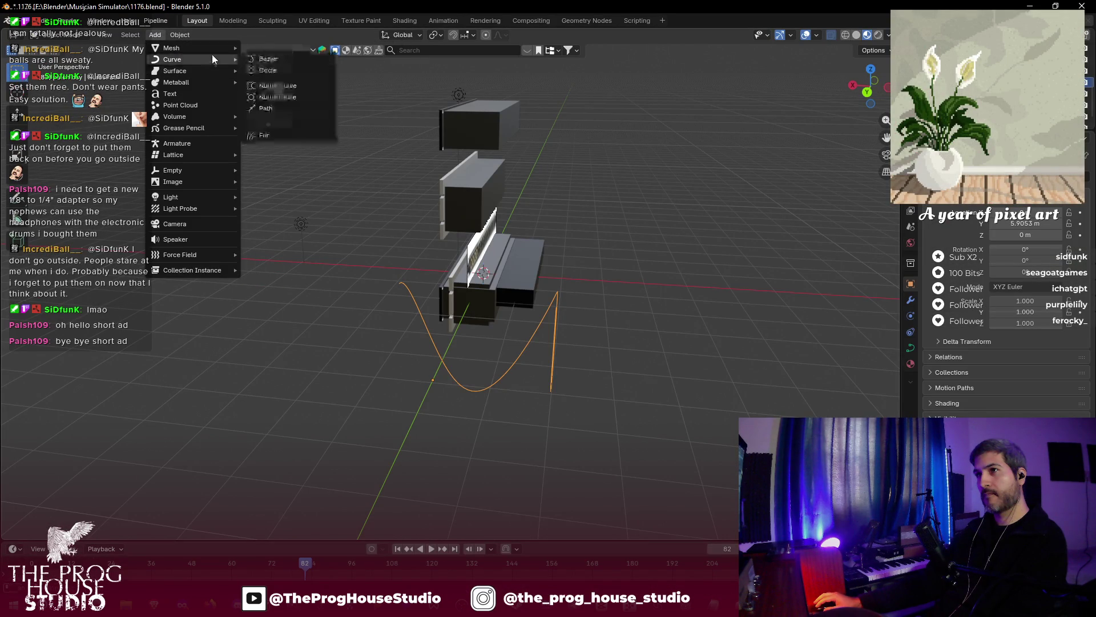
left_click(280, 66)
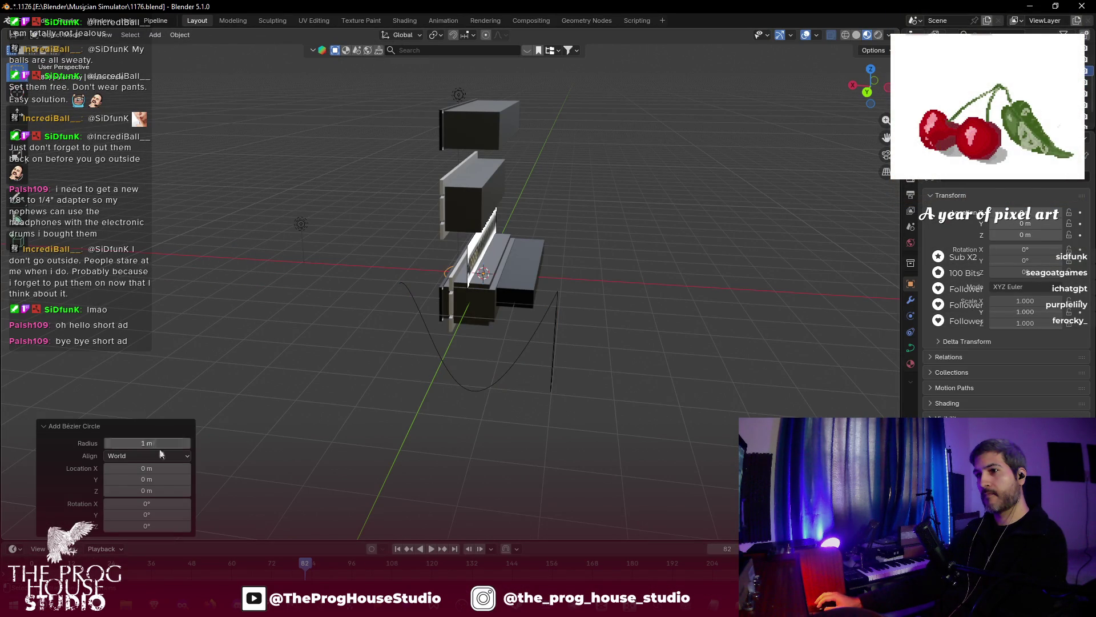
- Move the circle beside the curve and scale it down to 0.239
left_click_drag(414, 312, 491, 328)
key("g")
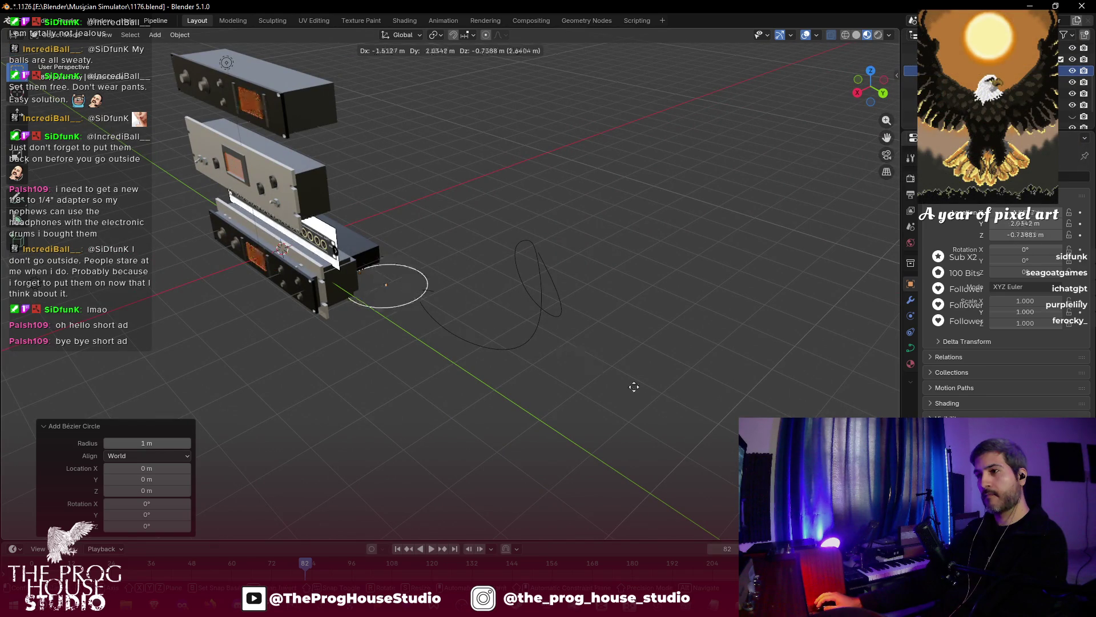
left_click(721, 435)
key("s")
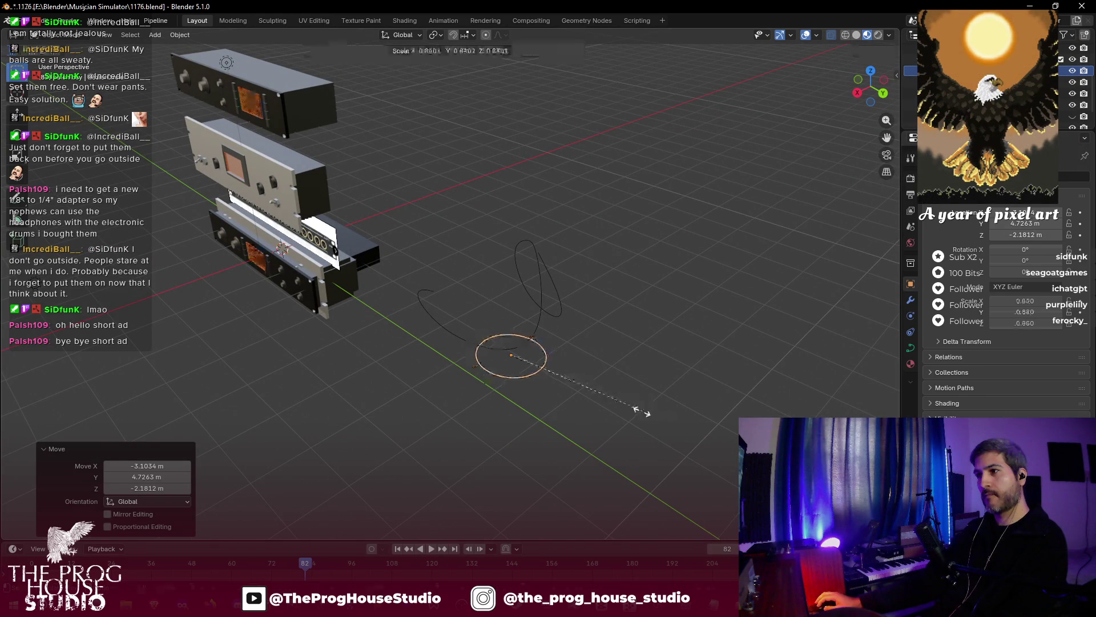
left_click(527, 391)
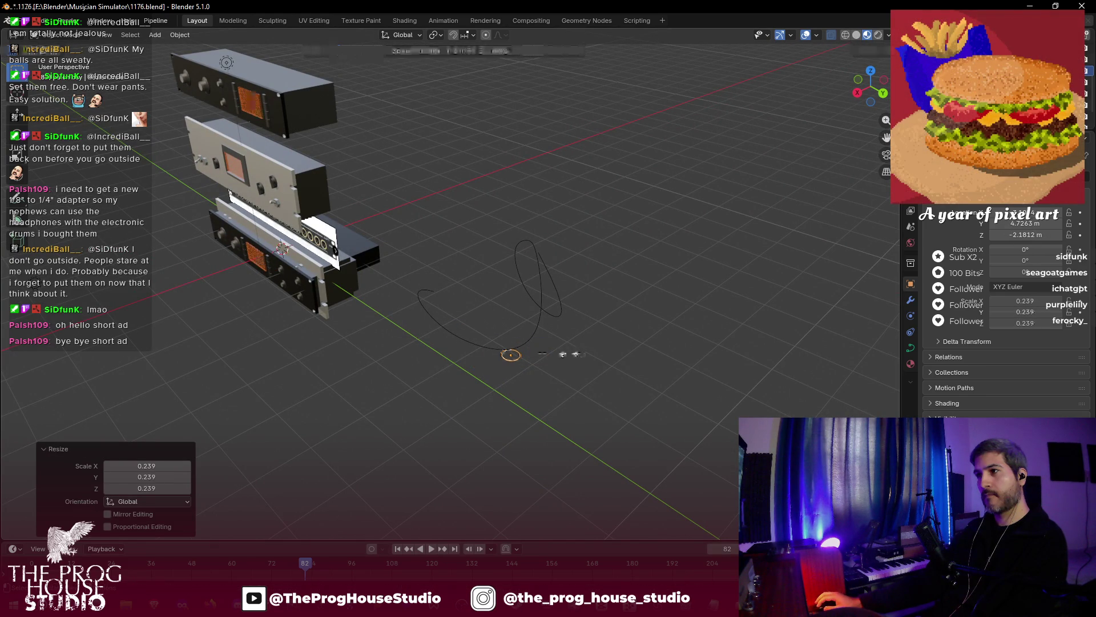
scroll(536, 348, "up", 2)
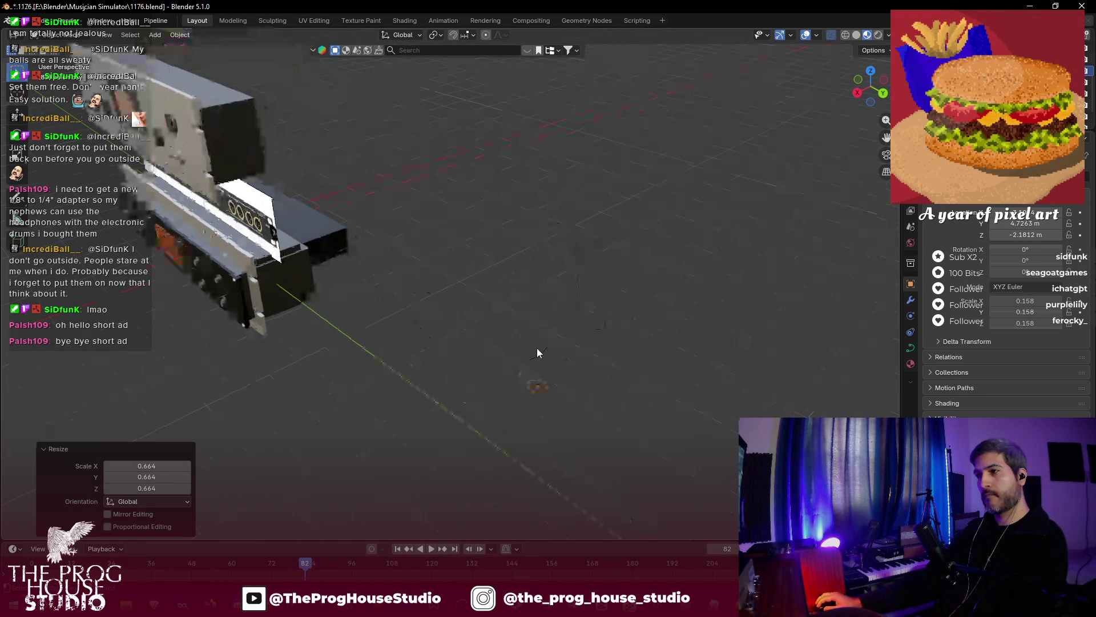
- Play and pause the next part of the tutorial Short, then return to Blender
key("alt+Tab")
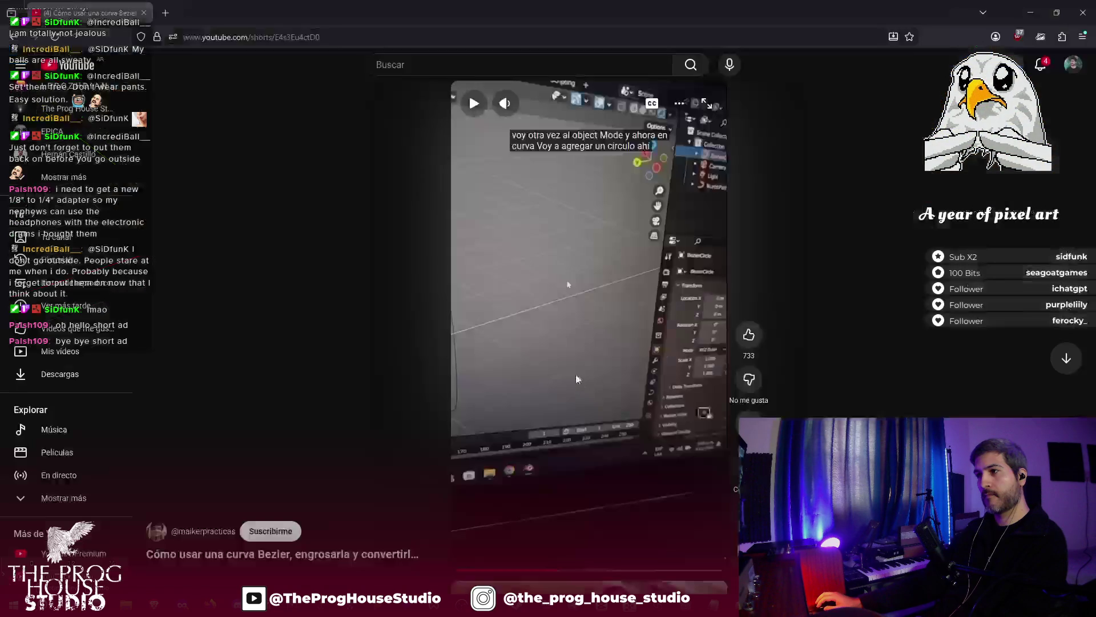
left_click(563, 348)
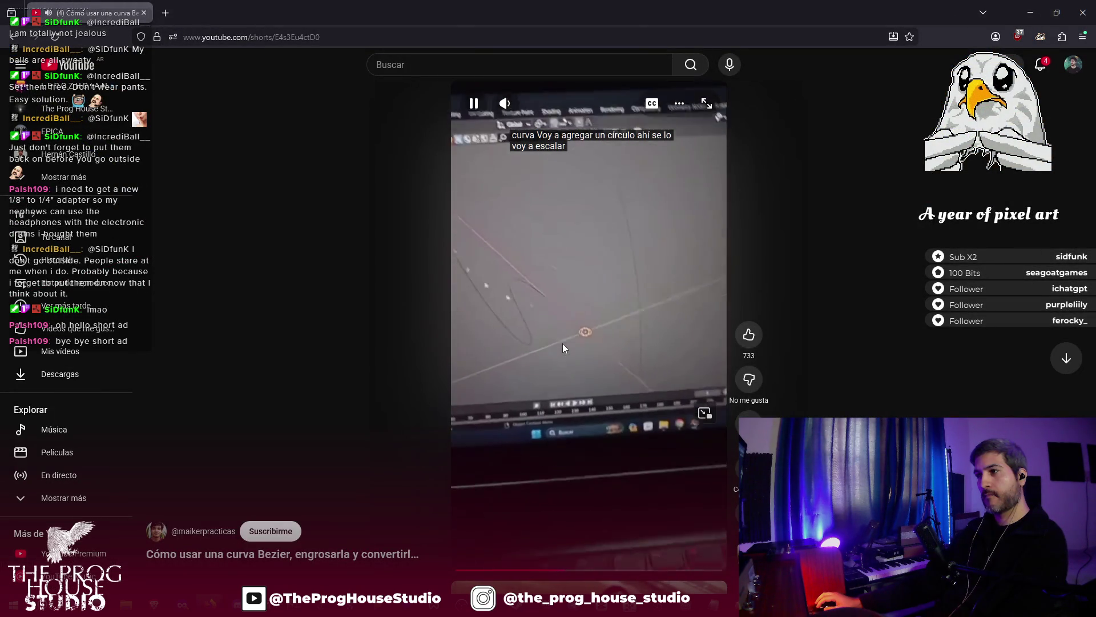
left_click(564, 343)
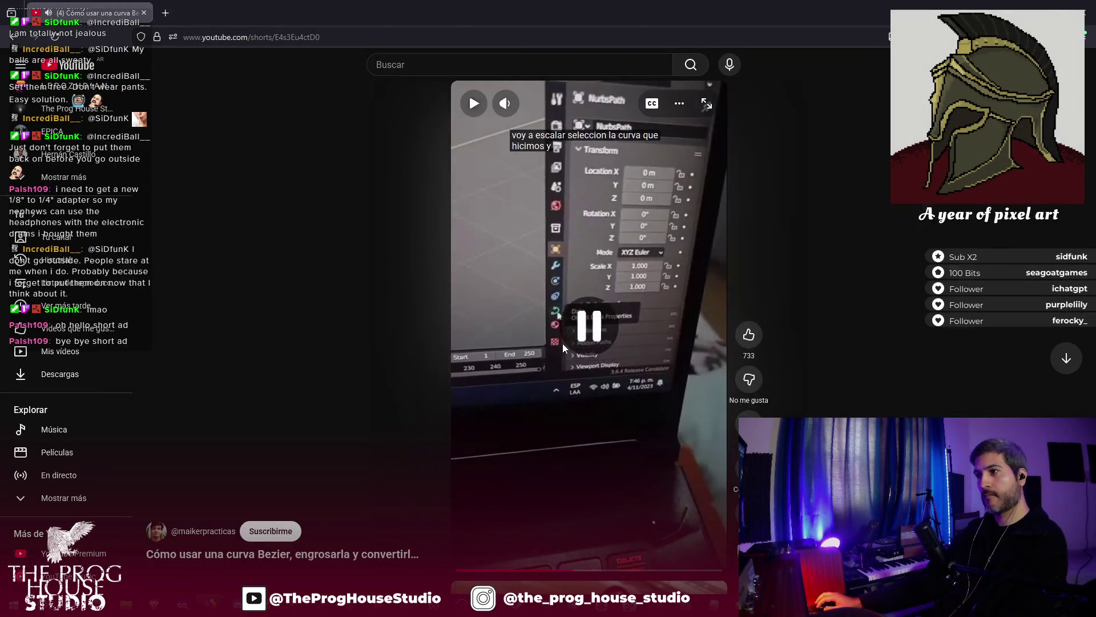
key("alt+Tab")
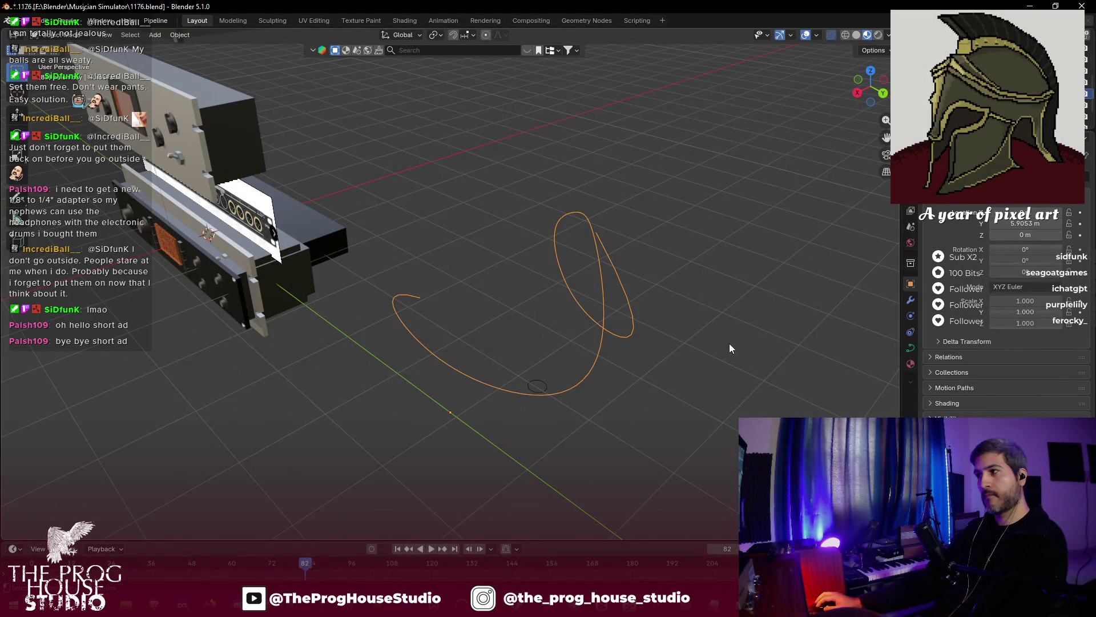
- Play a little more of the tutorial Short and pause it before returning to Blender
key("alt+Tab")
left_click(656, 334)
left_click(639, 320)
key("alt+Tab")
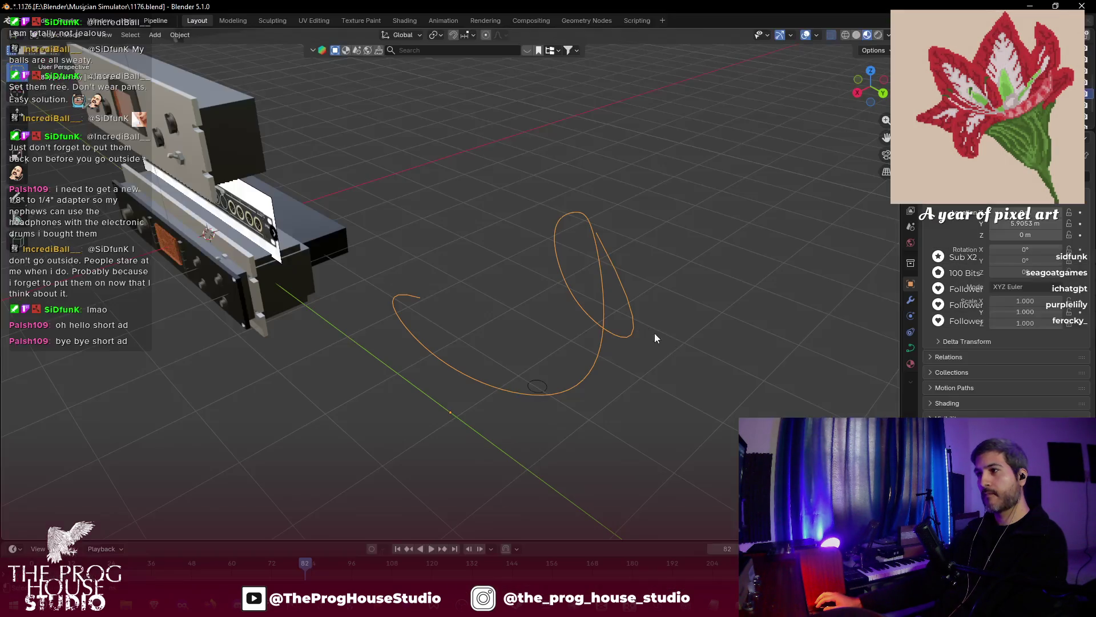
- Show the curve's Object Data properties with the Geometry panel expanded, then check the tutorial
left_click(911, 348)
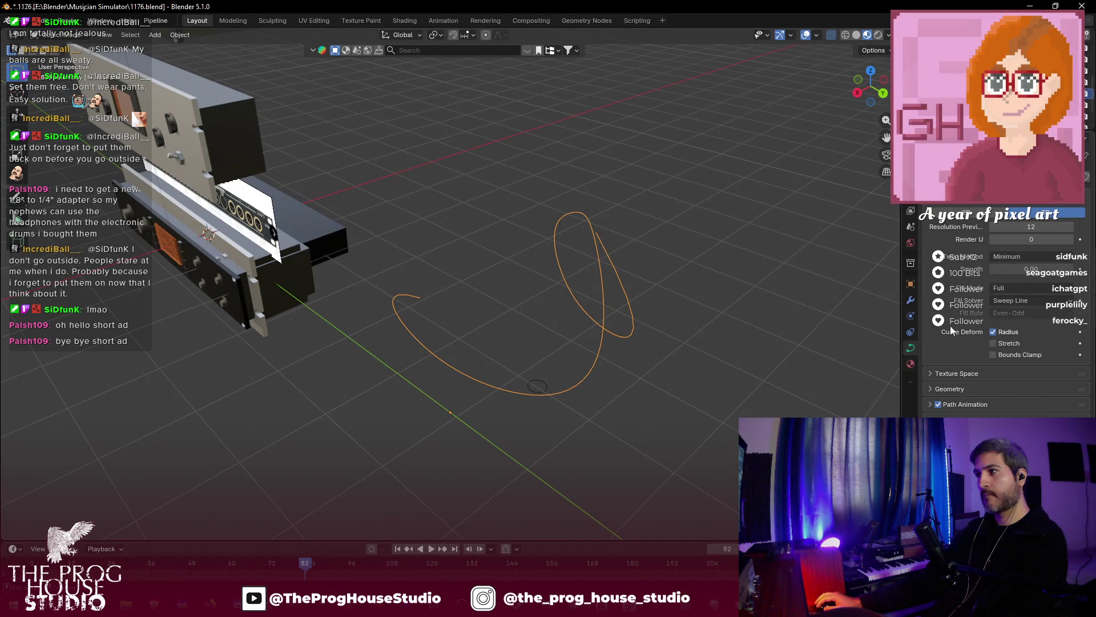
left_click(932, 389)
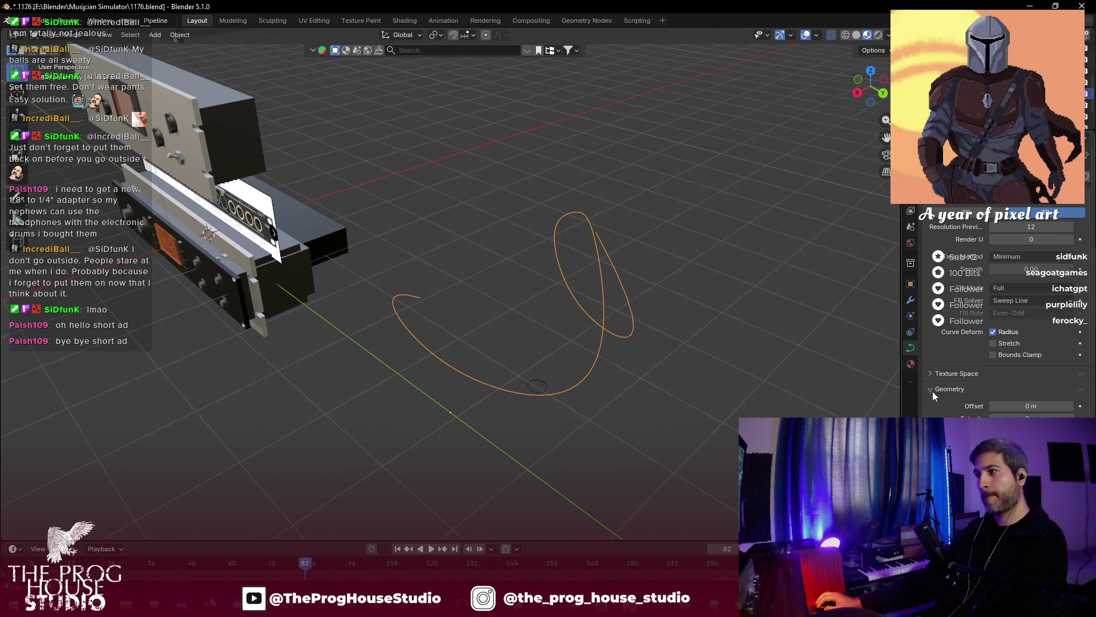
scroll(933, 391, "down", 2)
key("alt+Tab")
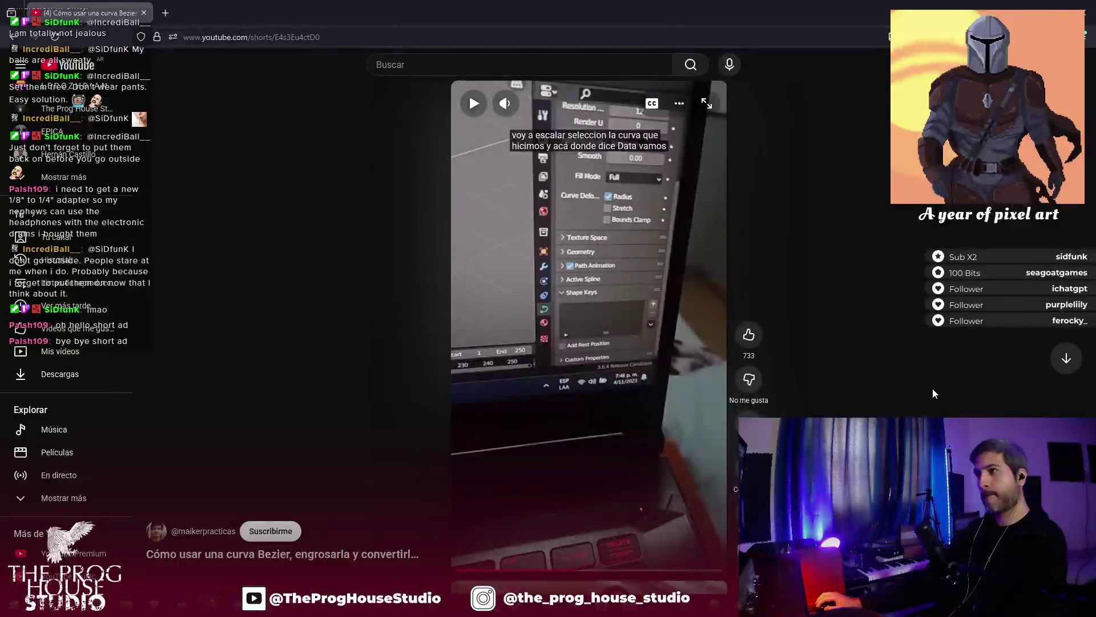
- Play the Bézier curve Short to its Geometry and Bevel step, pause it, and return to Blender
left_click(597, 330)
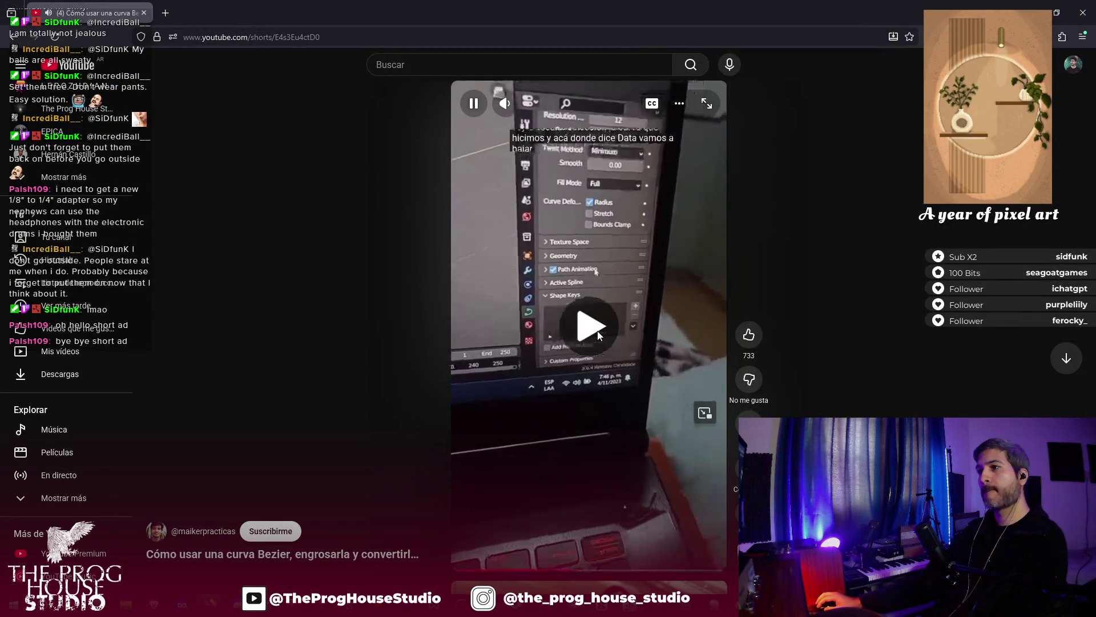
left_click(598, 330)
key("alt+Tab")
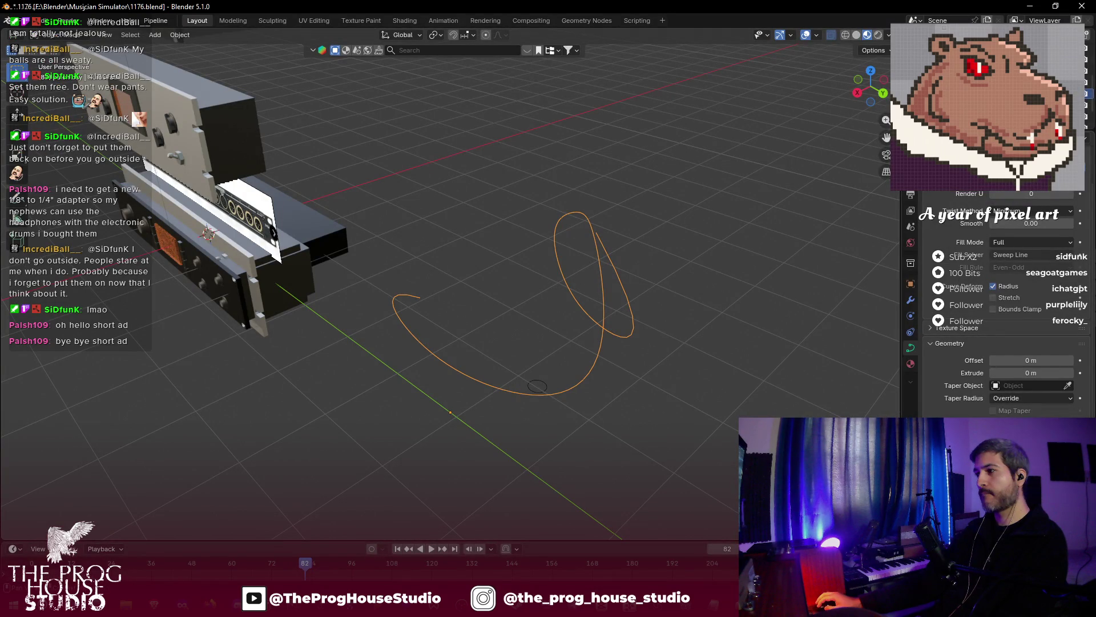
- Check the Short's bevel step, then set the small Bézier circle as the curve's bevel object
key("alt+Tab")
left_click(594, 344)
left_click(714, 385)
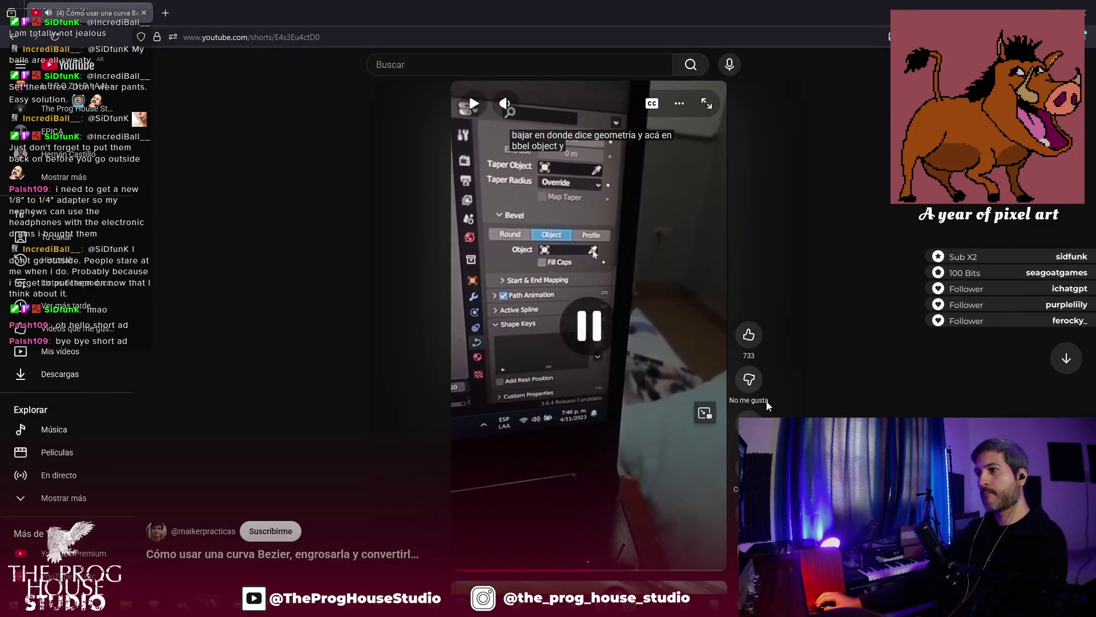
key("alt+Tab")
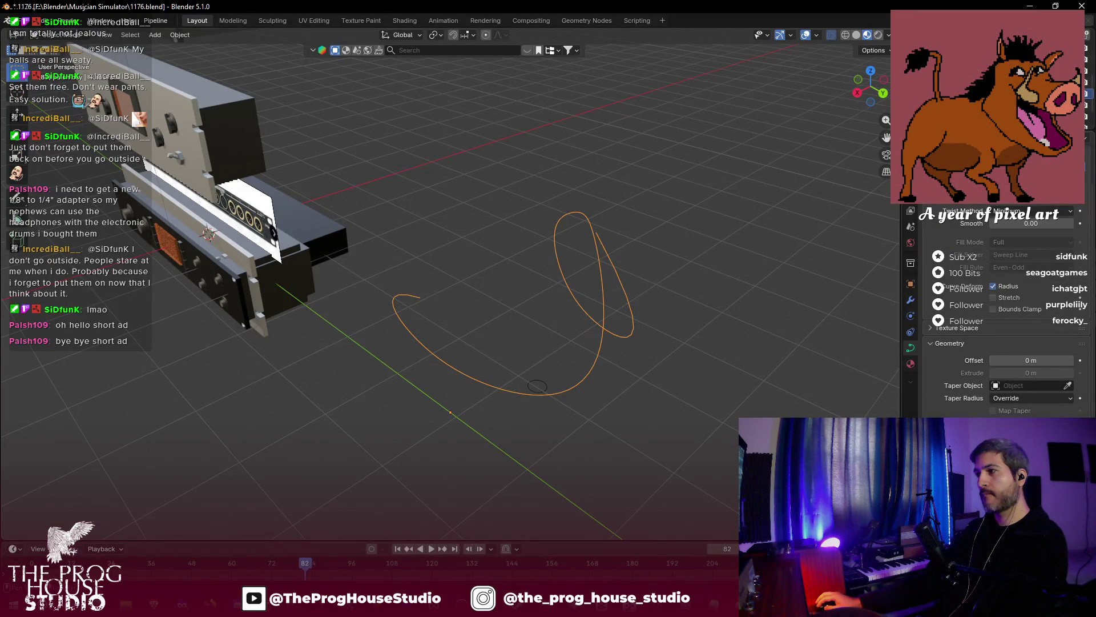
left_click(541, 384)
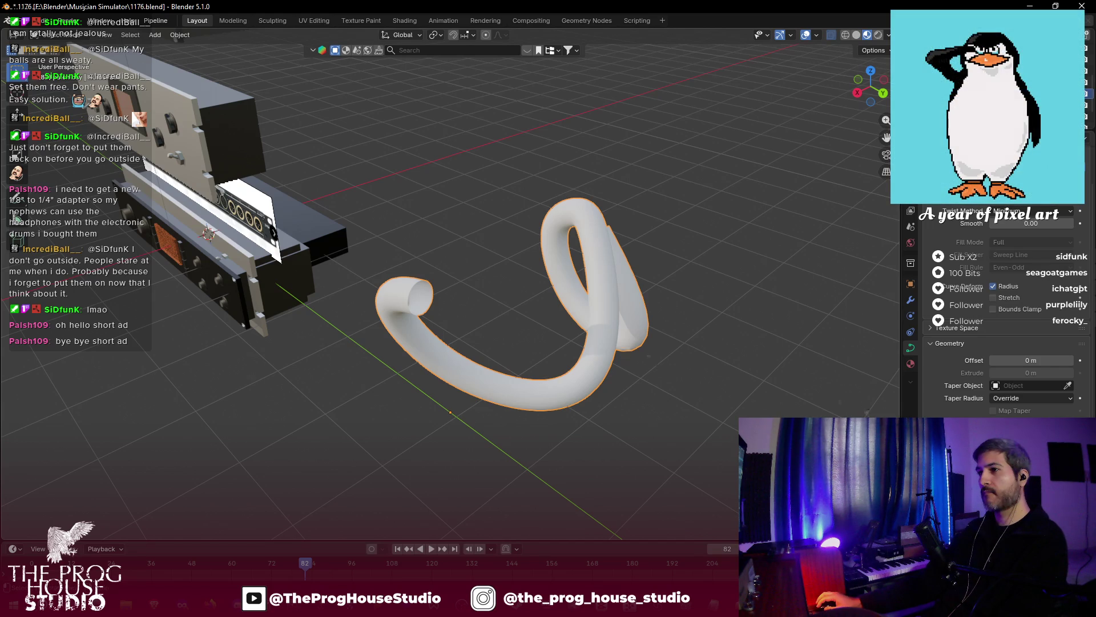
mouse_move(672, 371)
left_mouse_down()
mouse_move(737, 372)
mouse_move(800, 330)
mouse_move(581, 320)
mouse_move(708, 354)
mouse_move(597, 354)
mouse_move(682, 348)
left_mouse_up()
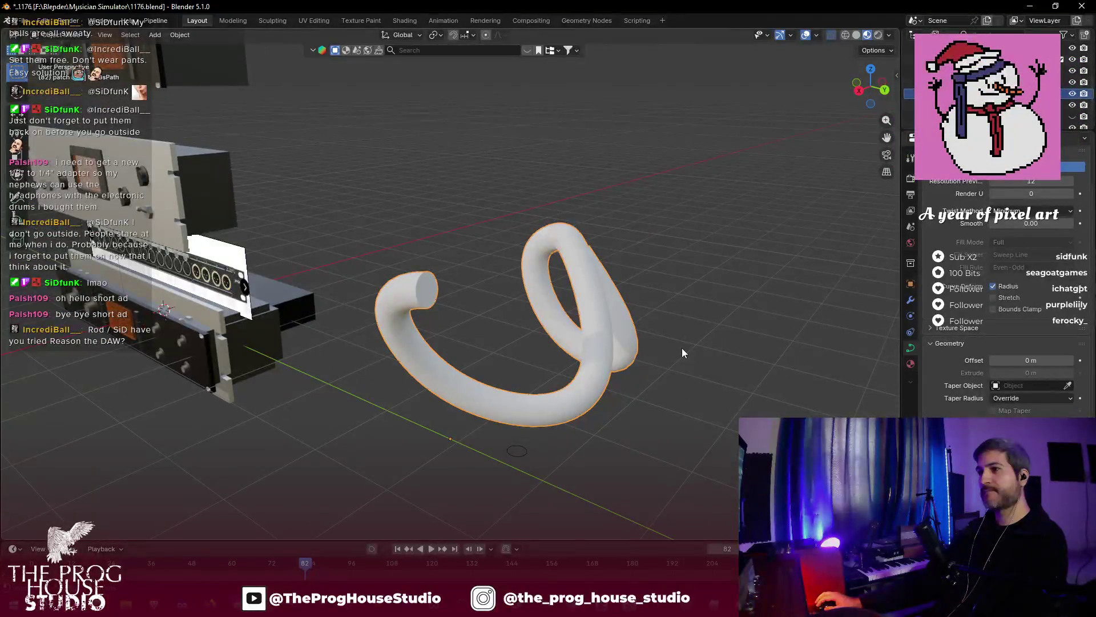
- Save 1176.blend, inspect the new cable tube from several angles, and reselect it
key("ctrl+s")
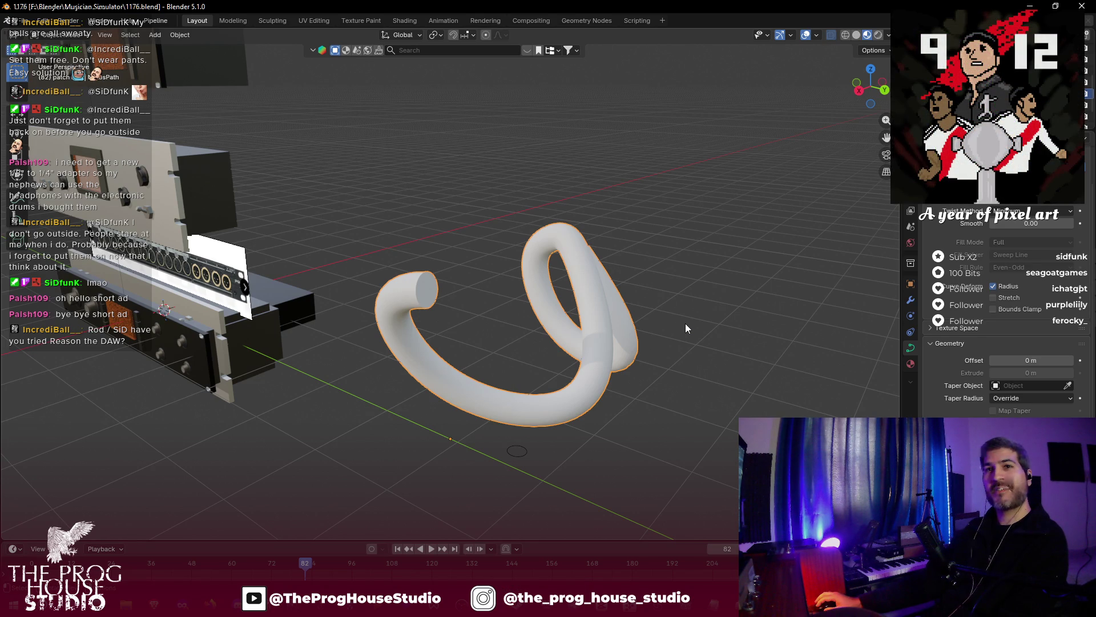
mouse_move(685, 324)
left_mouse_down()
mouse_move(670, 338)
mouse_move(702, 400)
mouse_move(728, 332)
left_mouse_up()
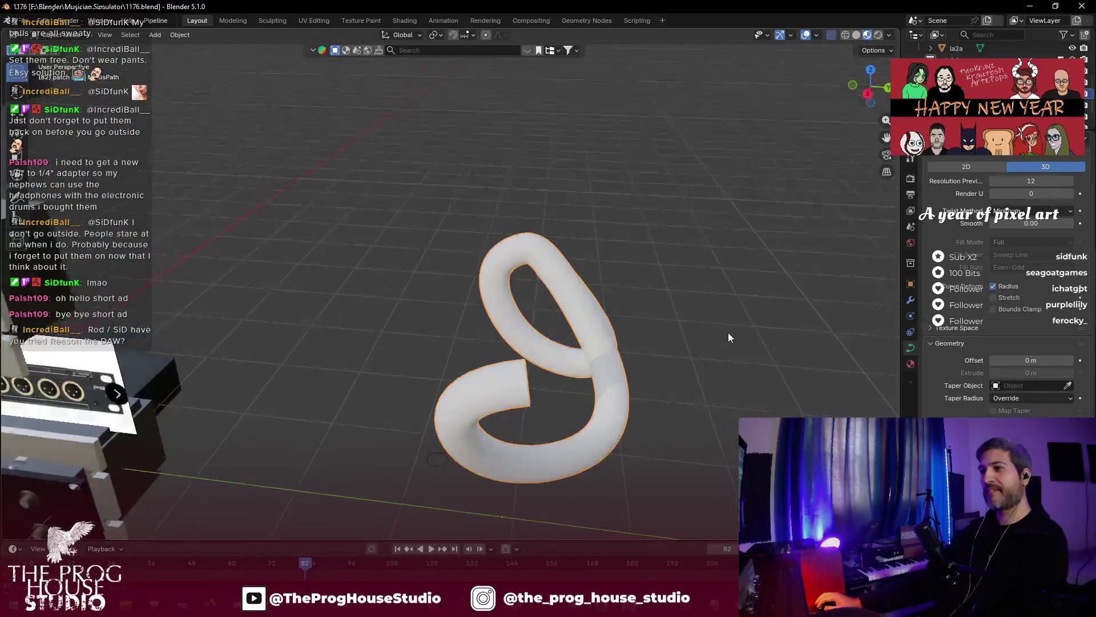
scroll(728, 332, "up", 5)
scroll(728, 332, "down", 3)
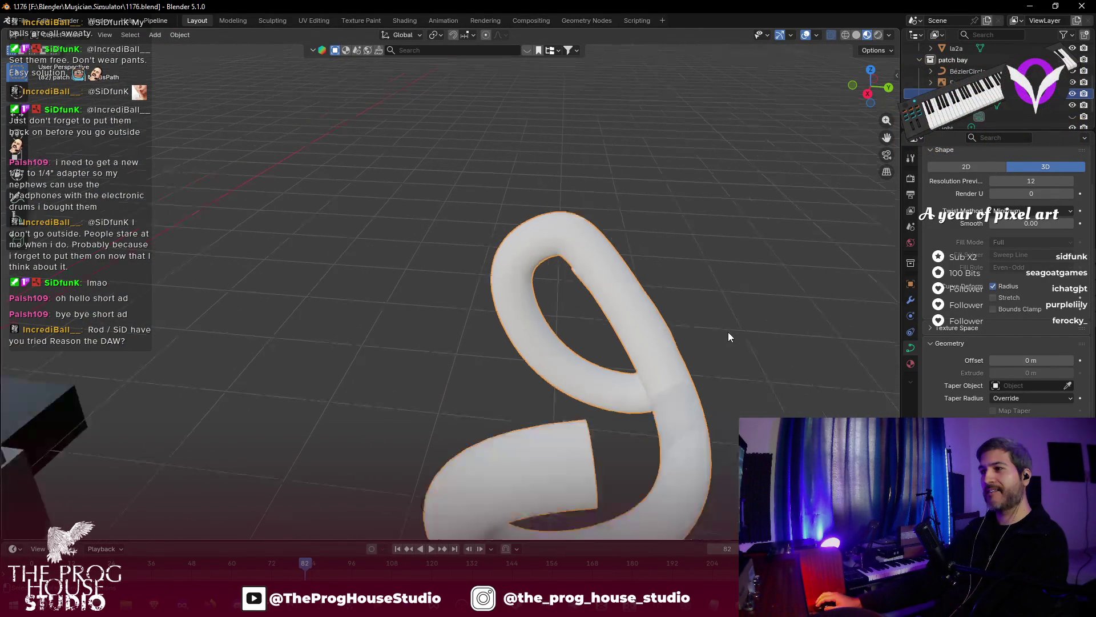
mouse_move(728, 331)
left_mouse_down()
mouse_move(701, 317)
mouse_move(713, 307)
left_mouse_up()
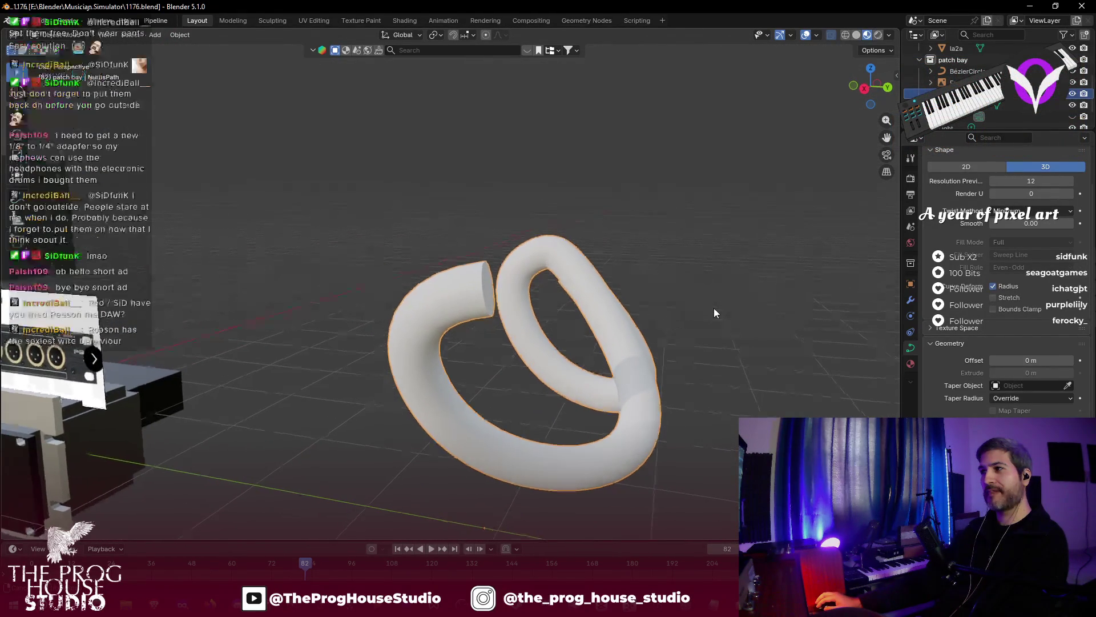
mouse_move(714, 239)
left_mouse_down()
mouse_move(630, 262)
mouse_move(639, 332)
mouse_move(646, 305)
mouse_move(630, 264)
left_mouse_up()
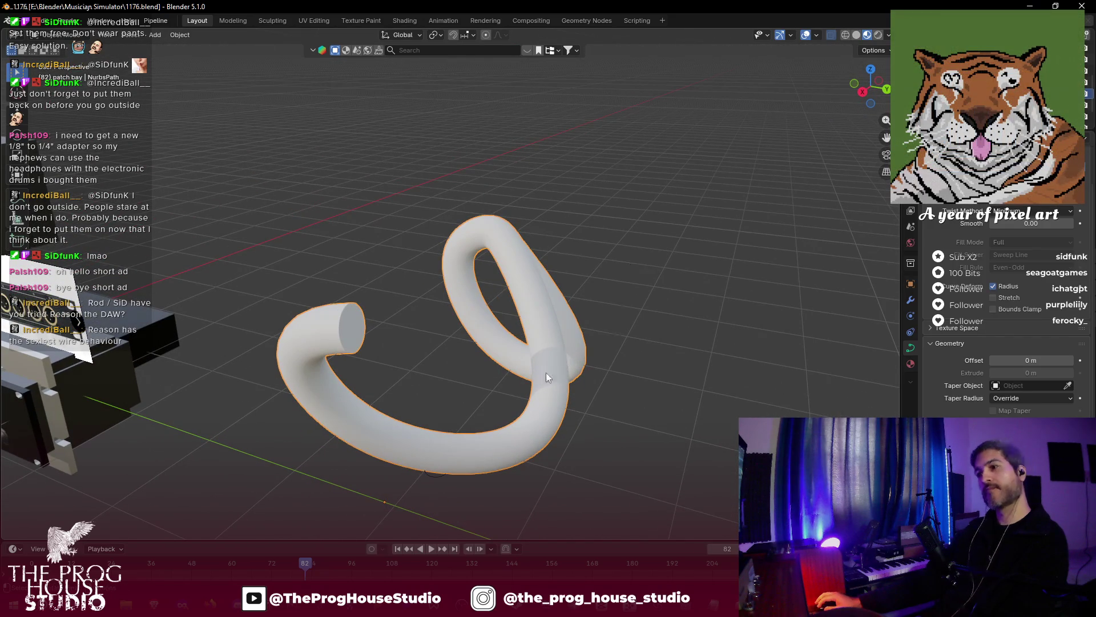
left_click(646, 298)
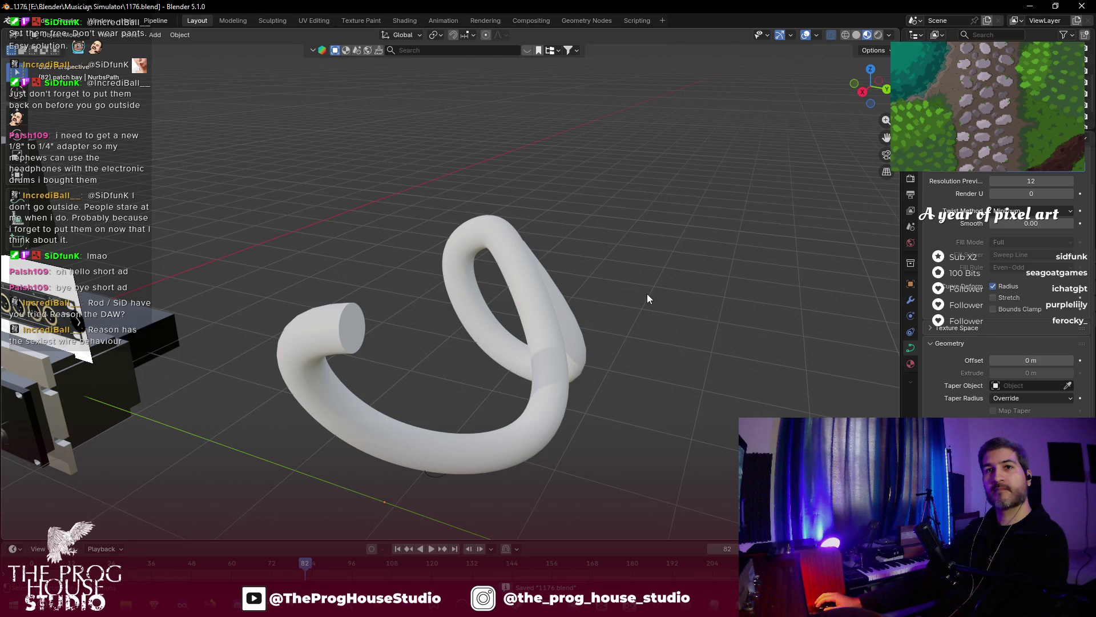
mouse_move(647, 294)
left_mouse_down()
mouse_move(583, 327)
mouse_move(551, 309)
mouse_move(608, 266)
mouse_move(679, 265)
mouse_move(541, 310)
left_mouse_up()
left_click(527, 314)
- Scale the cable tube to 0.847 and bring up the Add menu
key("s")
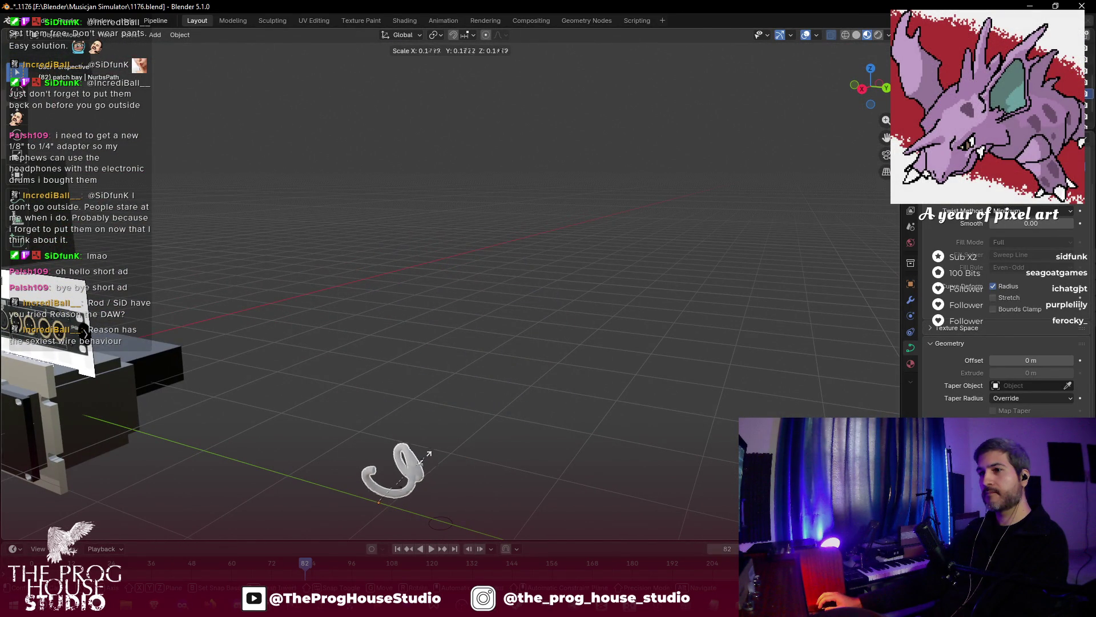
left_click(651, 366)
mouse_move(492, 495)
left_mouse_down()
mouse_move(642, 429)
mouse_move(595, 450)
mouse_move(664, 406)
left_mouse_up()
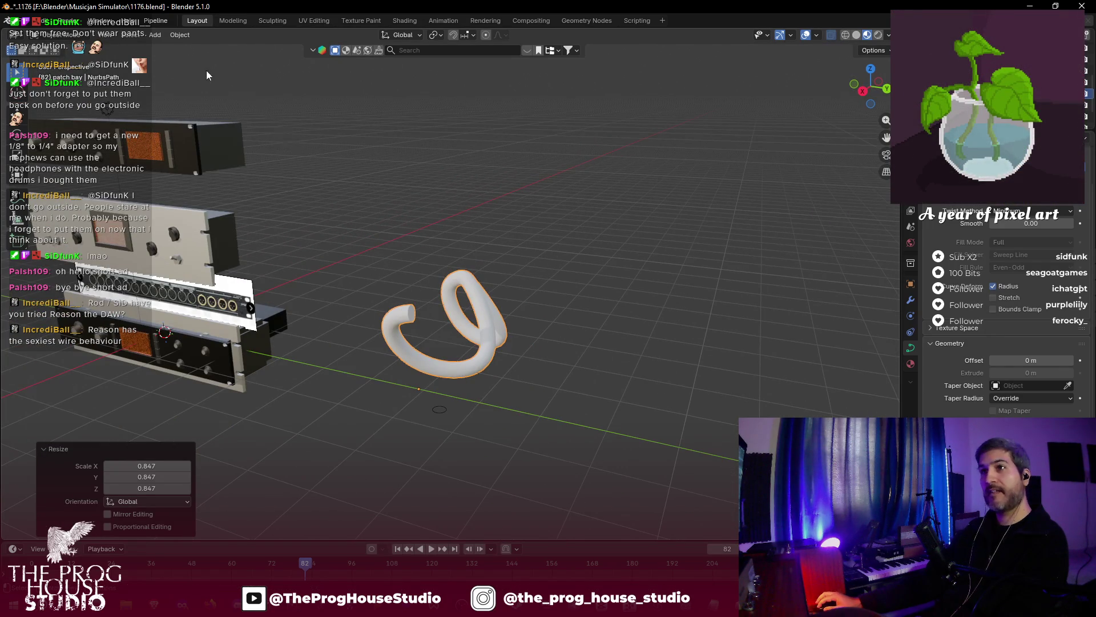
left_click(155, 34)
mouse_move(194, 48)
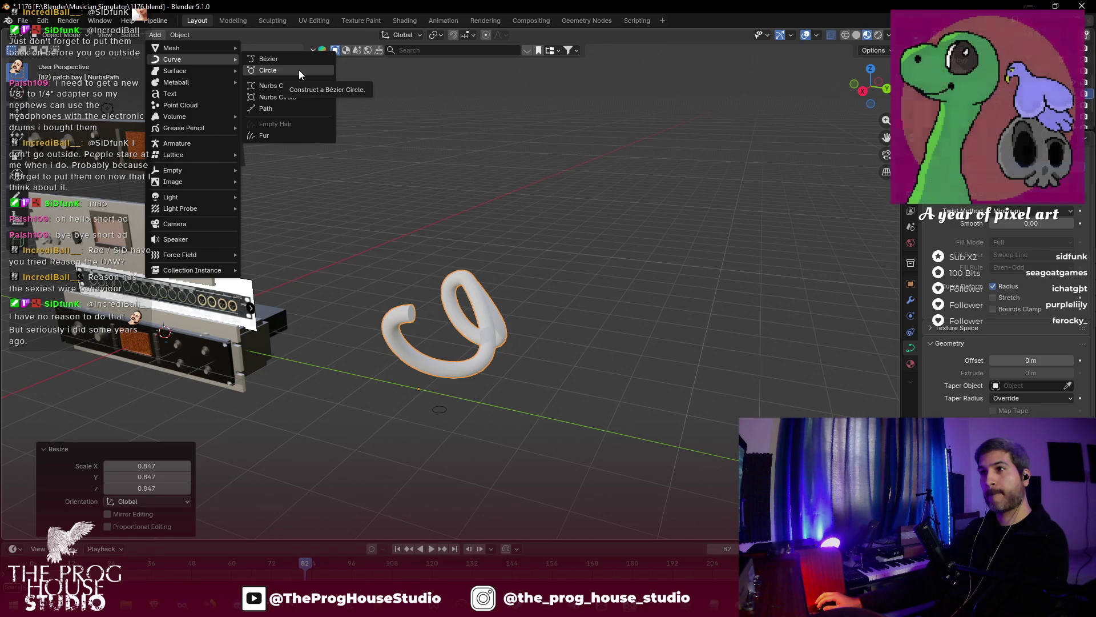
- Add a Bézier Circle and move it onto the floor beside the cable, away from the rack units
left_click(299, 70)
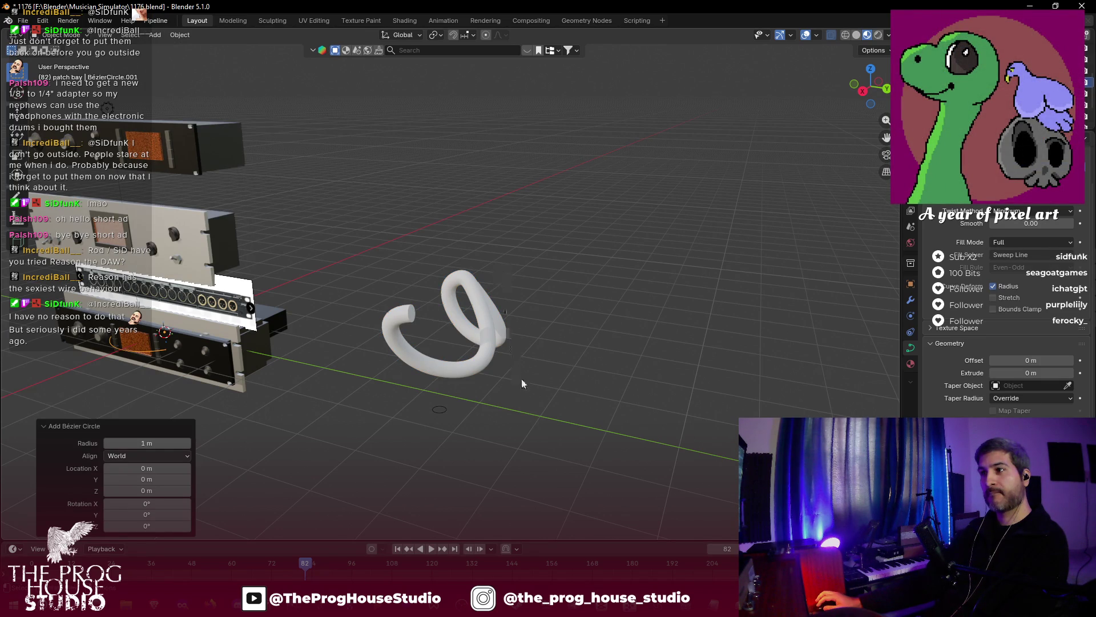
key("g")
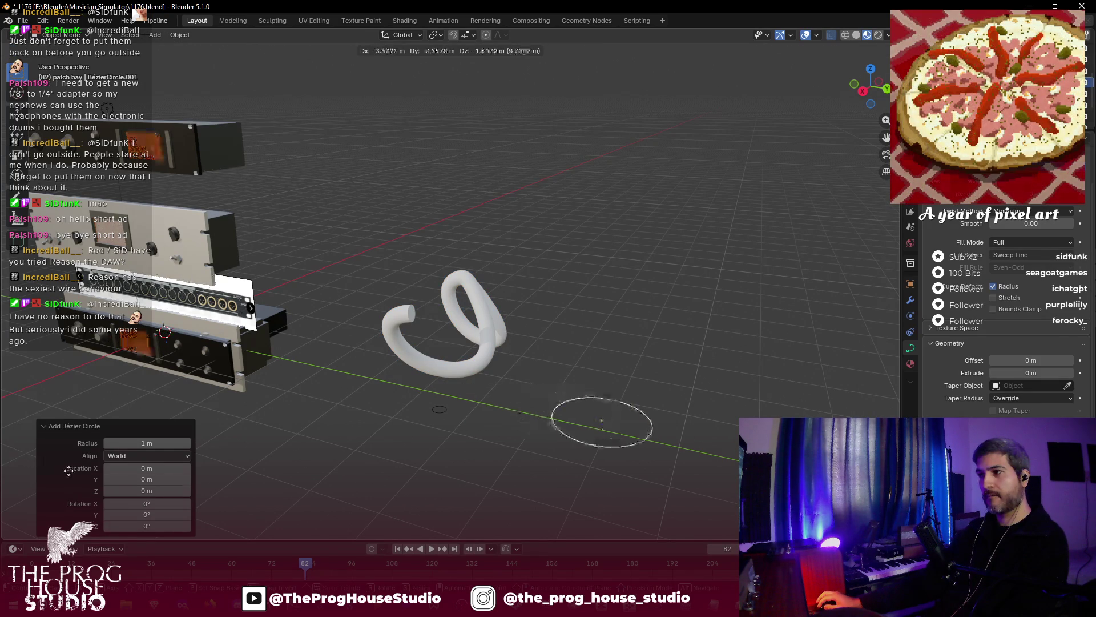
left_click(634, 406)
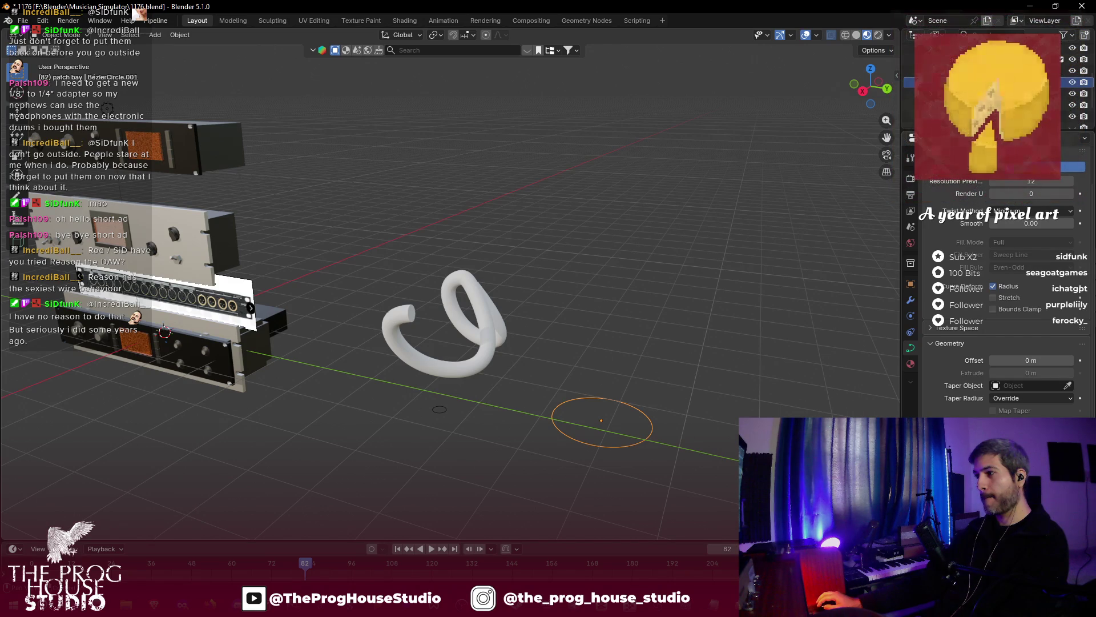
left_click(739, 399)
scroll(734, 400, "up", 6)
scroll(693, 373, "down", 3)
scroll(693, 373, "up", 3)
scroll(721, 340, "down", 5)
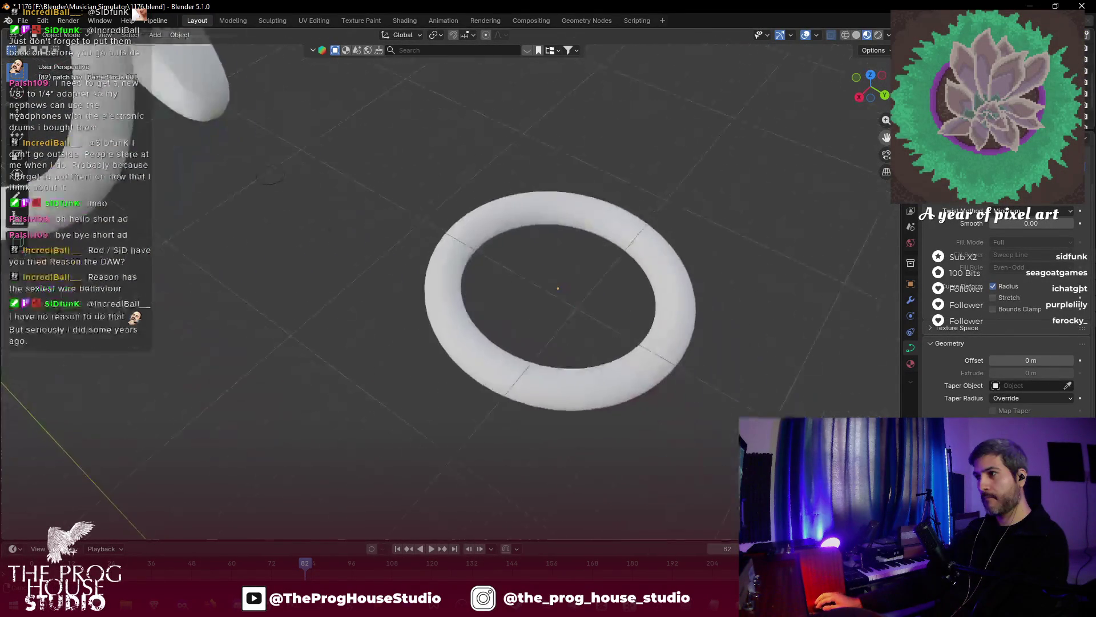
mouse_move(657, 317)
left_mouse_down()
mouse_move(703, 246)
mouse_move(636, 300)
mouse_move(584, 282)
left_mouse_up()
- Scale the small bevel-profile Bézier circle down to 0.0876, thinning the ring and cable tubes
left_click(334, 130)
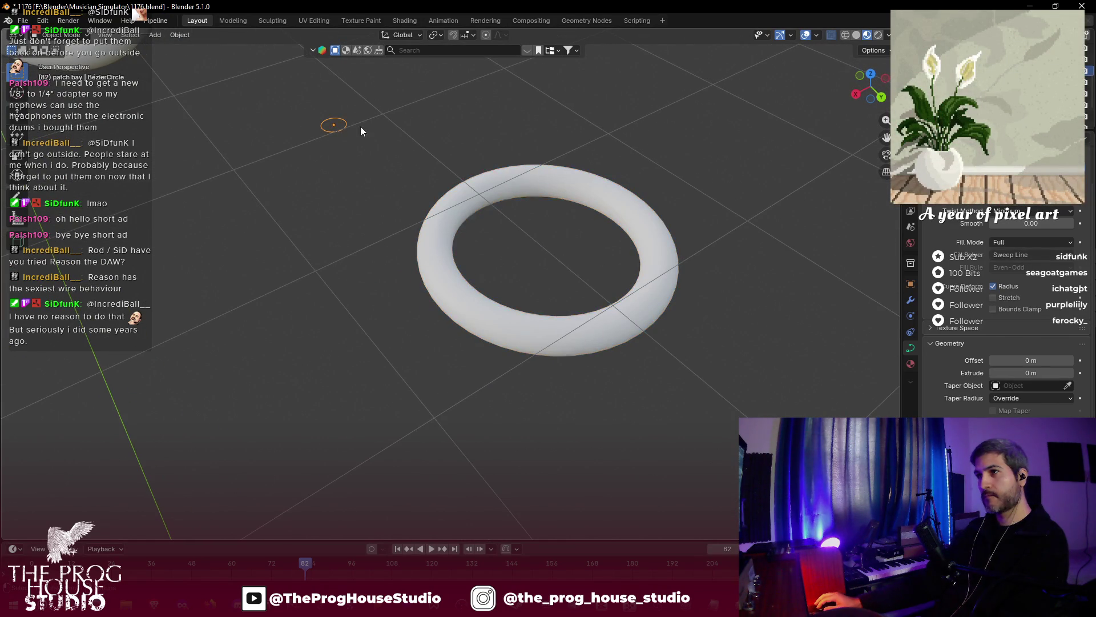
key("s")
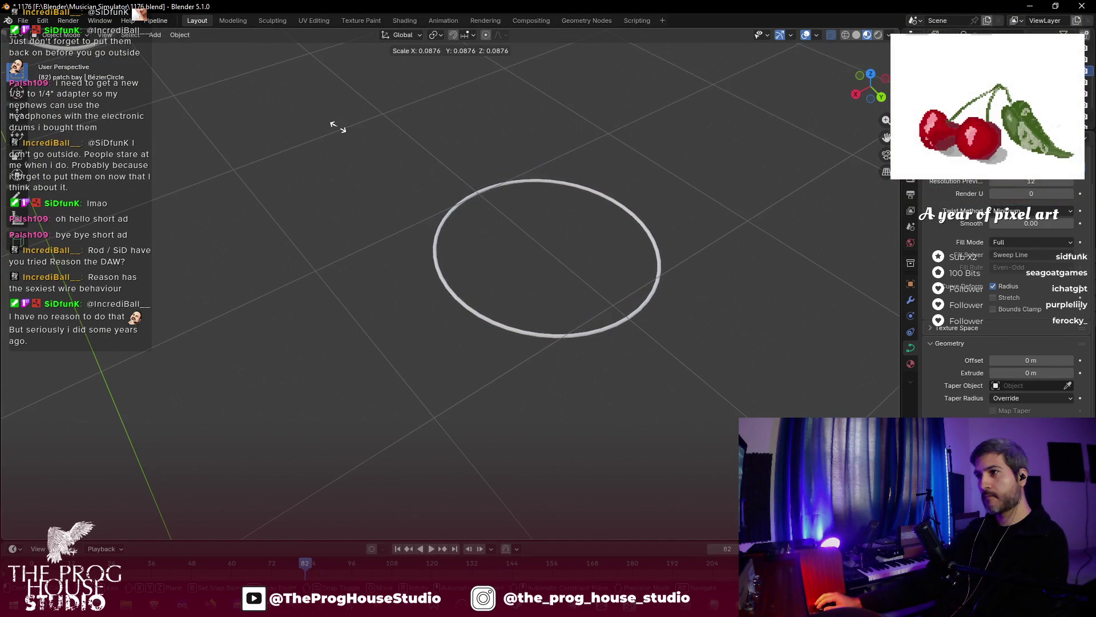
left_click(342, 128)
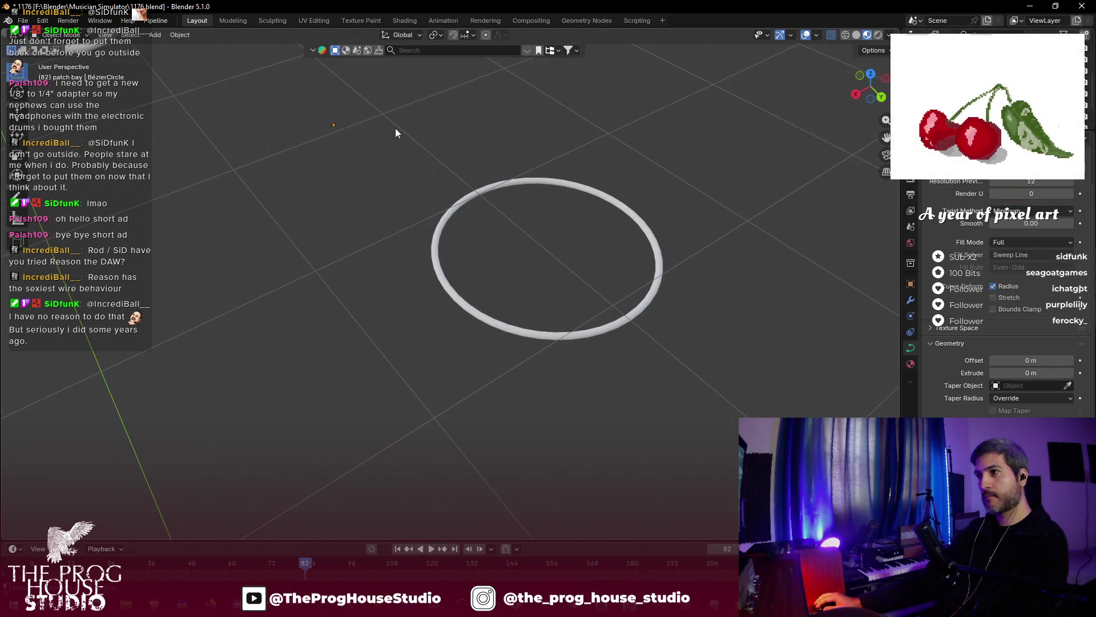
scroll(395, 131, "down", 3)
mouse_move(423, 143)
left_mouse_down()
mouse_move(500, 135)
mouse_move(429, 149)
left_mouse_up()
scroll(473, 172, "up", 2)
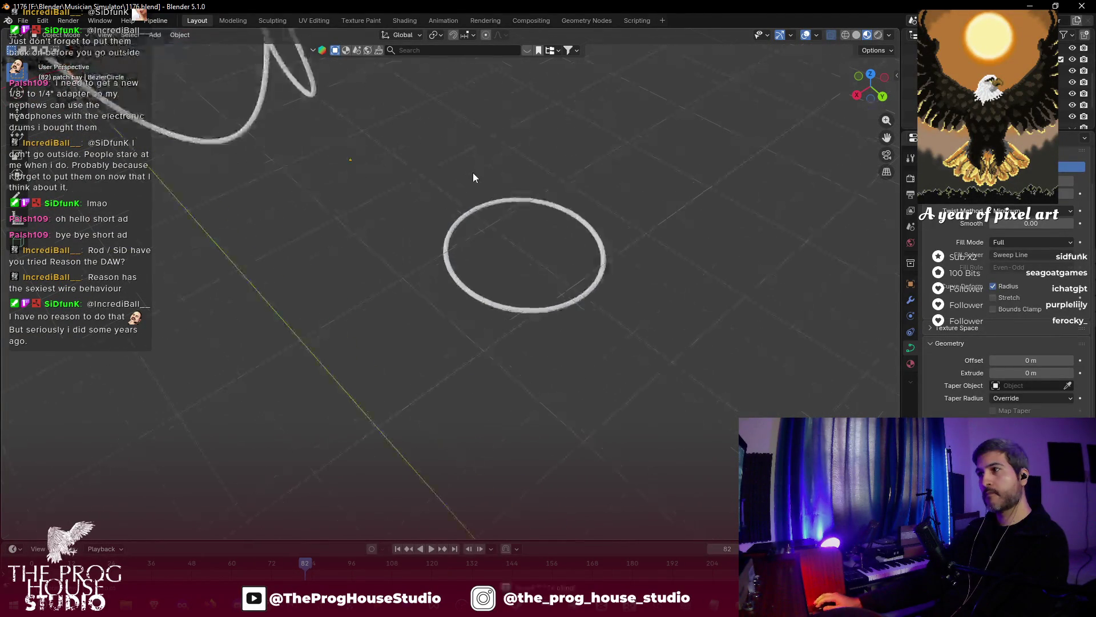
scroll(622, 262, "up", 3)
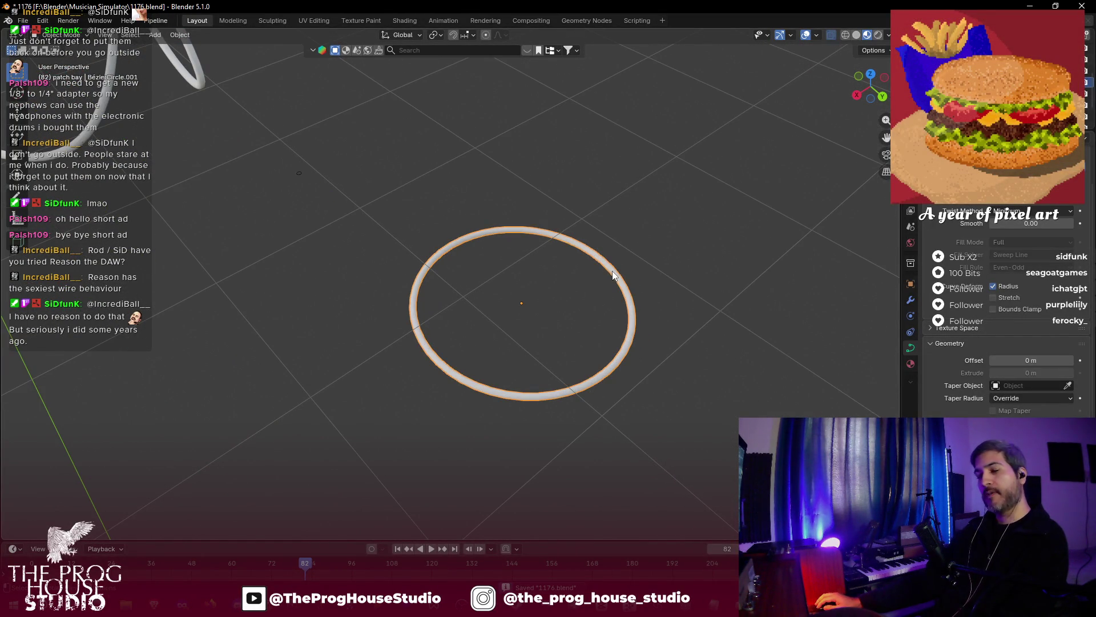
- In Edit Mode, move the ring's control points into an oval shape
key("Tab")
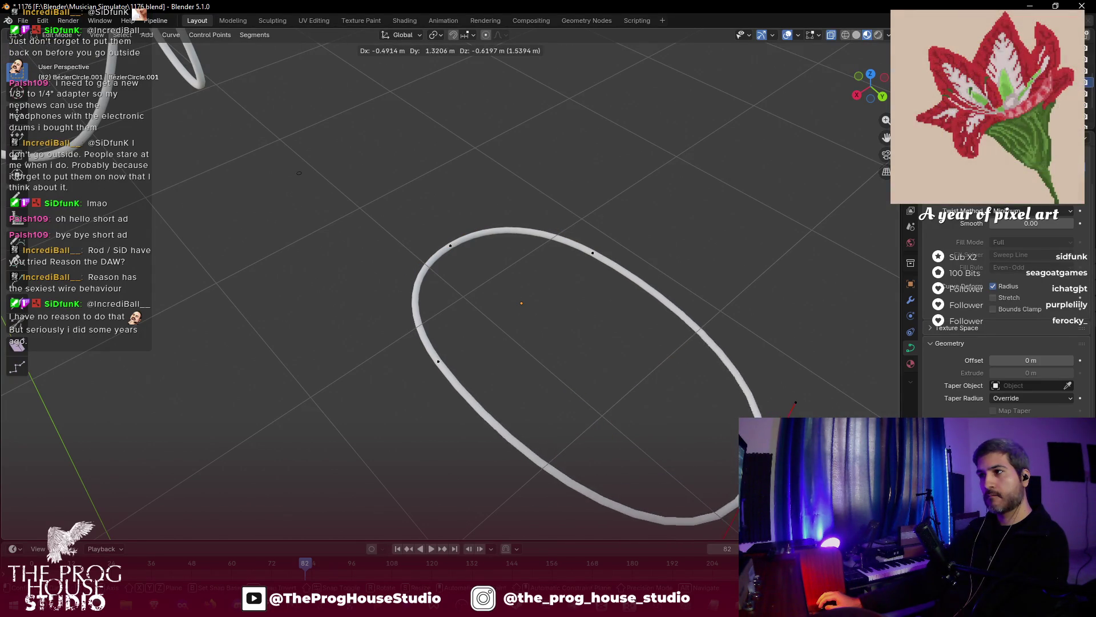
left_click(805, 407)
mouse_move(742, 306)
left_mouse_down()
mouse_move(779, 272)
mouse_move(802, 221)
mouse_move(802, 235)
left_mouse_up()
- Box-select all control points and scale Z to 0 to flatten the oval, then deselect
left_click_drag(384, 289, 788, 436)
key("s")
key("z")
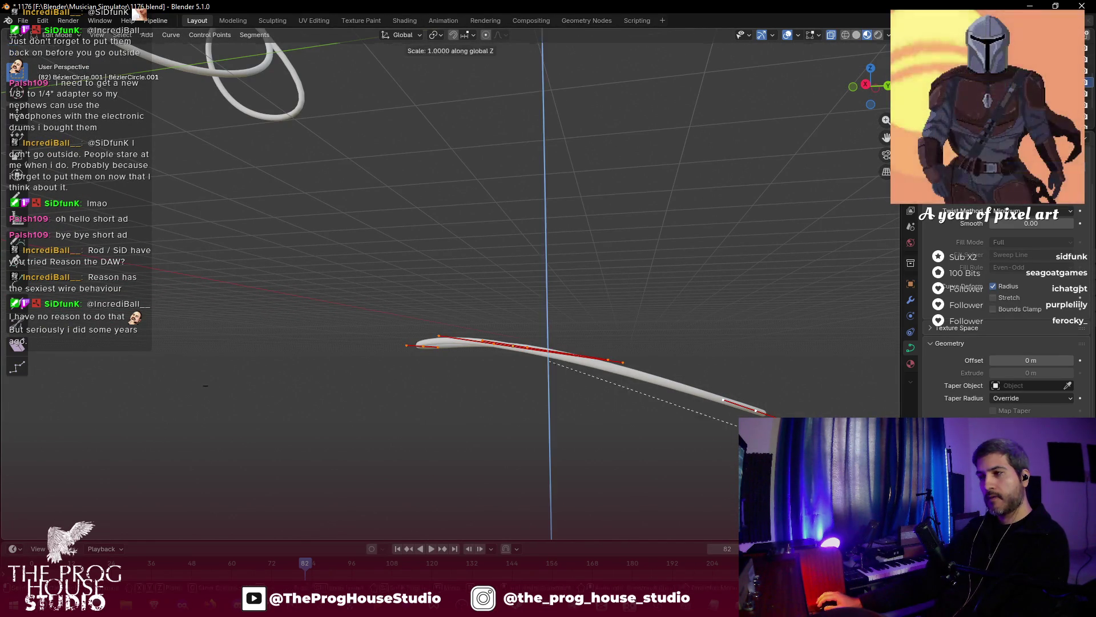
key("0")
key("Return")
mouse_move(698, 296)
left_mouse_down()
mouse_move(674, 335)
mouse_move(690, 321)
mouse_move(733, 381)
mouse_move(736, 372)
left_mouse_up()
key("alt+a")
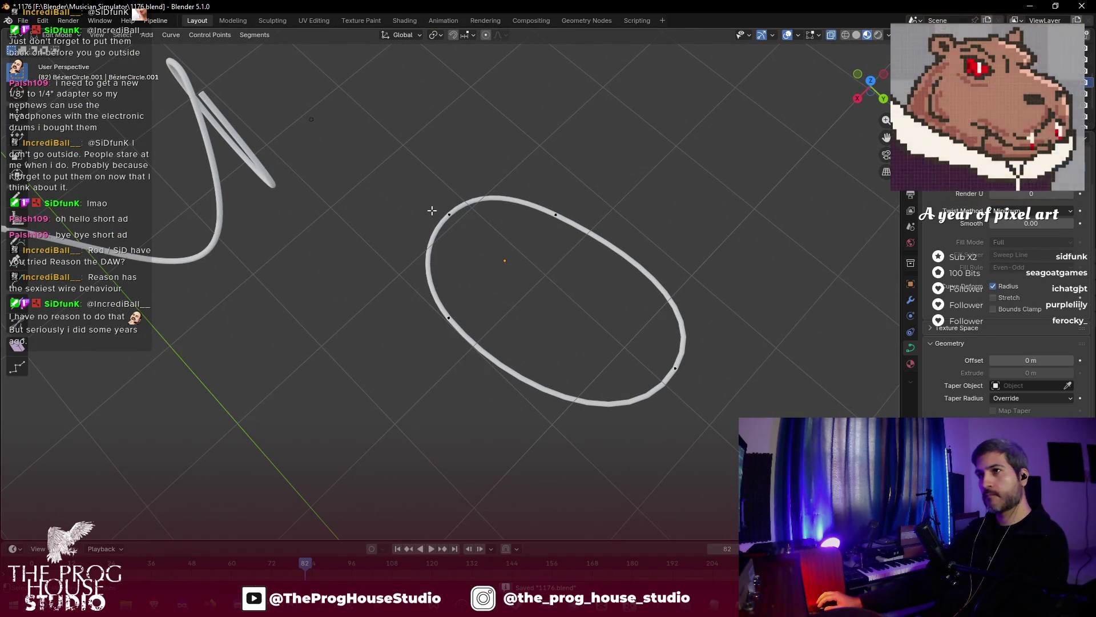
- Back in Object Mode, try a vertical duplicate of the oval ring, then delete the copy
key("Tab")
key("shift+d")
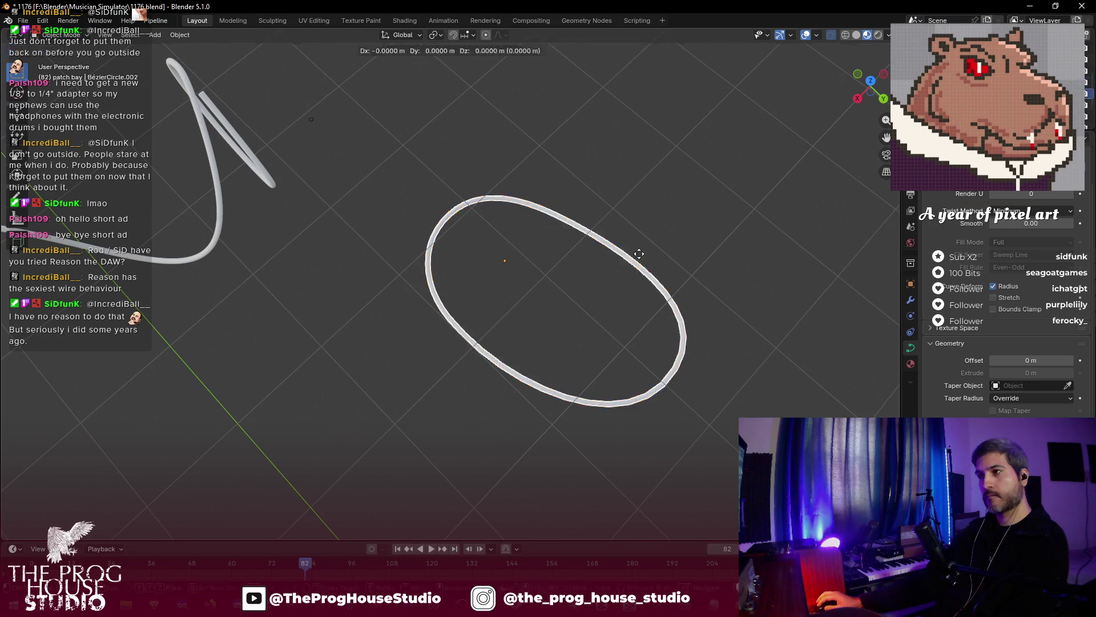
key("z")
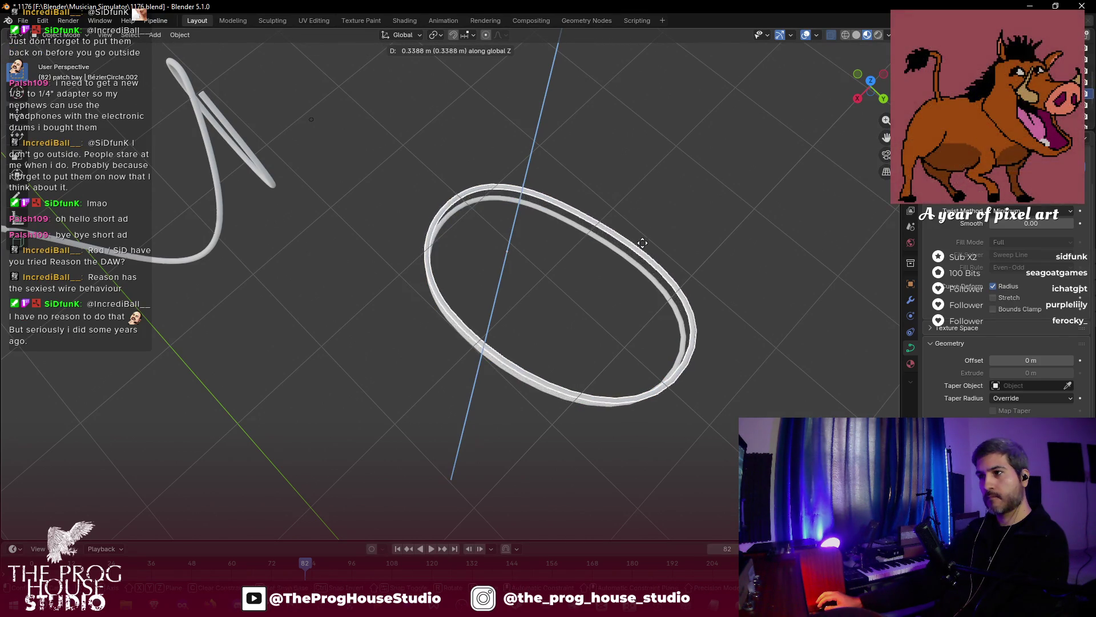
left_click(647, 258)
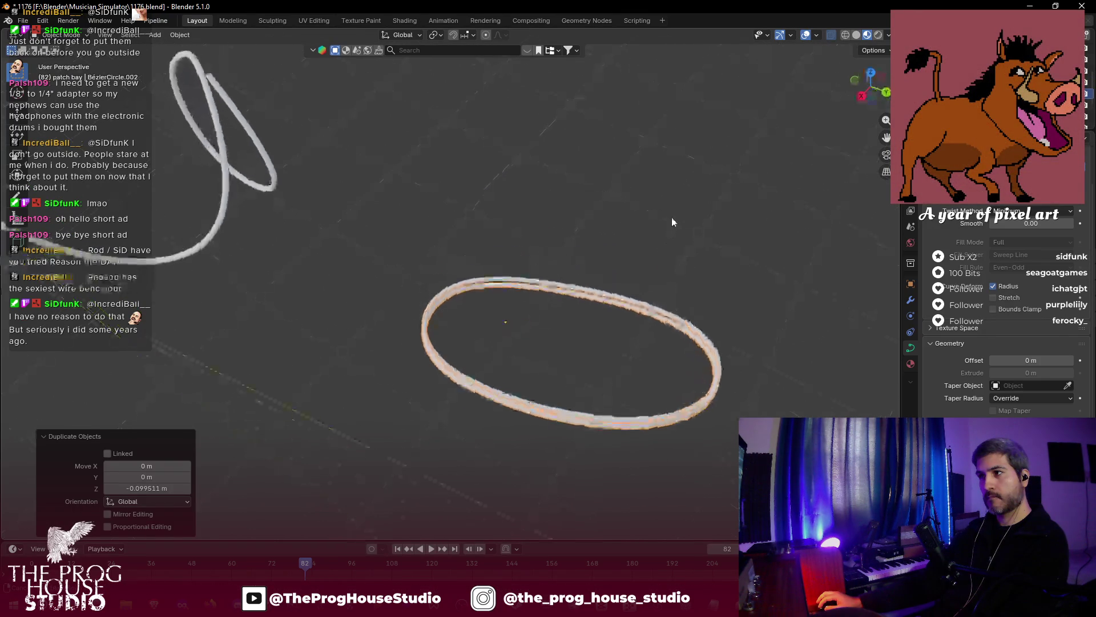
key("g")
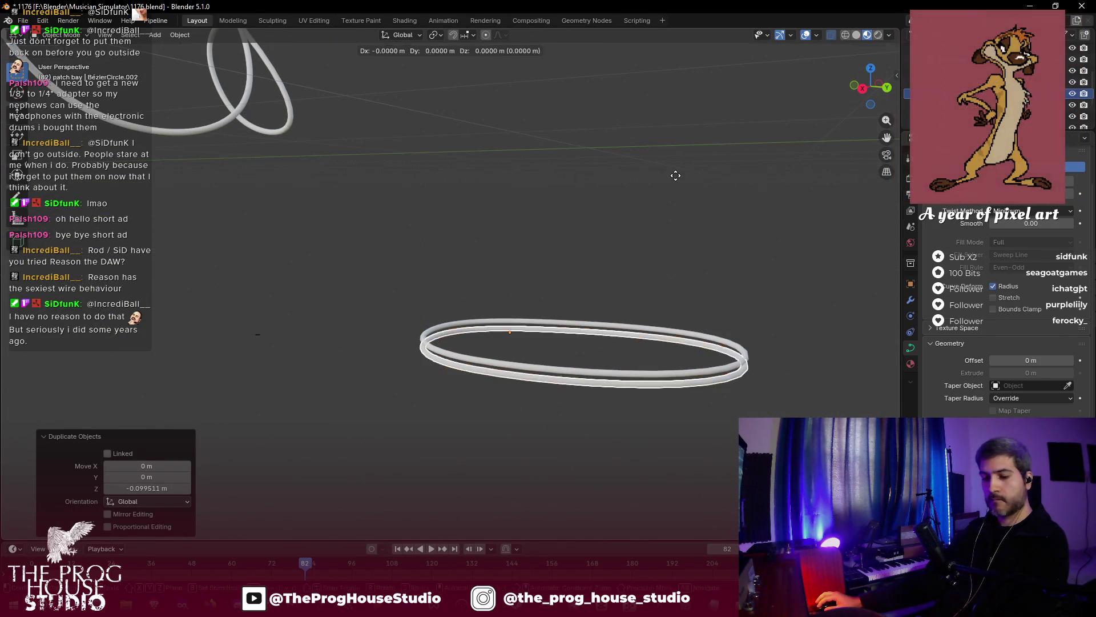
key("z")
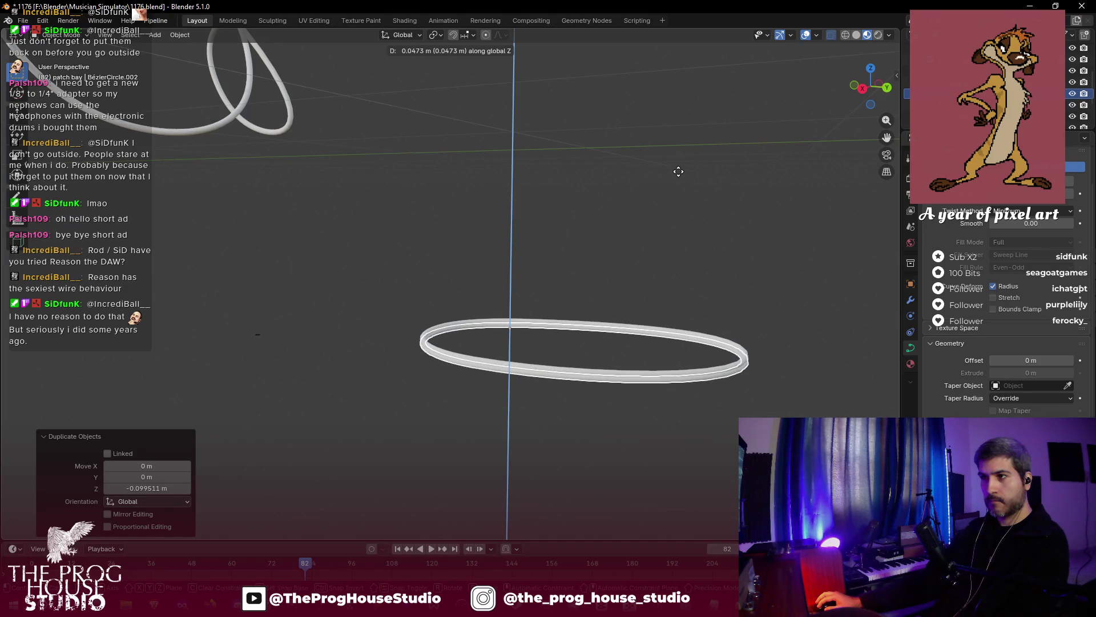
key("Escape")
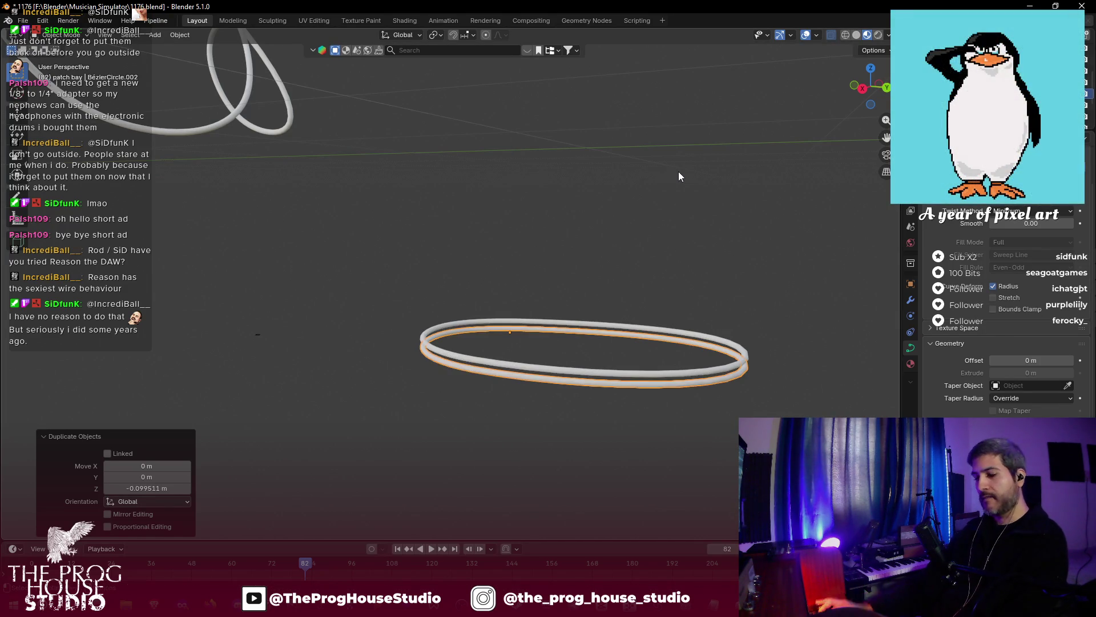
key("Delete")
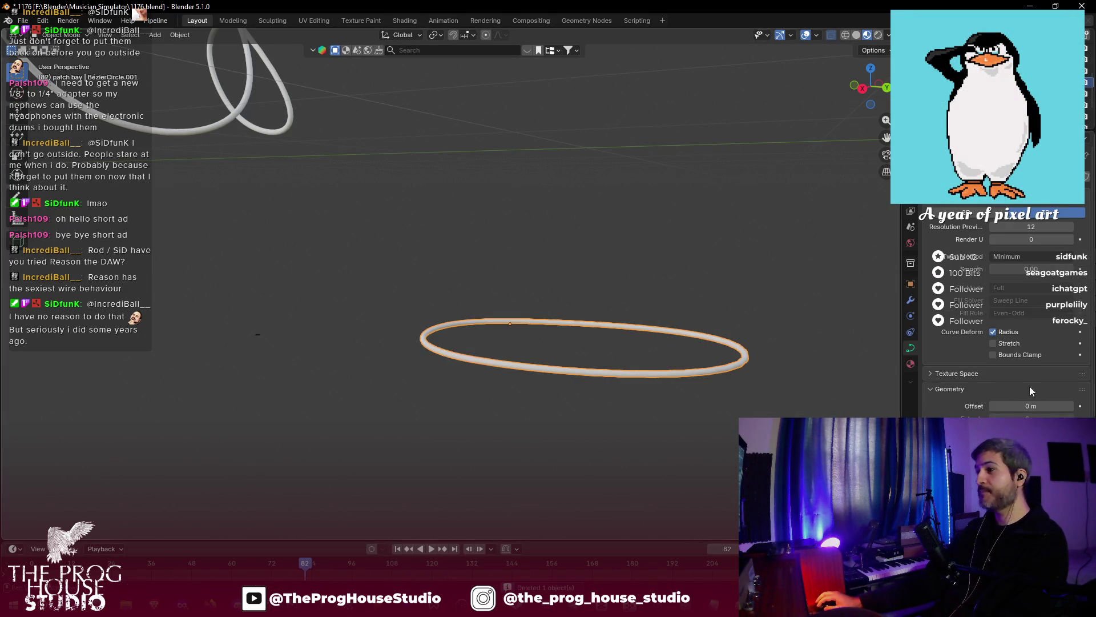
- Assign the black plastic.002 material to the oval ring and save the file
left_click(913, 363)
left_click(935, 225)
left_click(964, 225)
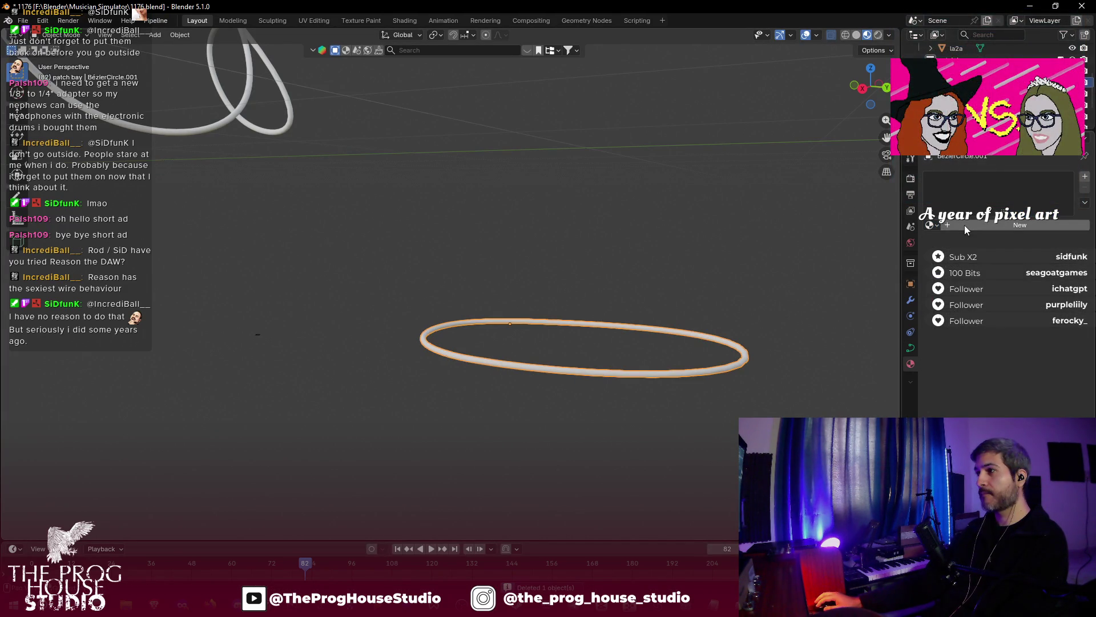
left_click(933, 225)
scroll(979, 267, "up", 3)
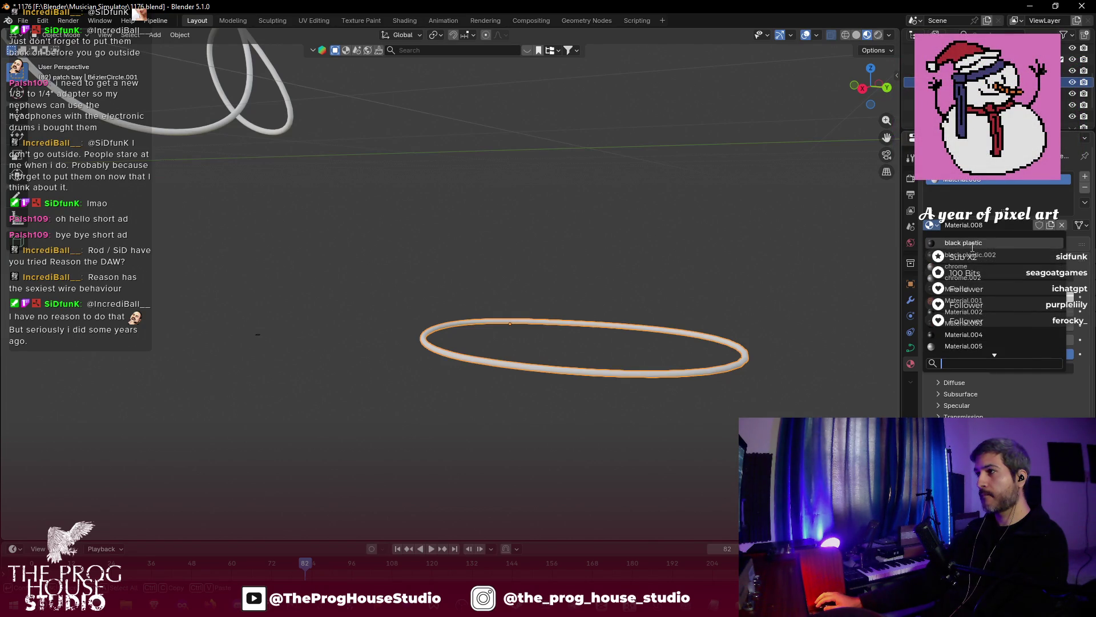
left_click(971, 255)
left_click(814, 267)
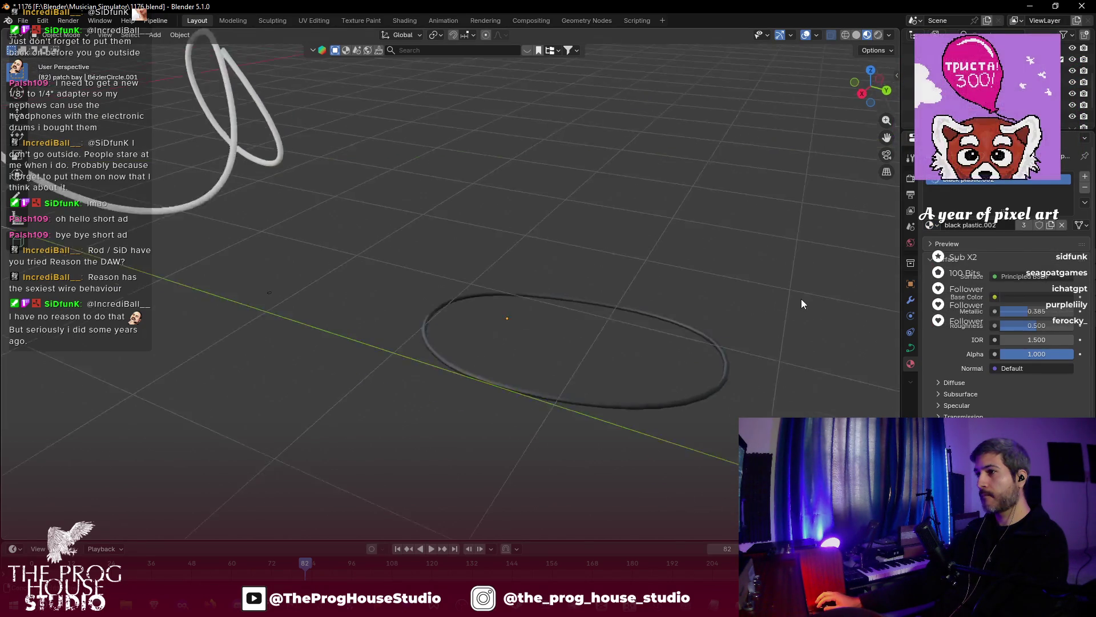
key("ctrl+s")
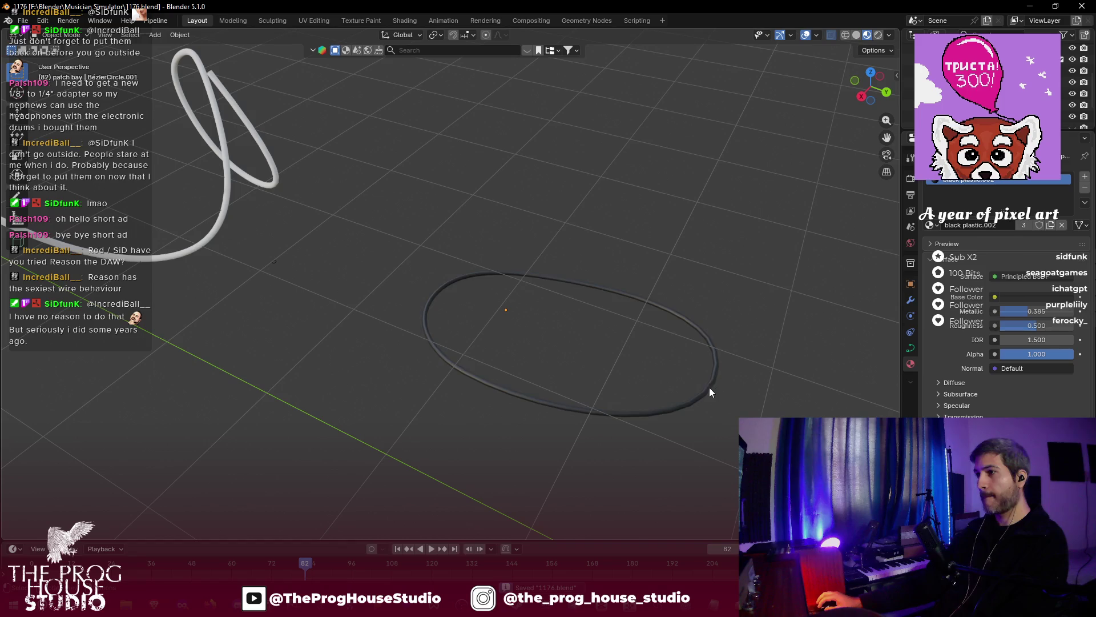
left_click(709, 387)
left_click(911, 298)
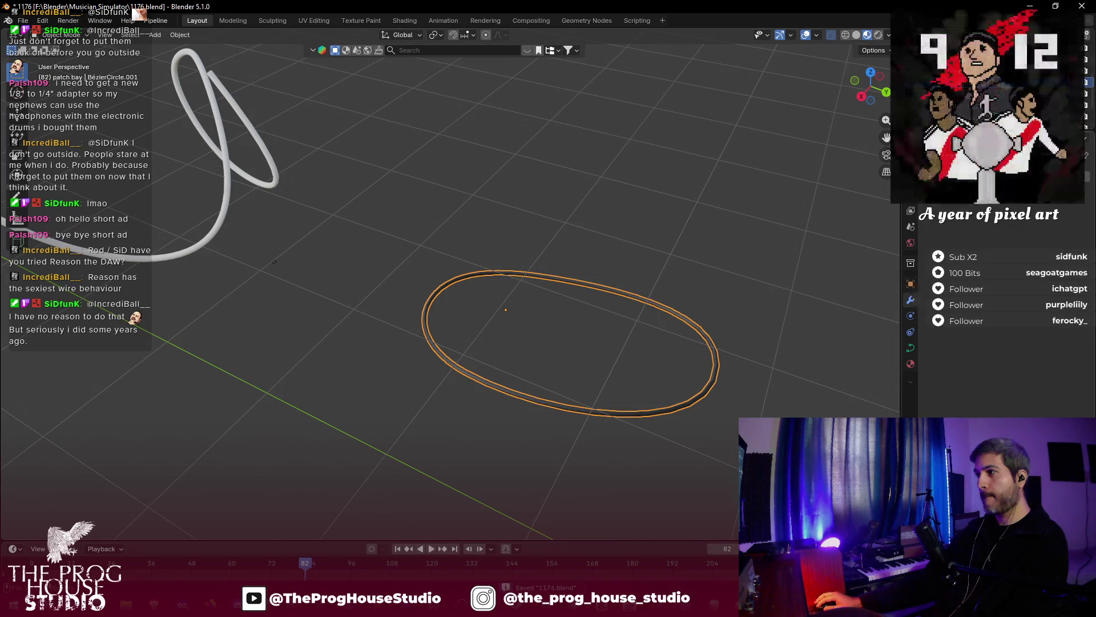
- Add an Array modifier to the ring with Relative Offset X 0, Z 1 and Count 5
left_click(965, 160)
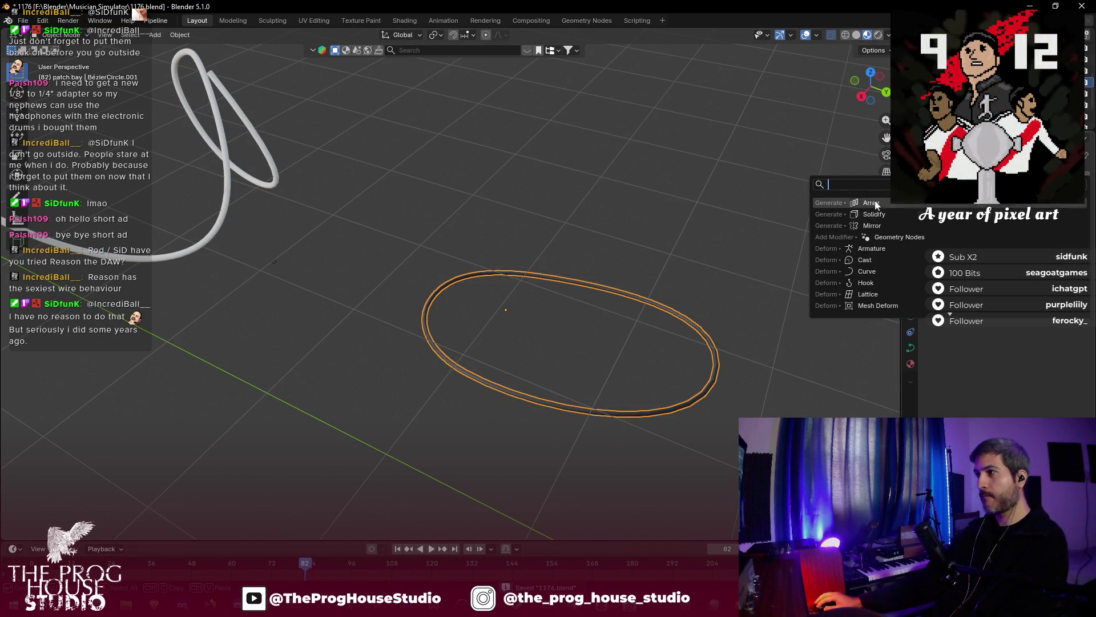
left_click(999, 203)
left_click_drag(1025, 255, 971, 256)
double_click(1025, 256)
type("0")
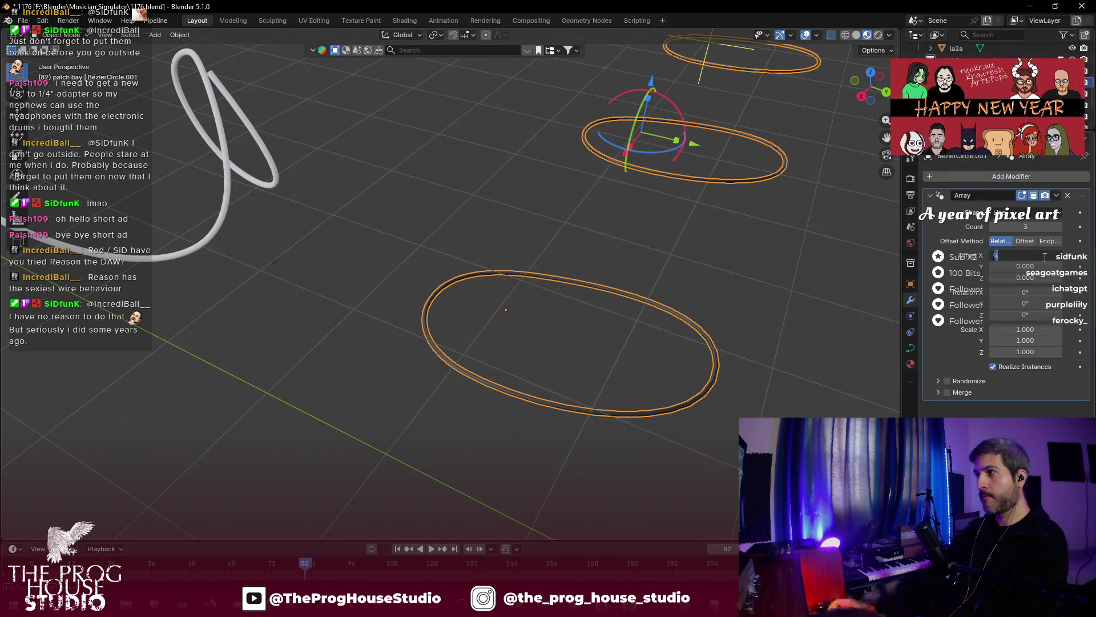
key("Return")
double_click(1032, 278)
type("1")
key("Return")
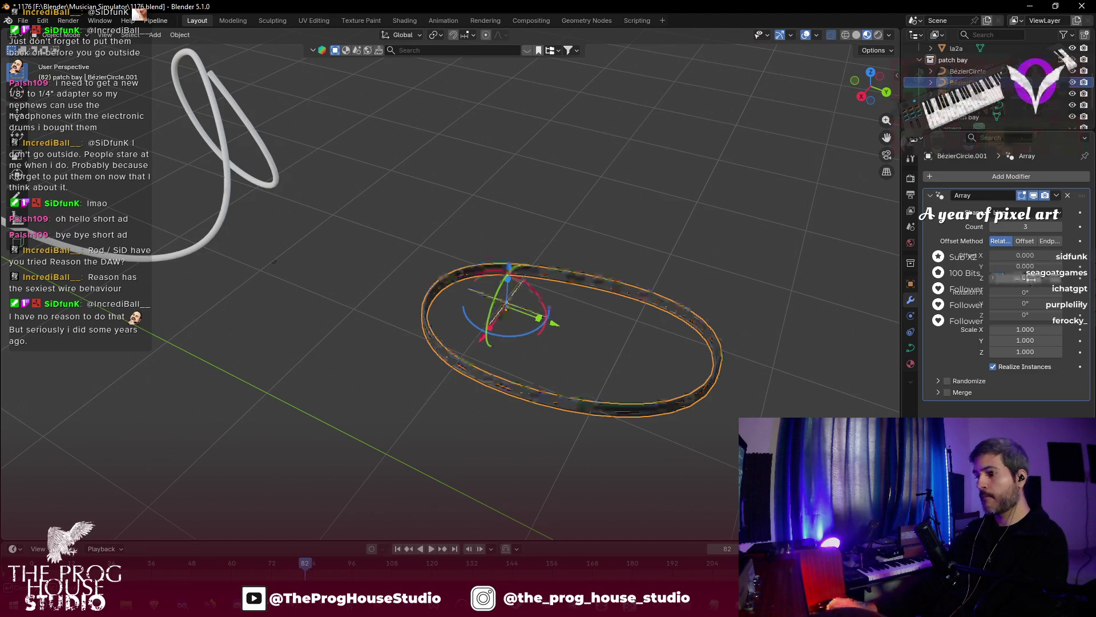
left_click(1058, 227)
left_click(1058, 228)
- Inspect the five stacked rings, save the file, and reselect the band
mouse_move(693, 218)
left_mouse_down()
mouse_move(766, 163)
mouse_move(677, 197)
mouse_move(659, 219)
mouse_move(681, 225)
mouse_move(716, 183)
mouse_move(728, 186)
mouse_move(705, 218)
mouse_move(724, 192)
mouse_move(714, 186)
mouse_move(680, 296)
mouse_move(540, 239)
mouse_move(506, 188)
mouse_move(611, 236)
mouse_move(616, 224)
mouse_move(723, 223)
left_mouse_up()
left_click(687, 220)
key("ctrl+s")
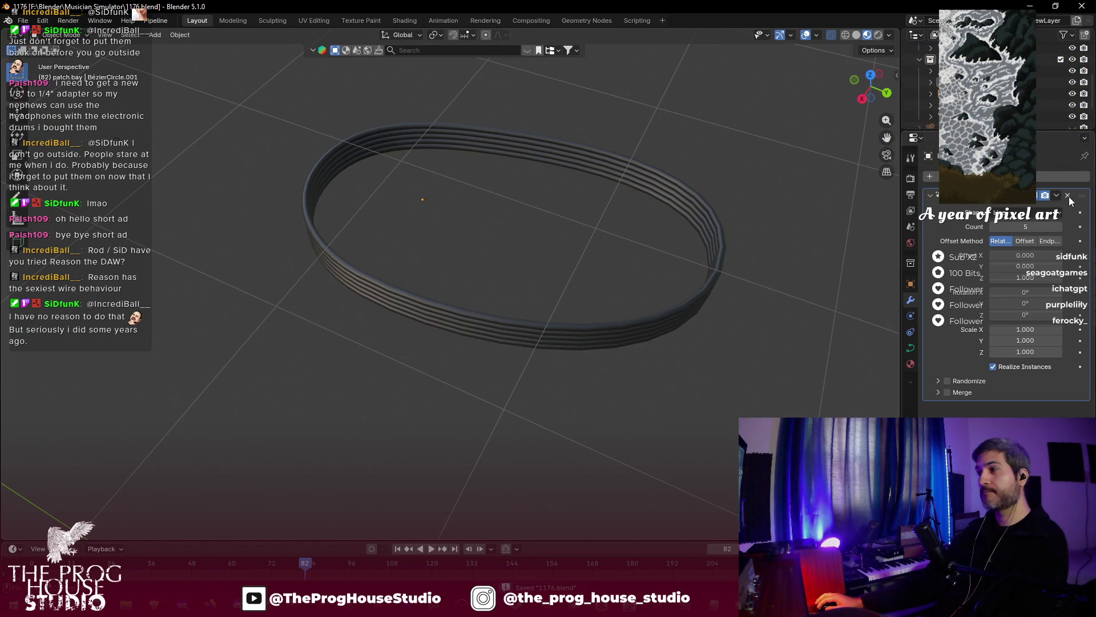
left_click(546, 350)
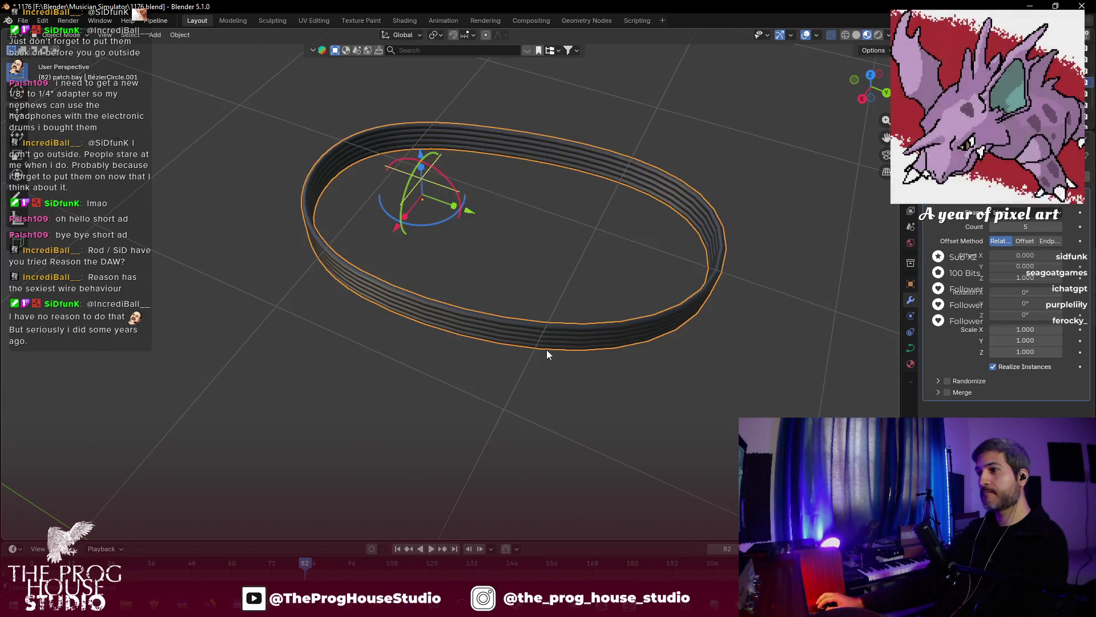
- Duplicate the stacked ring band and place the copy vertically above it
key("shift+d")
key("z")
left_click(582, 300)
- Attempt to apply the lower band's Array modifier, reselecting it and retrying
left_click(578, 330)
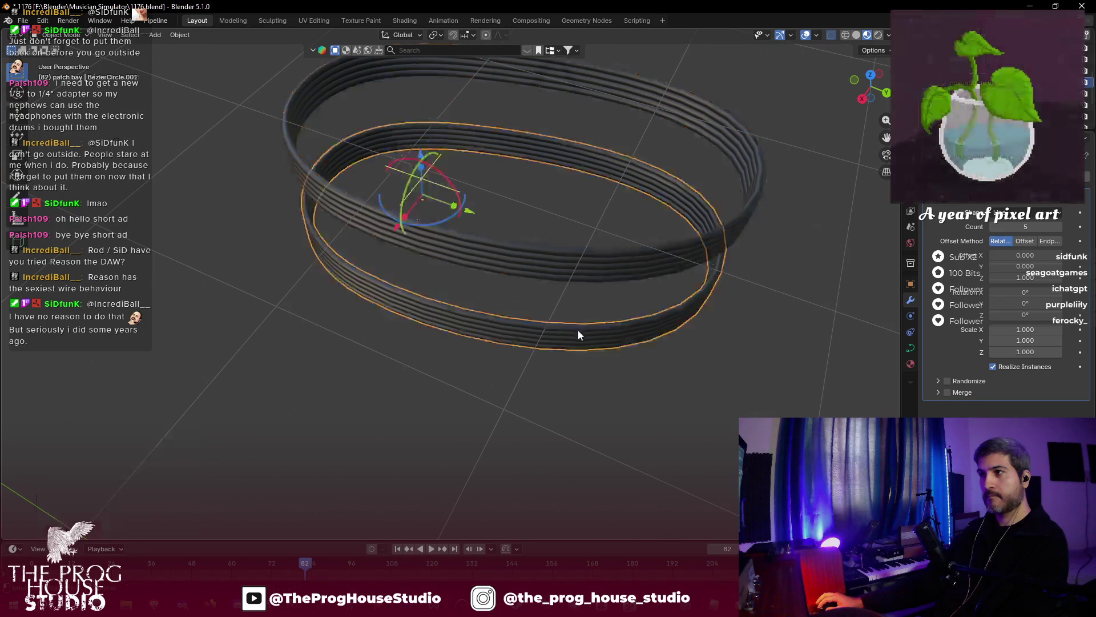
left_click(1059, 210)
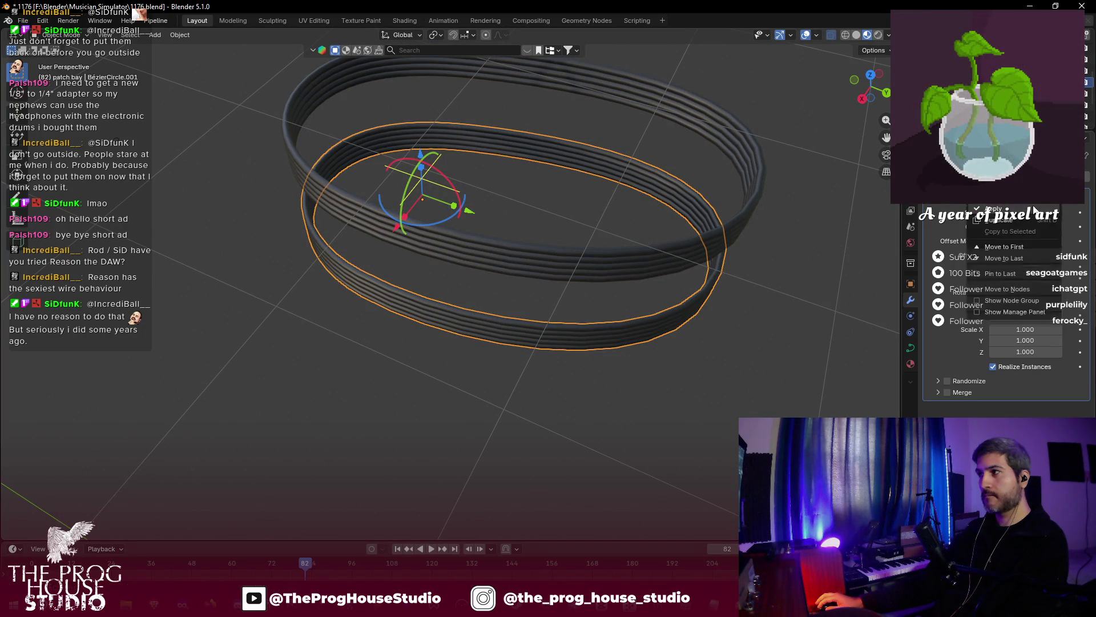
left_click(1030, 210)
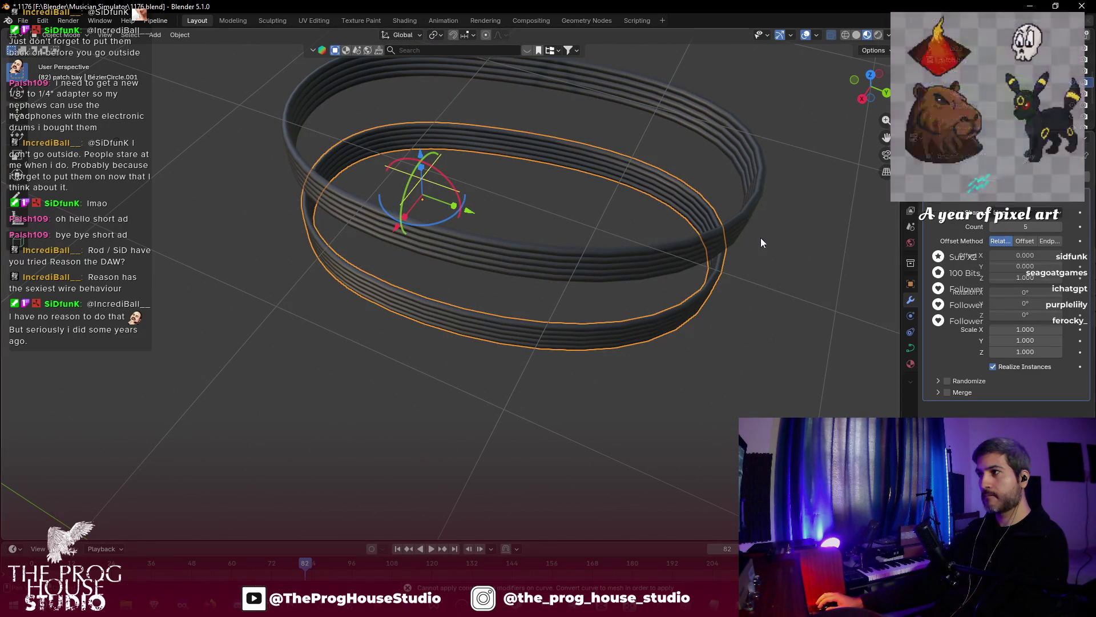
left_click(738, 364)
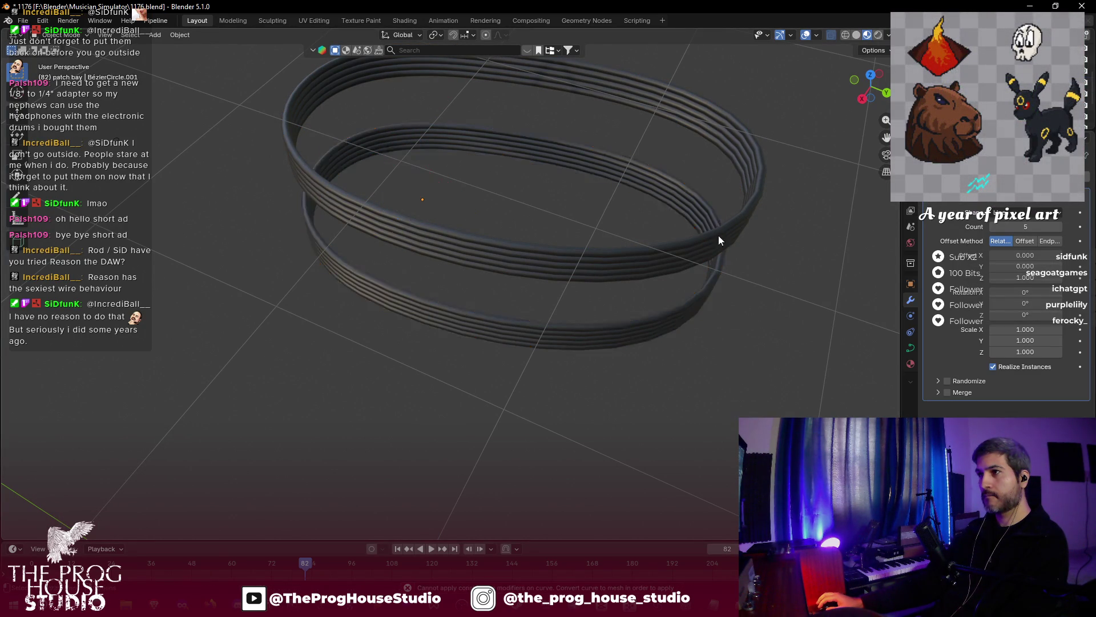
left_click(718, 235)
left_click(685, 376)
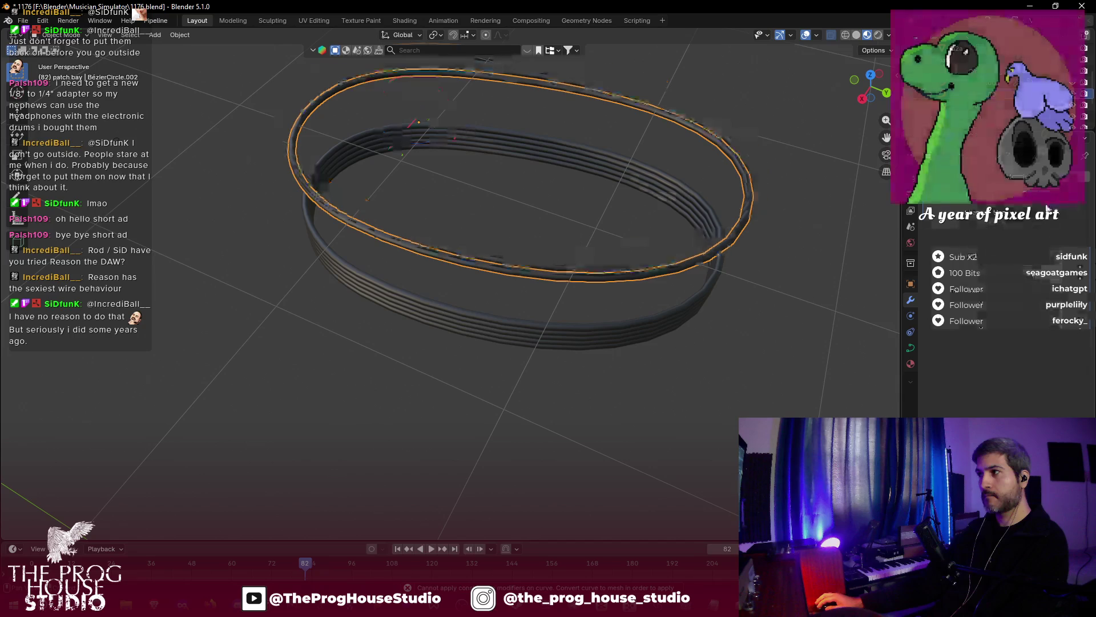
left_click(662, 324)
left_click(1052, 210)
left_click(1032, 216)
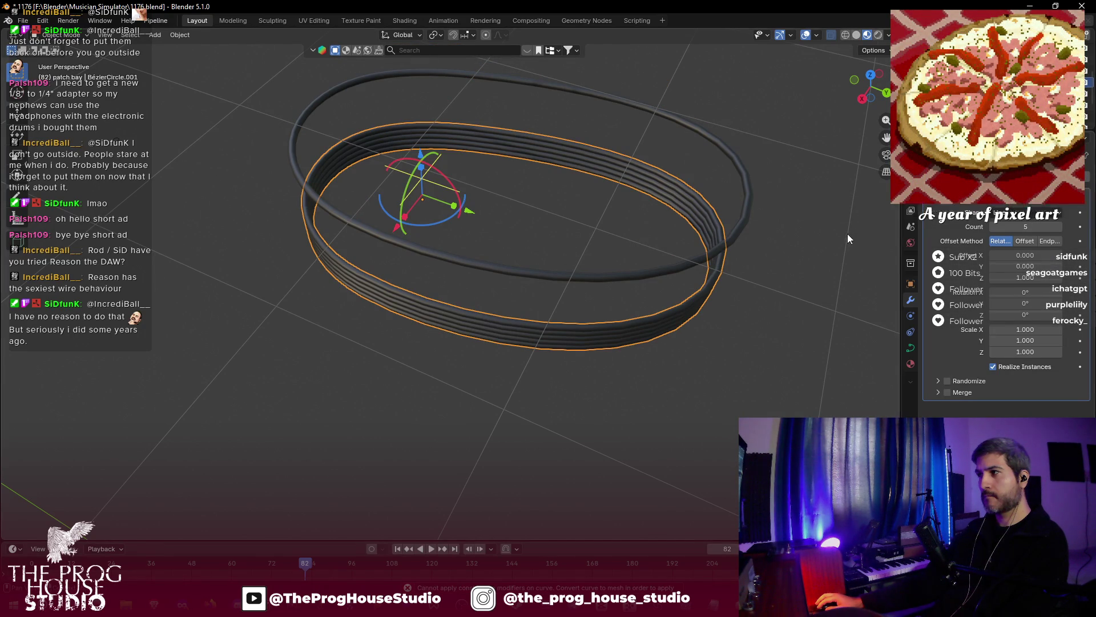
- Convert the lower stacked ring band into a mesh
right_click(640, 321)
mouse_move(656, 370)
left_click(710, 371)
mouse_move(673, 328)
left_mouse_down()
mouse_move(722, 335)
mouse_move(810, 276)
mouse_move(793, 272)
mouse_move(721, 331)
mouse_move(687, 307)
left_mouse_up()
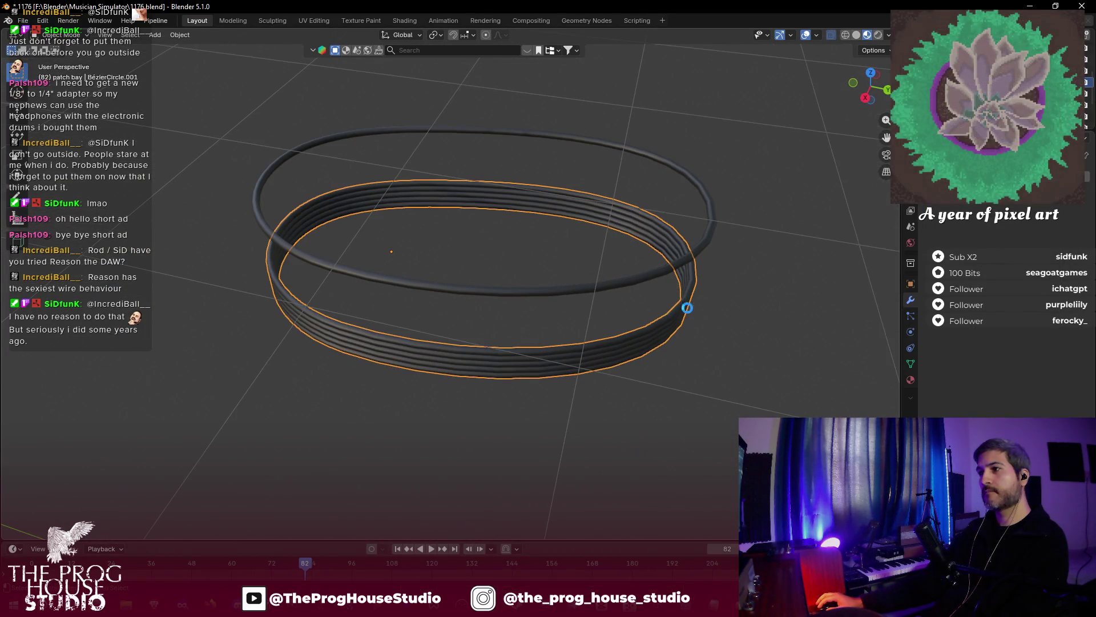
- Convert the upper ring into a mesh and enter its Edit Mode
left_click(646, 282)
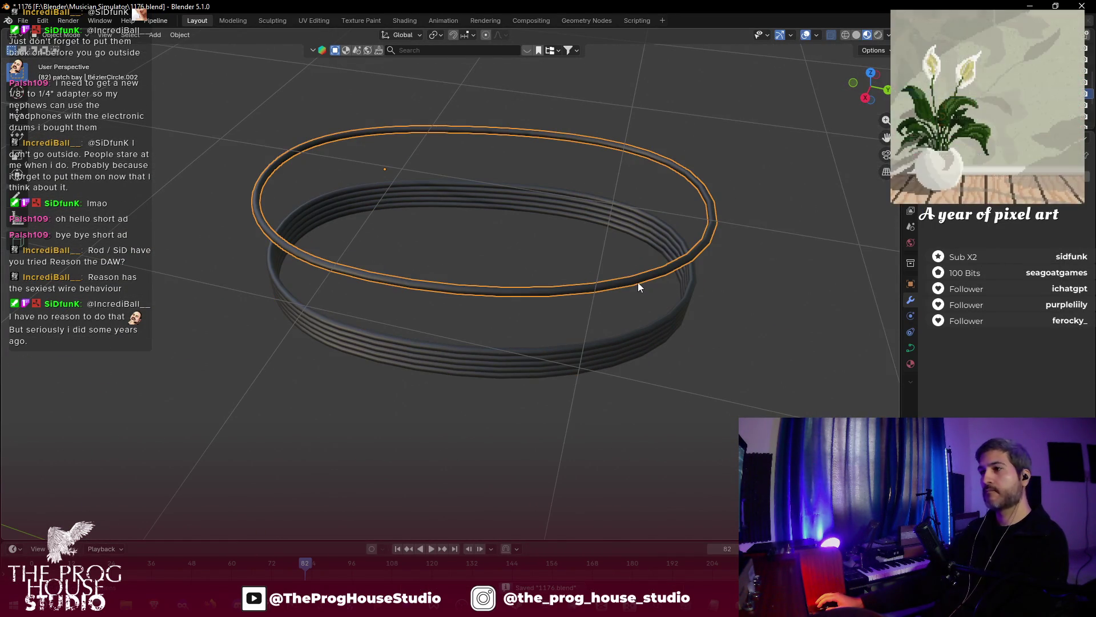
right_click(636, 279)
mouse_move(636, 279)
left_click(695, 280)
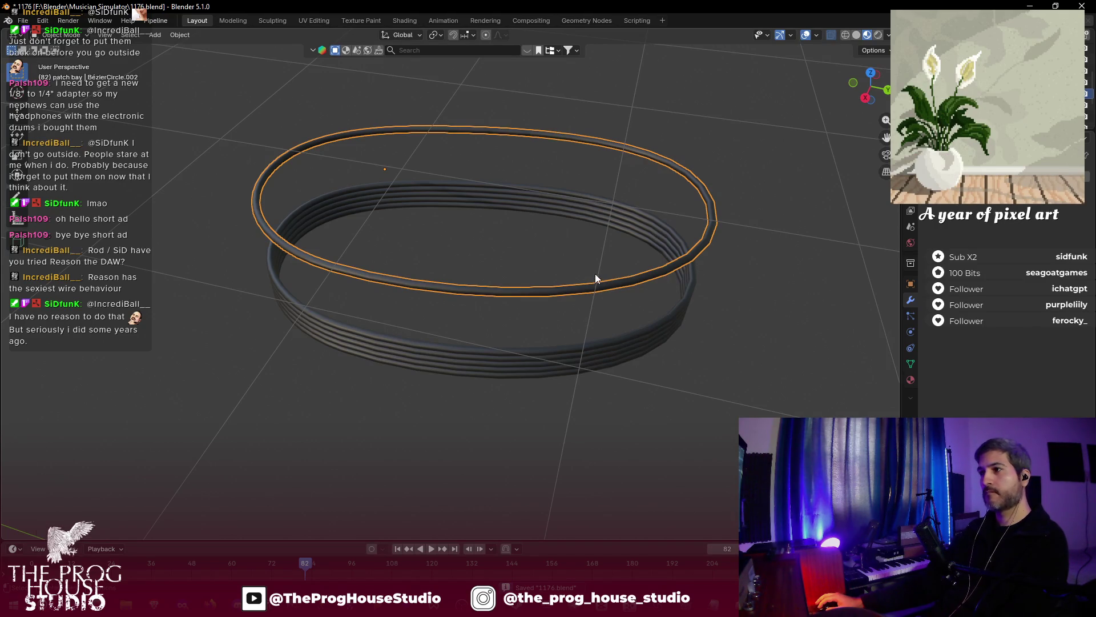
key("Tab")
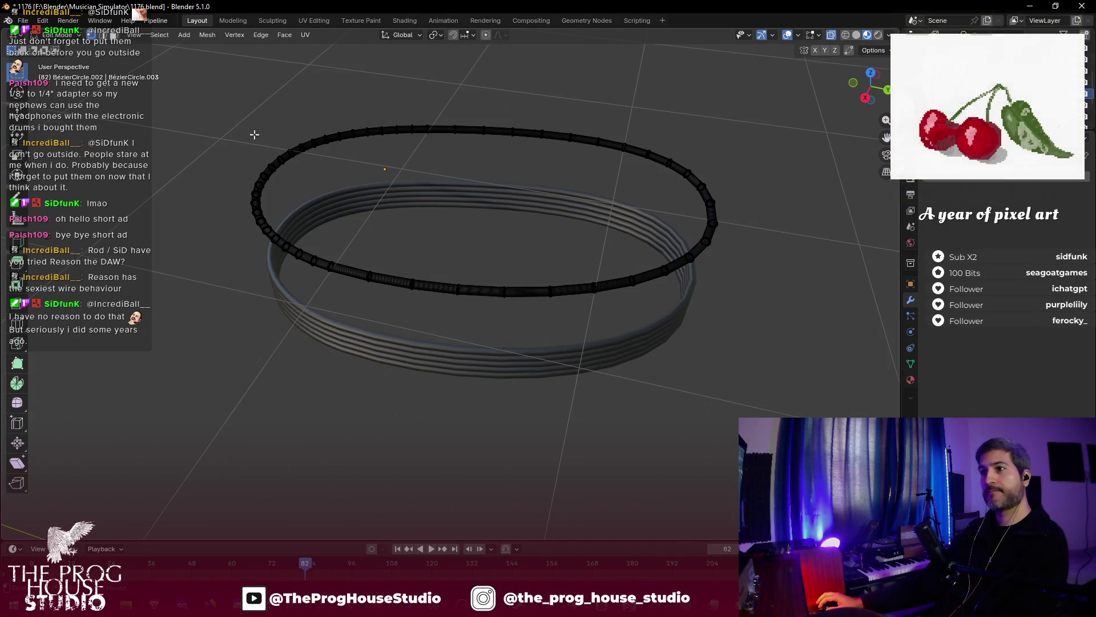
- Zoom in to inspect the converted ring's mesh, then return to Object Mode
scroll(309, 126, "up", 5)
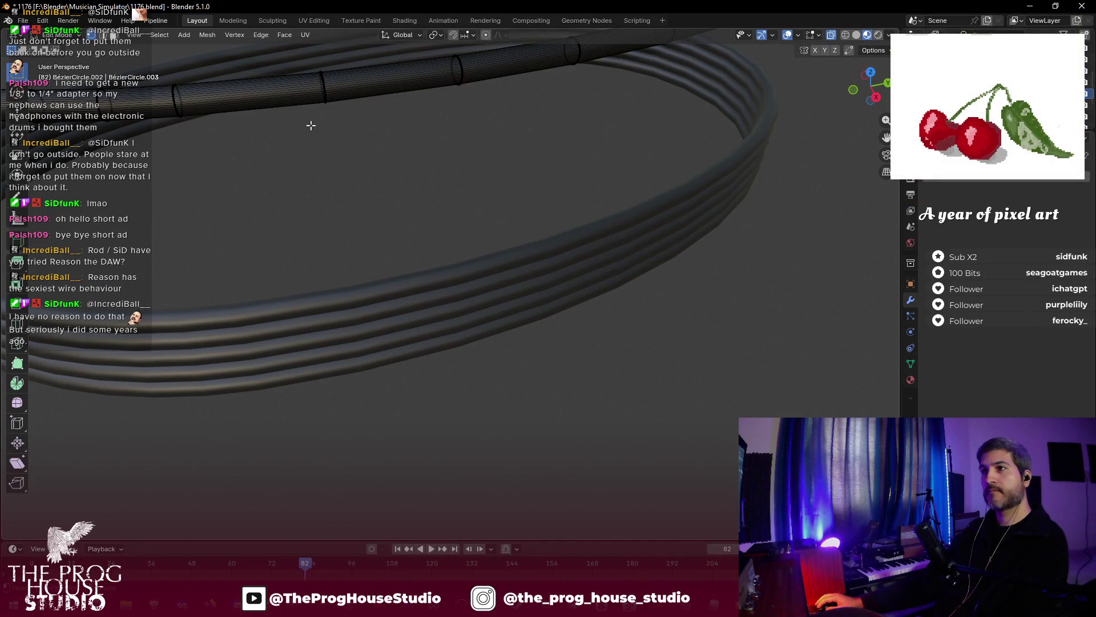
scroll(605, 195, "down", 5)
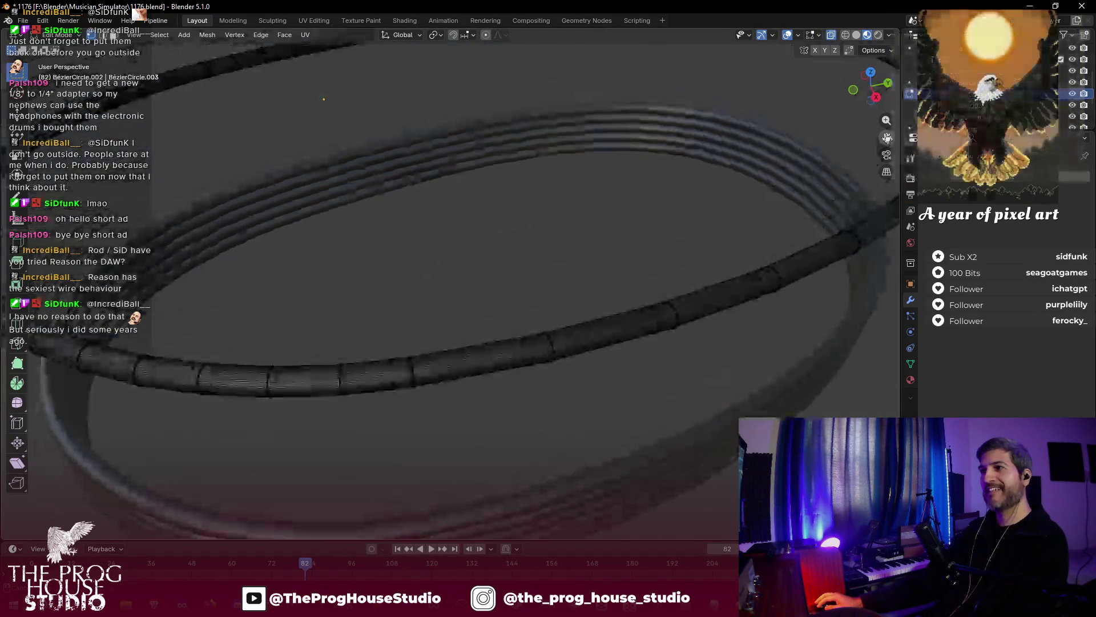
scroll(605, 194, "up", 3)
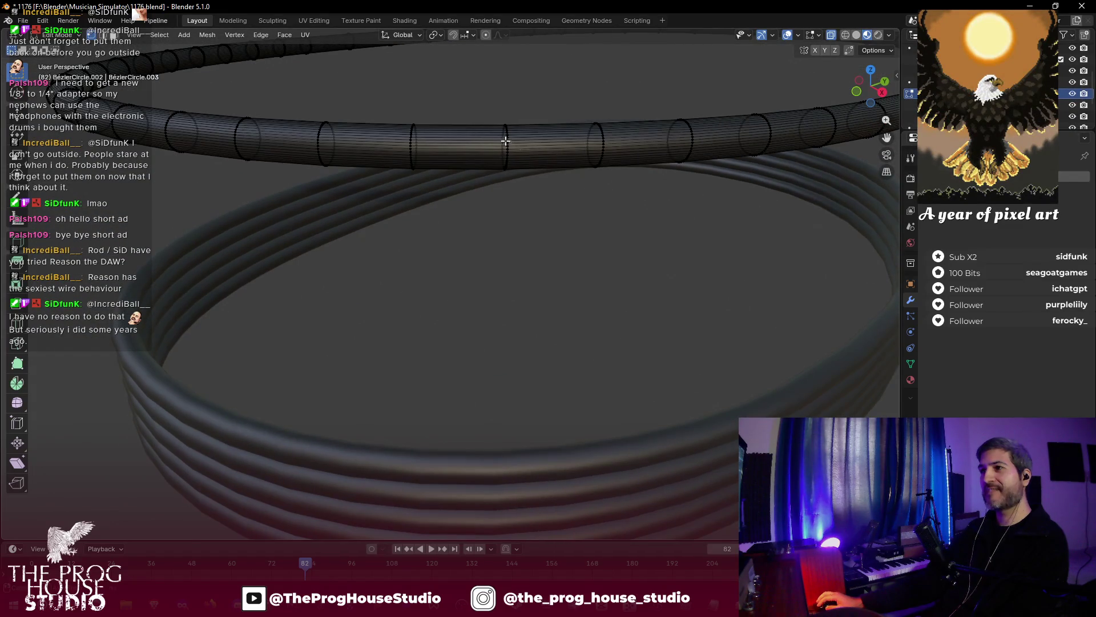
scroll(505, 141, "up", 2)
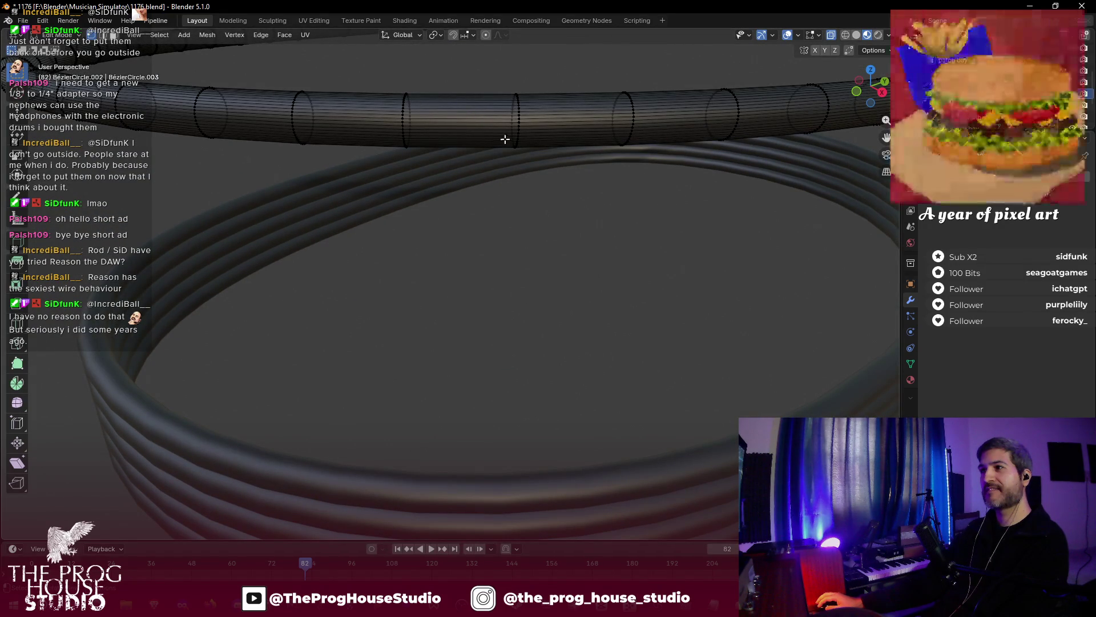
scroll(505, 139, "down", 5)
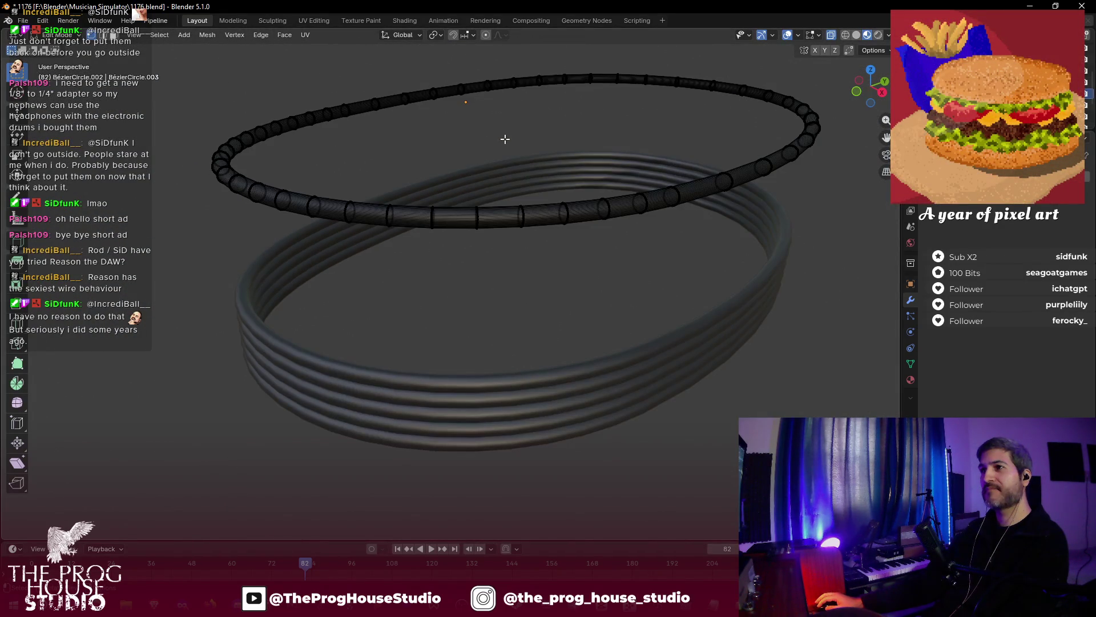
scroll(505, 138, "down", 3)
key("Tab")
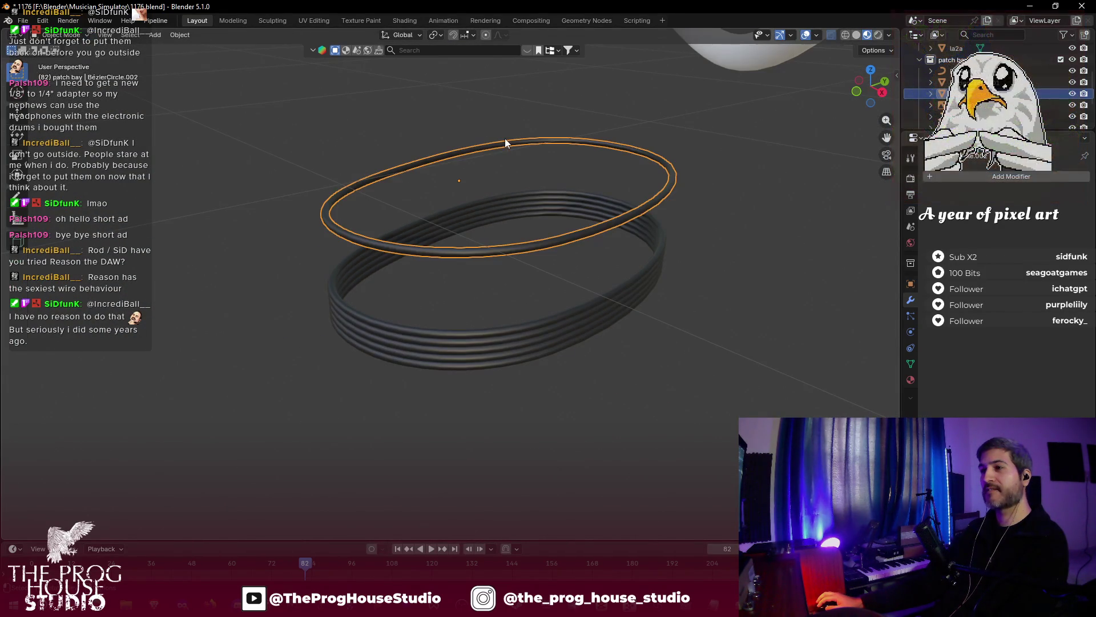
- Deselect the ring, reframe the view around it, and bring up the Add menu
left_click(726, 193)
key("KP_Divide")
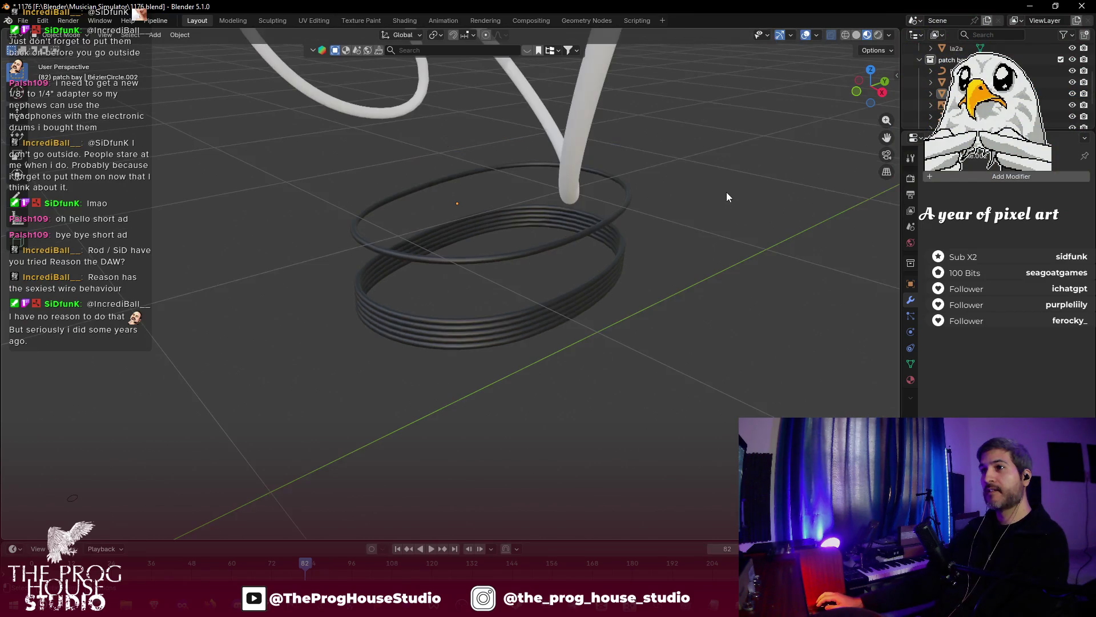
key("KP_Divide")
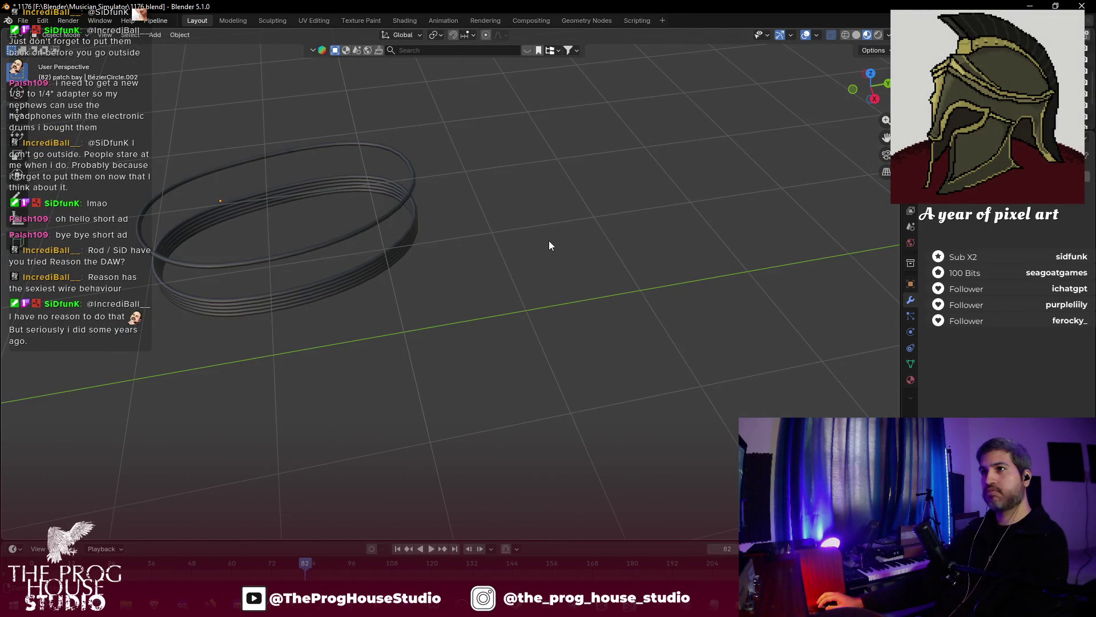
left_click(155, 35)
- Add a mesh circle with 8 vertices
mouse_move(221, 48)
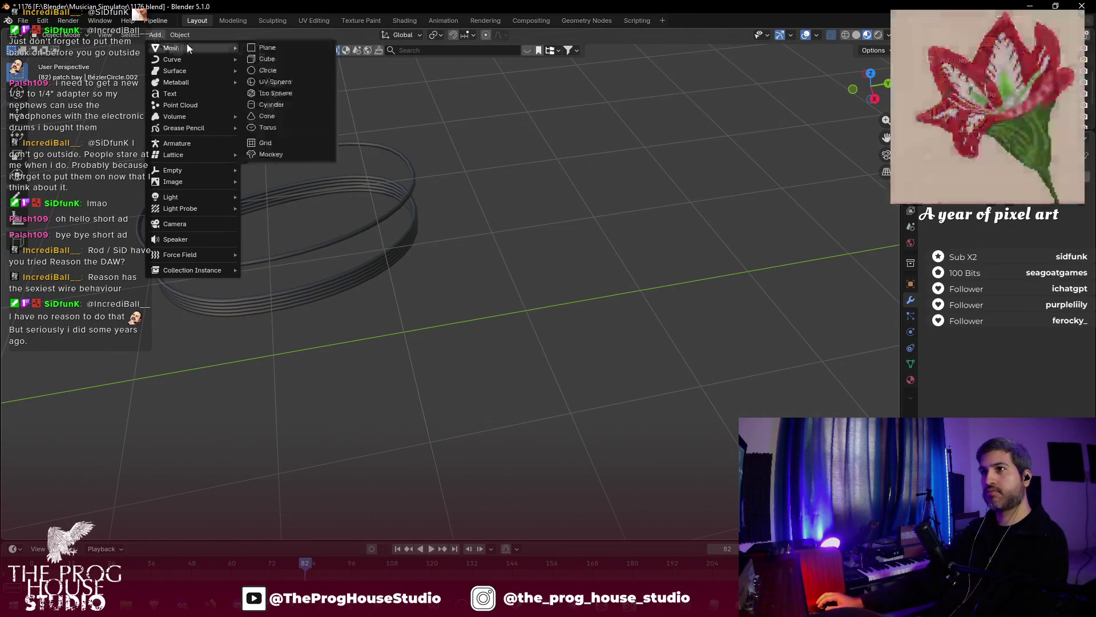
left_click(282, 69)
left_click(147, 405)
type("8")
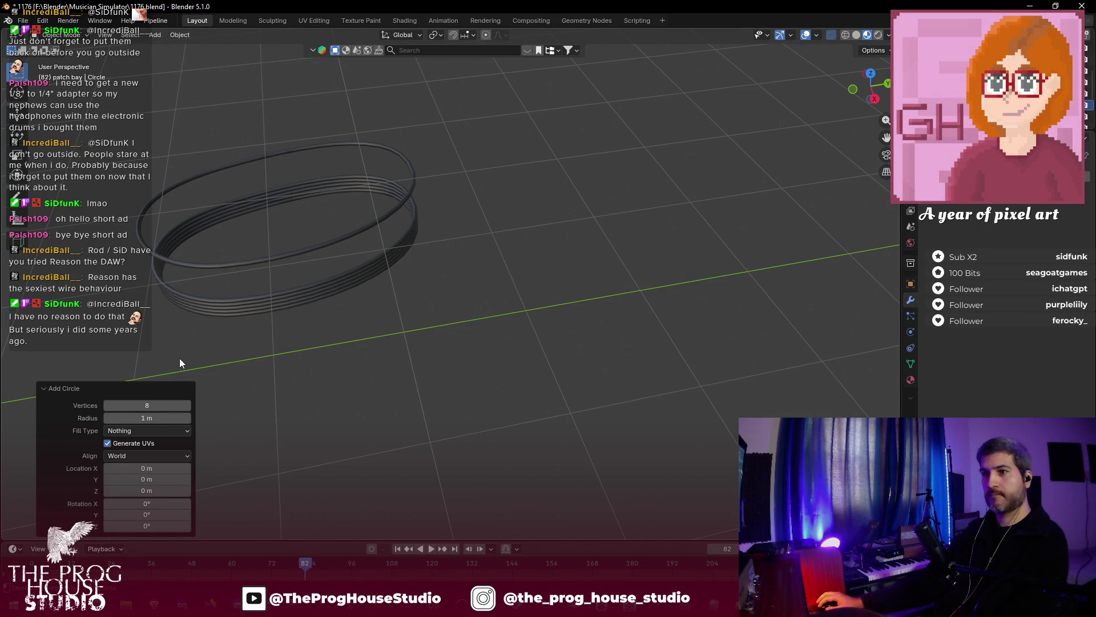
key("Return")
scroll(176, 364, "down", 5)
scroll(176, 365, "up", 2)
scroll(180, 355, "up", 1)
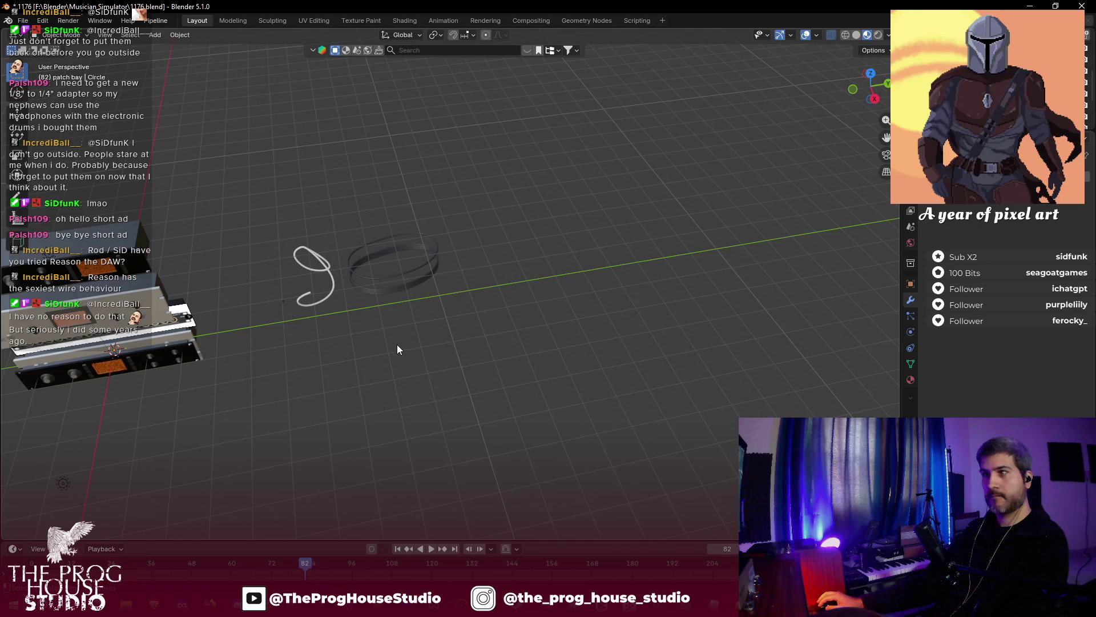
- Move the octagon circle about 4.96 m along Y beside the coiled ring, then select them
key("g")
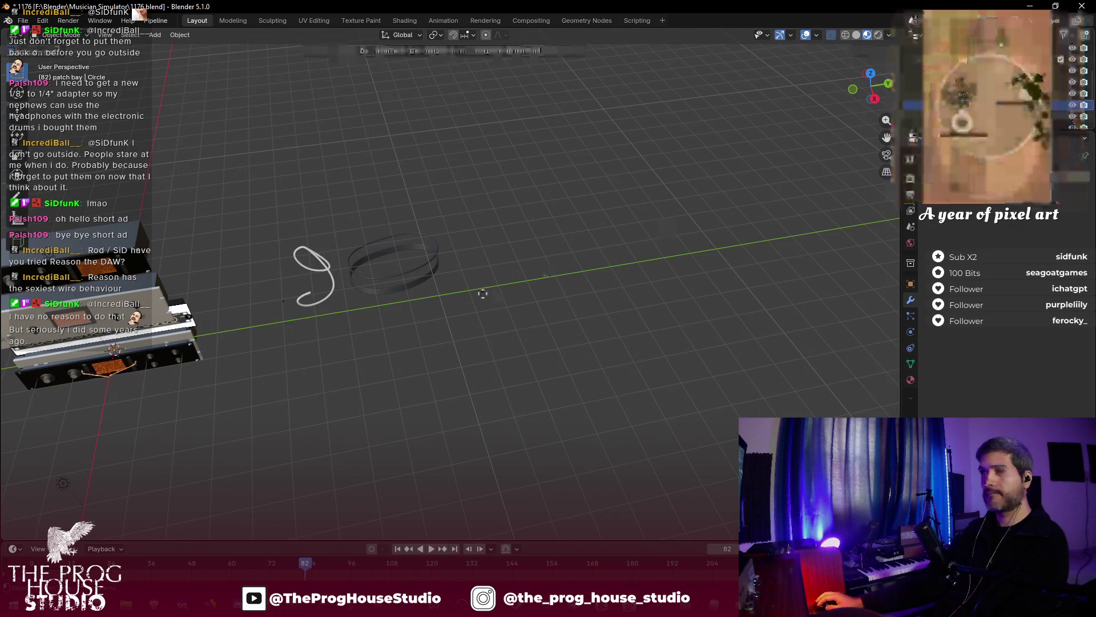
left_click(506, 311)
scroll(300, 319, "up", 3)
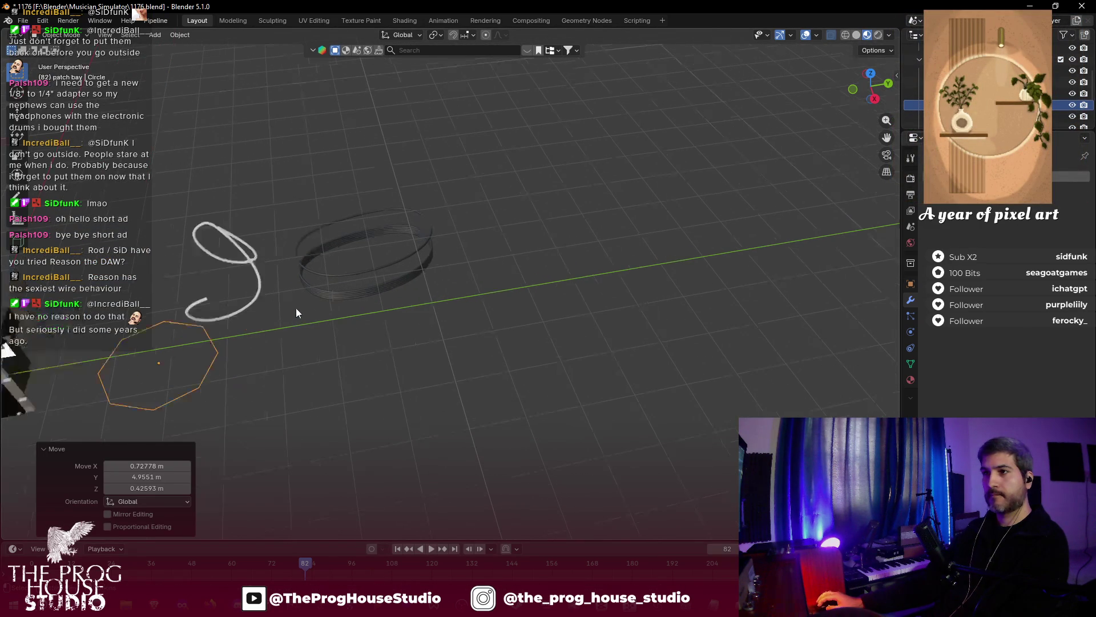
left_click(332, 277)
left_click(306, 334)
left_click(217, 350)
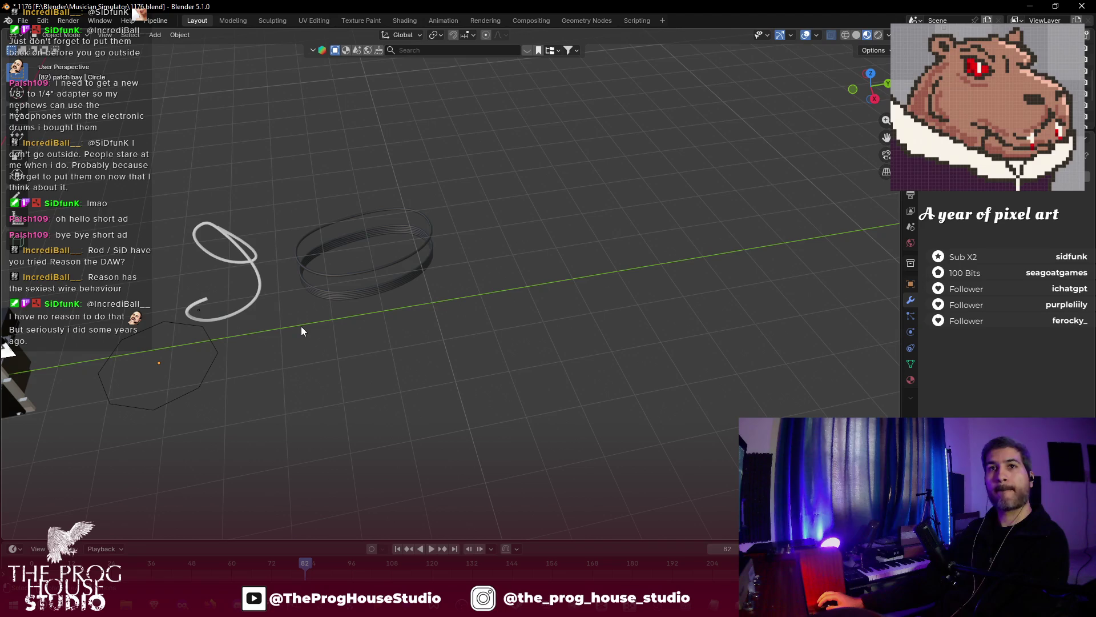
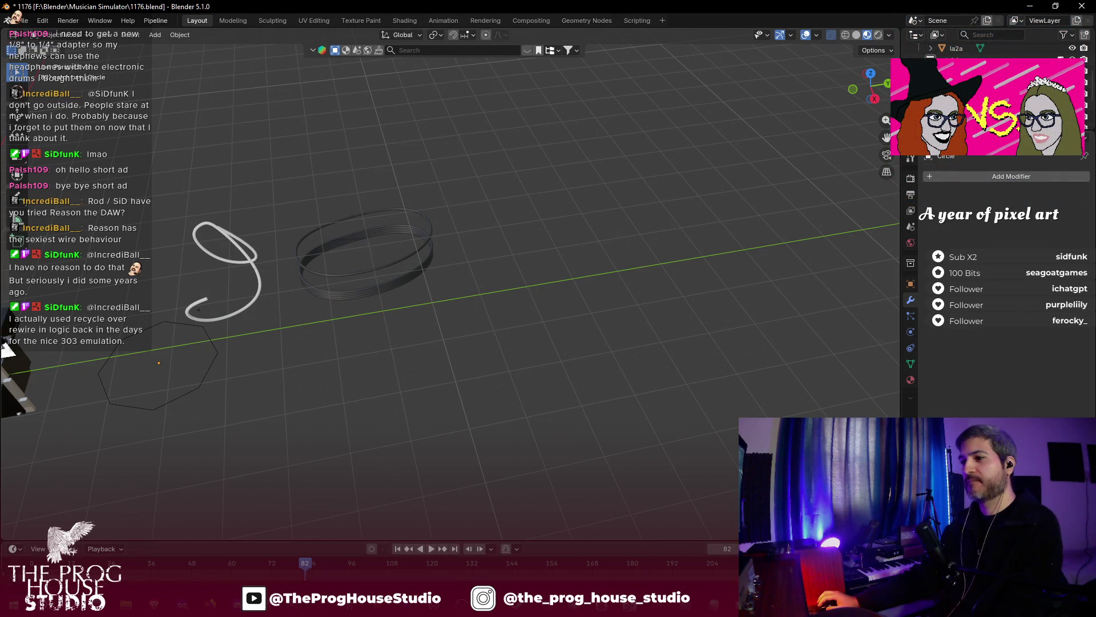
- Check the object's Convert To options, reframe the rings and curve, then bring up Add > Mesh
mouse_move(406, 604)
right_click(456, 331)
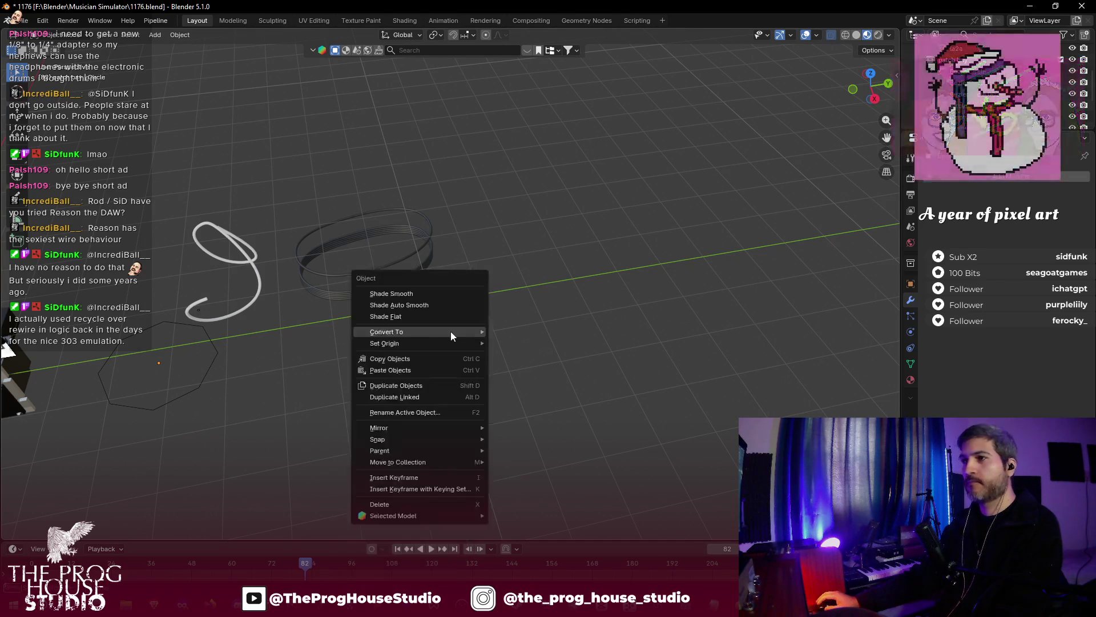
key("Escape")
mouse_move(533, 329)
left_mouse_down()
mouse_move(482, 330)
mouse_move(464, 302)
mouse_move(514, 274)
left_mouse_up()
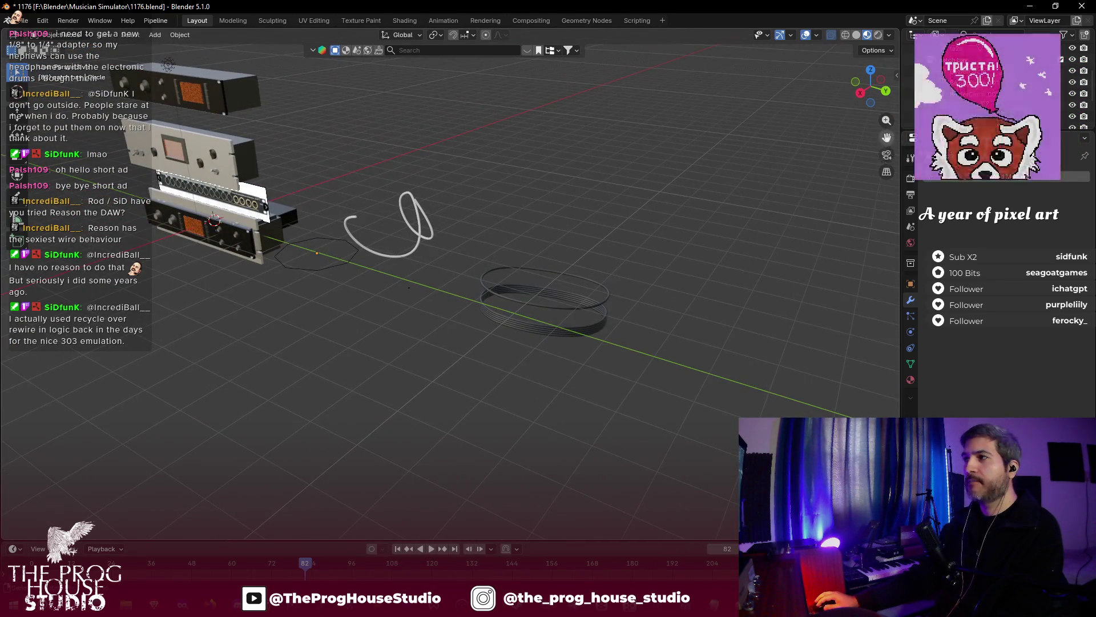
scroll(587, 265, "up", 4)
scroll(576, 271, "up", 2)
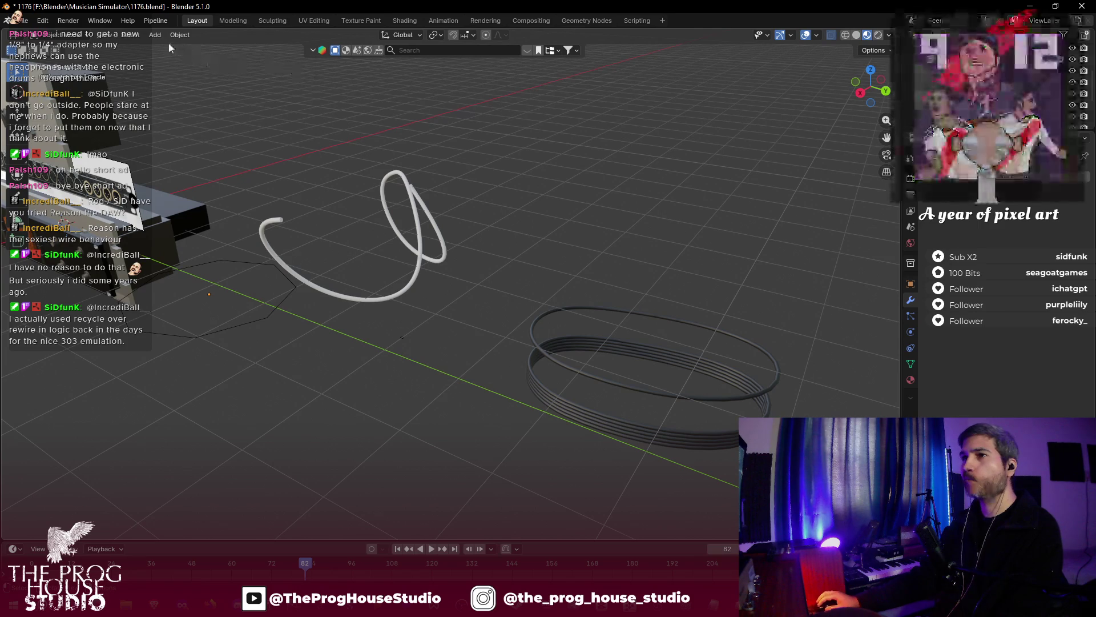
left_click(158, 36)
mouse_move(189, 49)
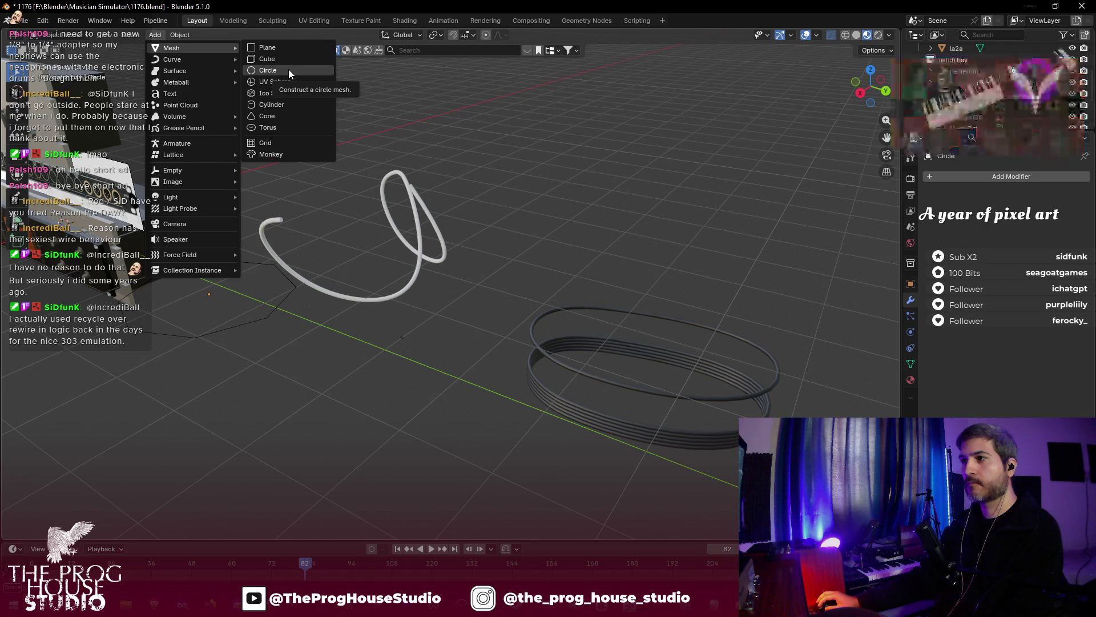
- Add an 8-vertex, 1 m circle, resize it, set it in front of the rings and show its mesh data
left_click(286, 71)
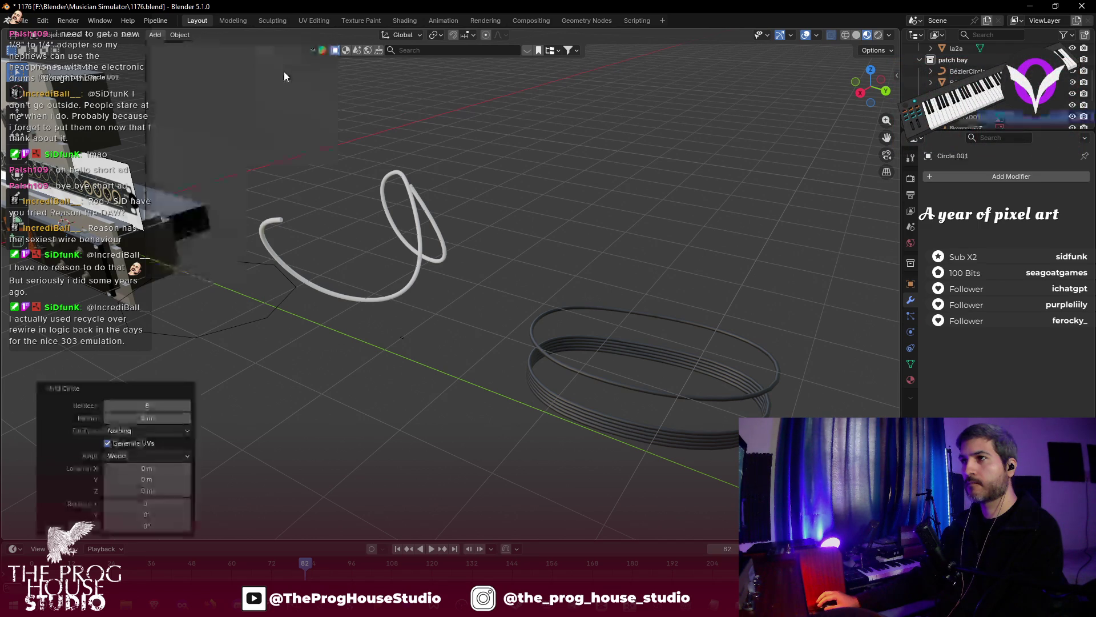
key("g")
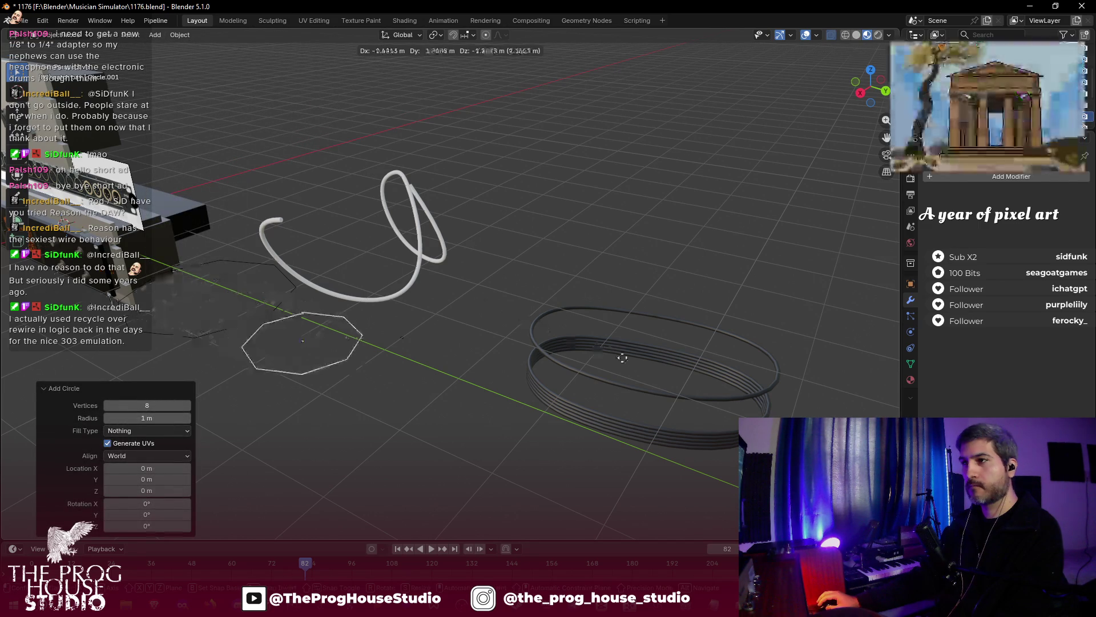
left_click(523, 297)
key("s")
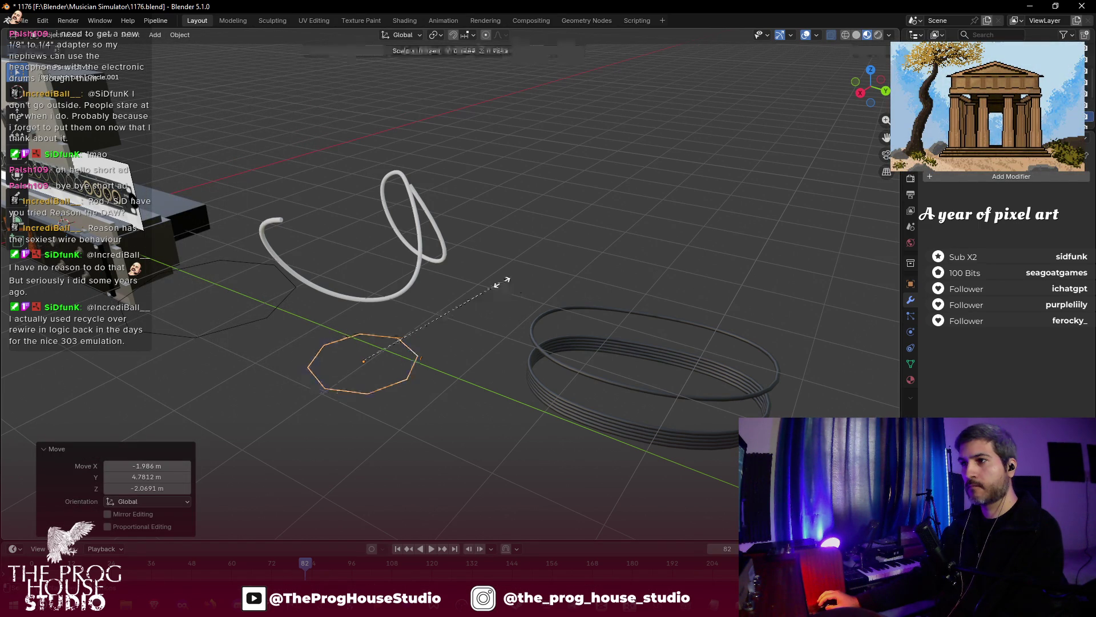
left_click(340, 314)
key("s")
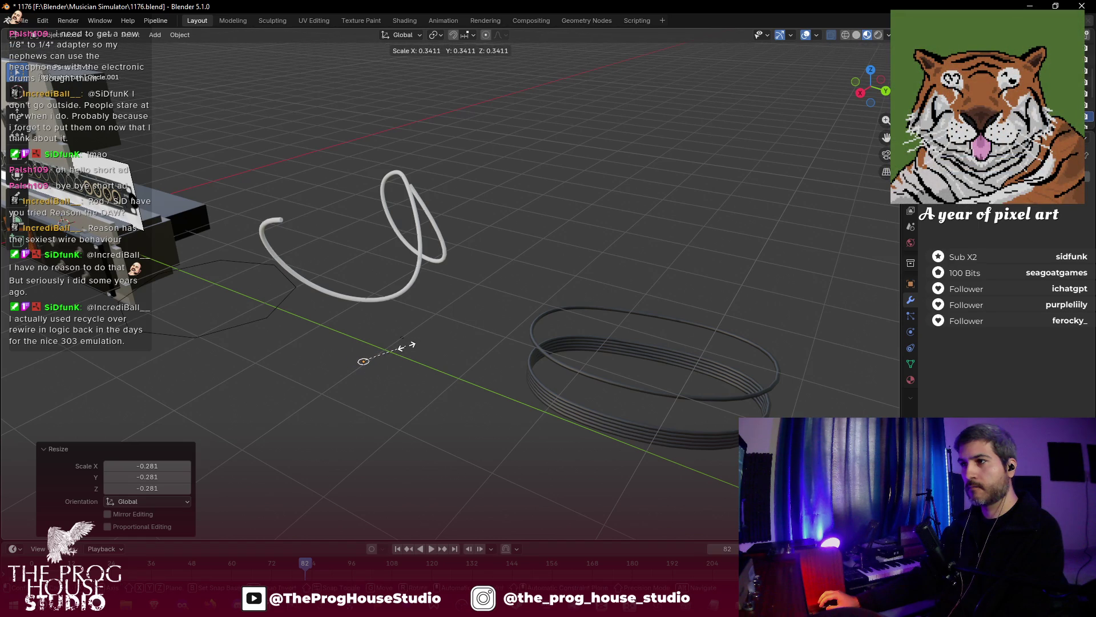
left_click(262, 317)
key("g")
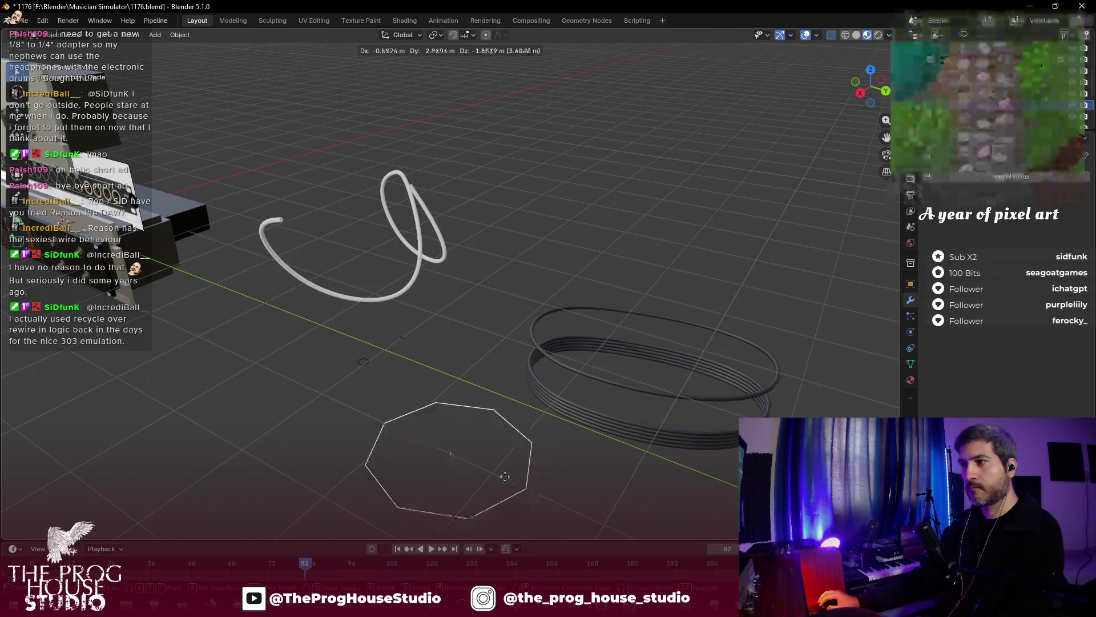
left_click(505, 480)
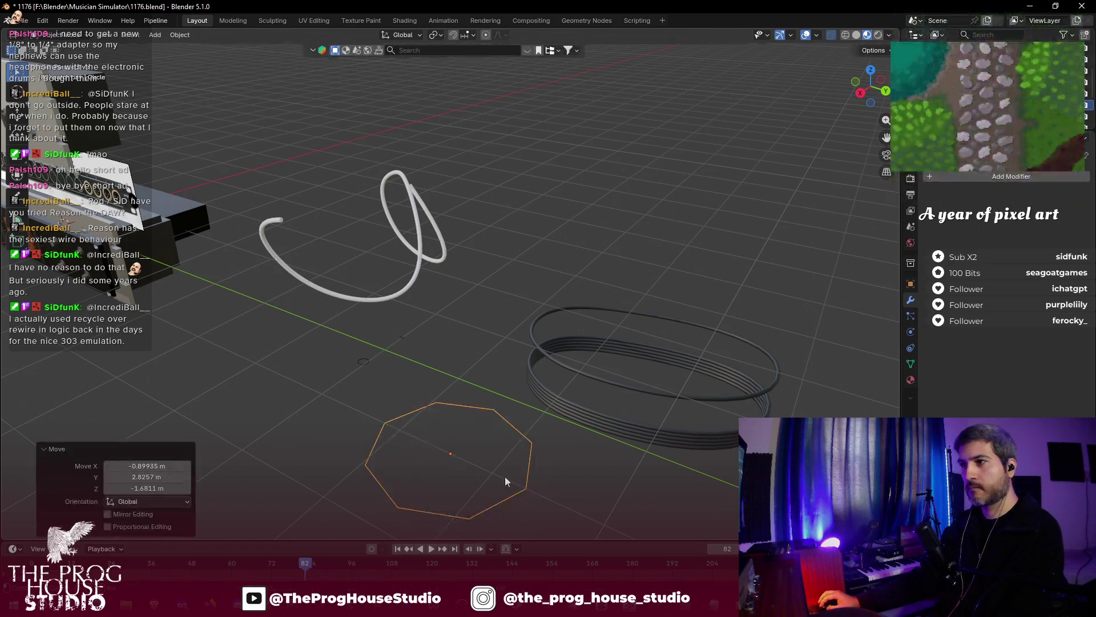
left_click(910, 362)
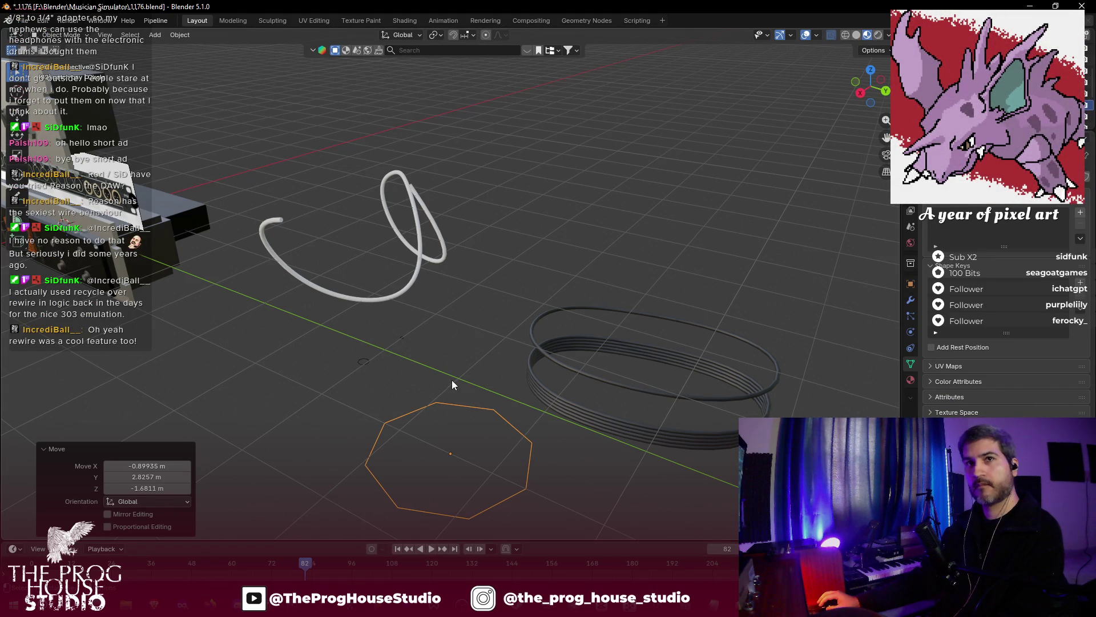
- Delete the octagonal mesh circle and select the coiled ring
left_click(488, 413)
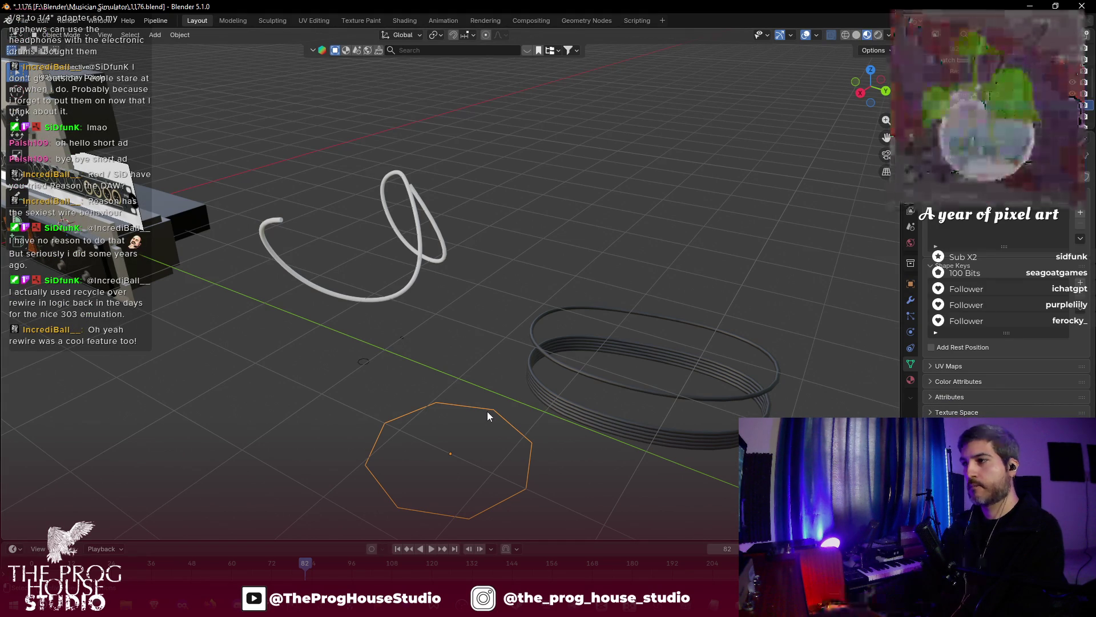
key("Delete")
left_click(536, 334)
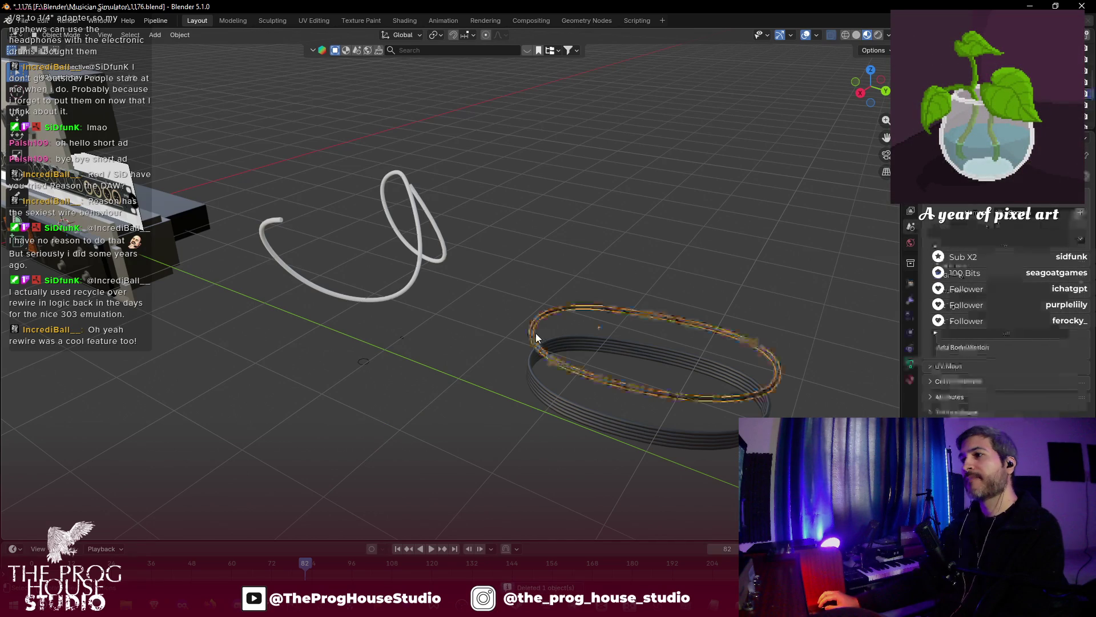
- Add a Bézier circle, place it beside the coiled rings, and select the small object next to it
left_click(155, 35)
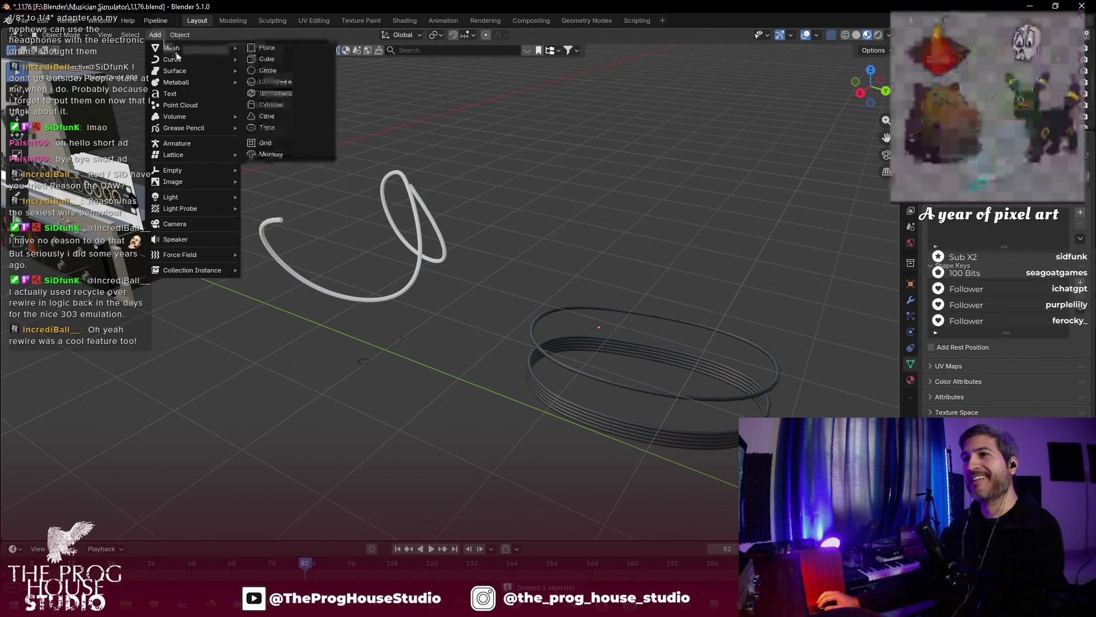
key("Escape")
left_click(156, 35)
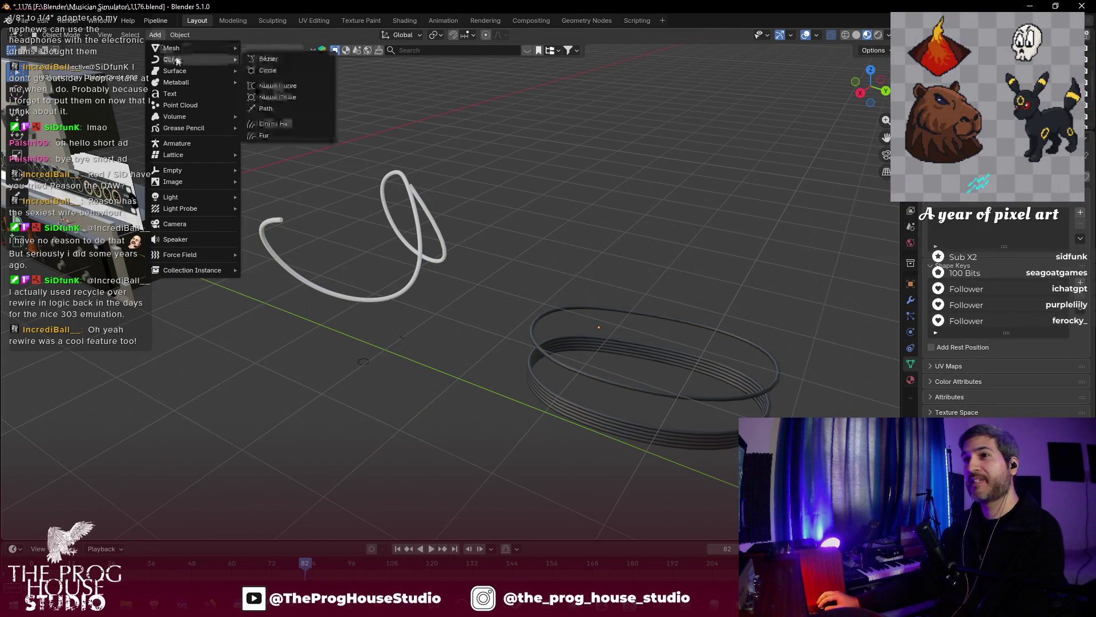
left_click(288, 70)
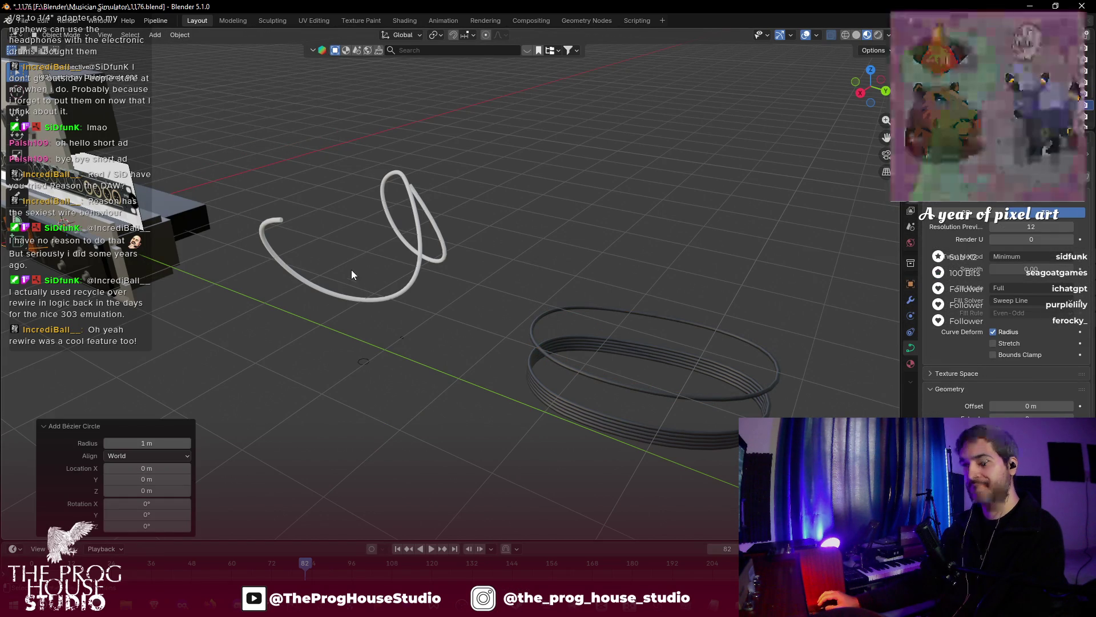
key("g")
left_click(745, 430)
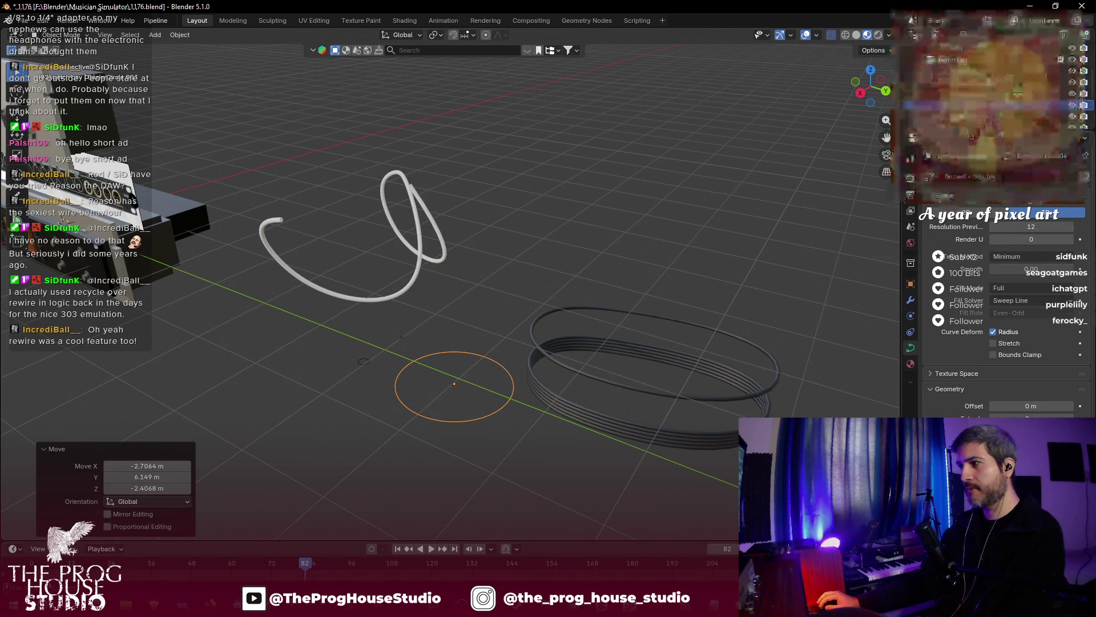
scroll(926, 375, "down", 2)
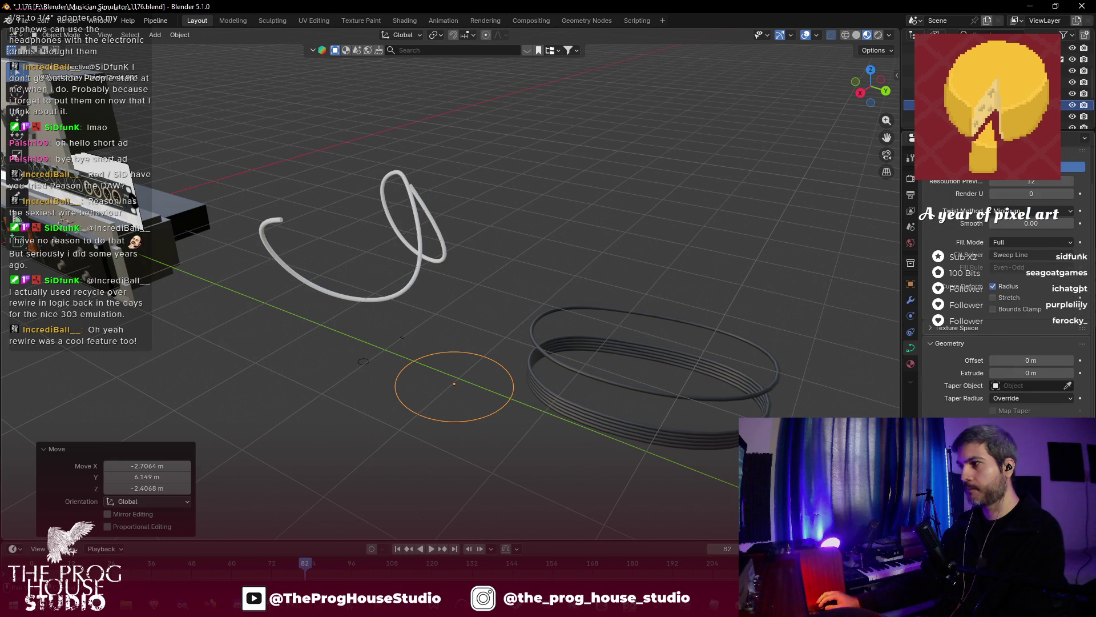
key("ctrl+z")
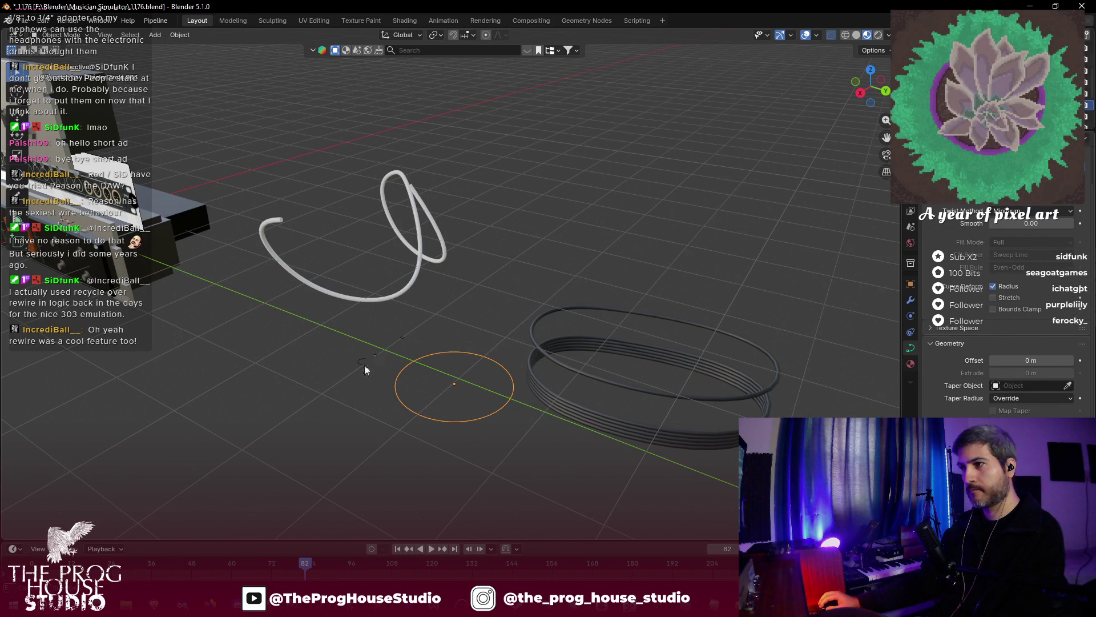
scroll(364, 369, "up", 3)
left_click(301, 425)
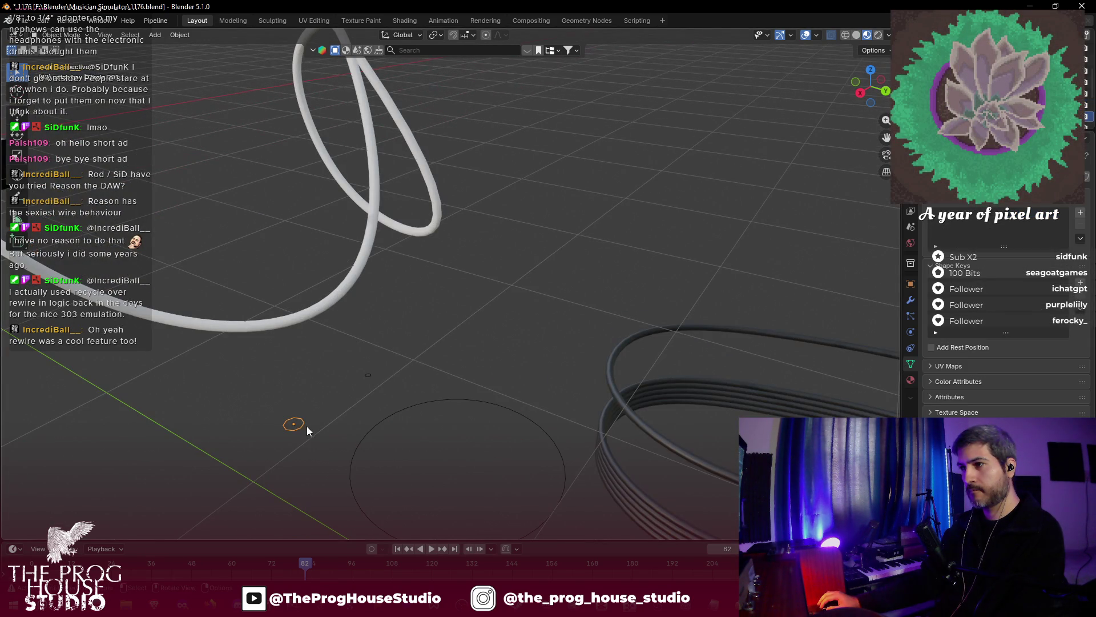
- Reframe the view on both circles and reselect the large Bézier circle
left_click(391, 418)
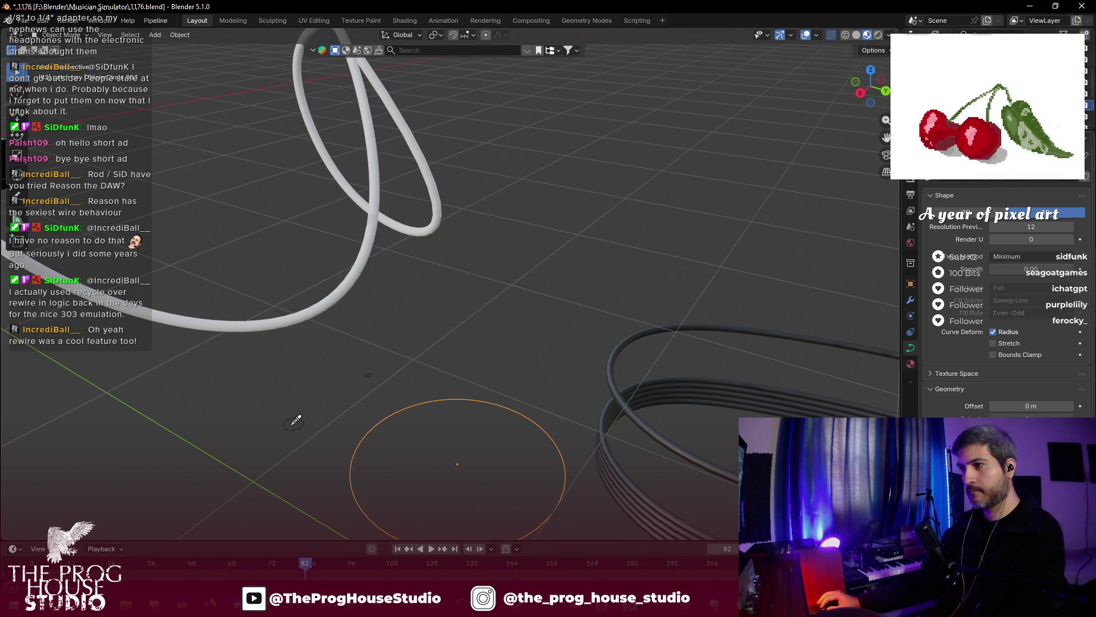
scroll(334, 437, "up", 3)
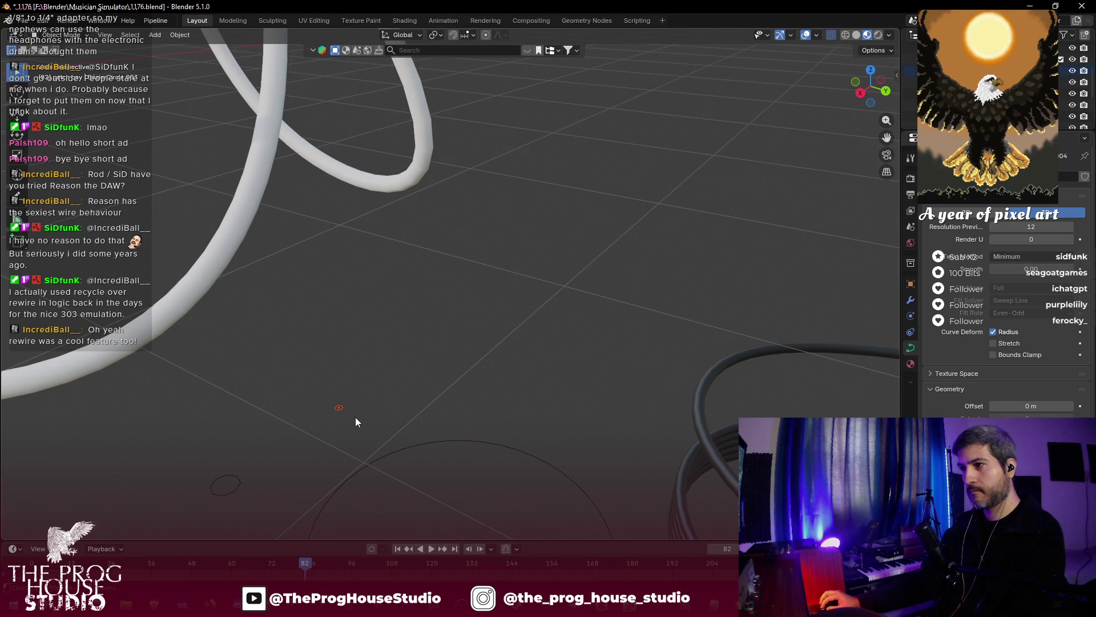
mouse_move(306, 472)
left_mouse_down()
mouse_move(296, 464)
mouse_move(265, 487)
mouse_move(361, 412)
mouse_move(375, 378)
mouse_move(379, 391)
left_mouse_up()
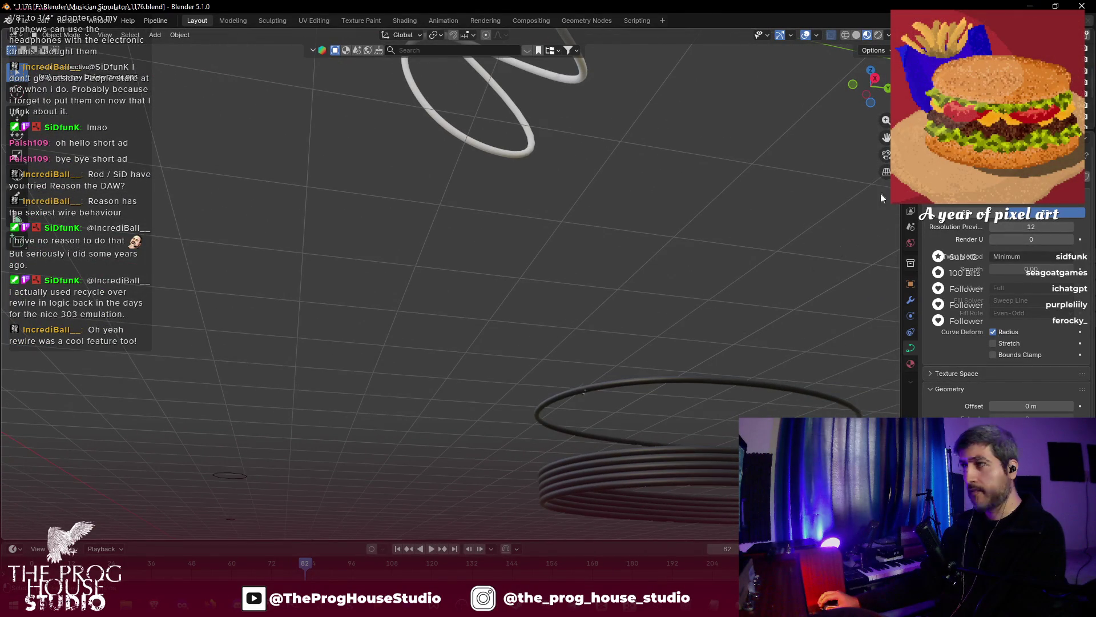
left_click_drag(887, 137, 989, 28)
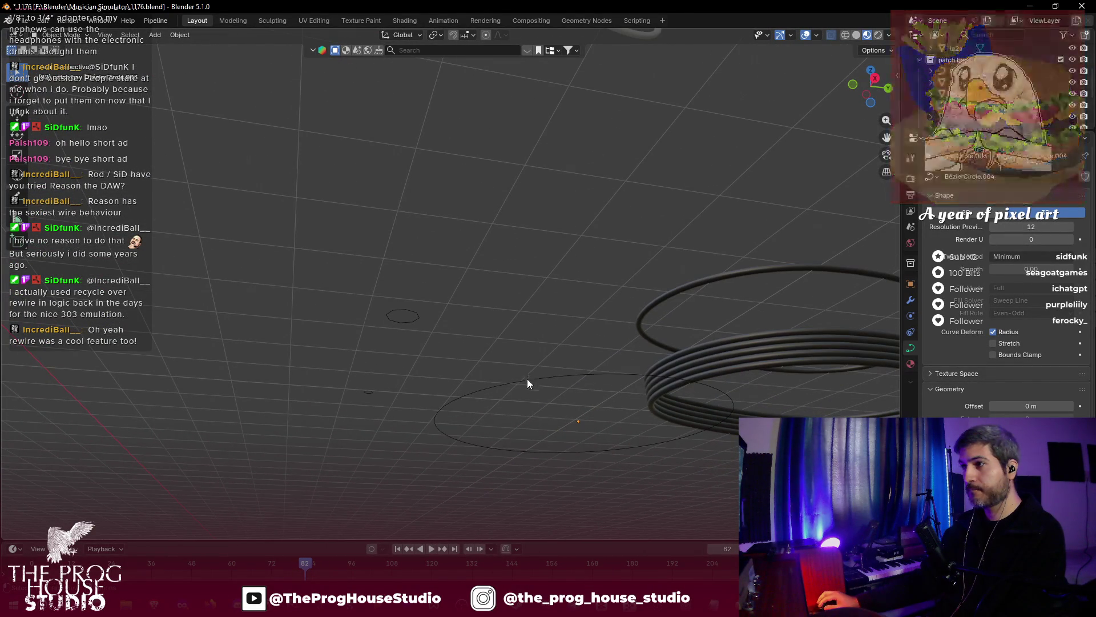
left_click(527, 379)
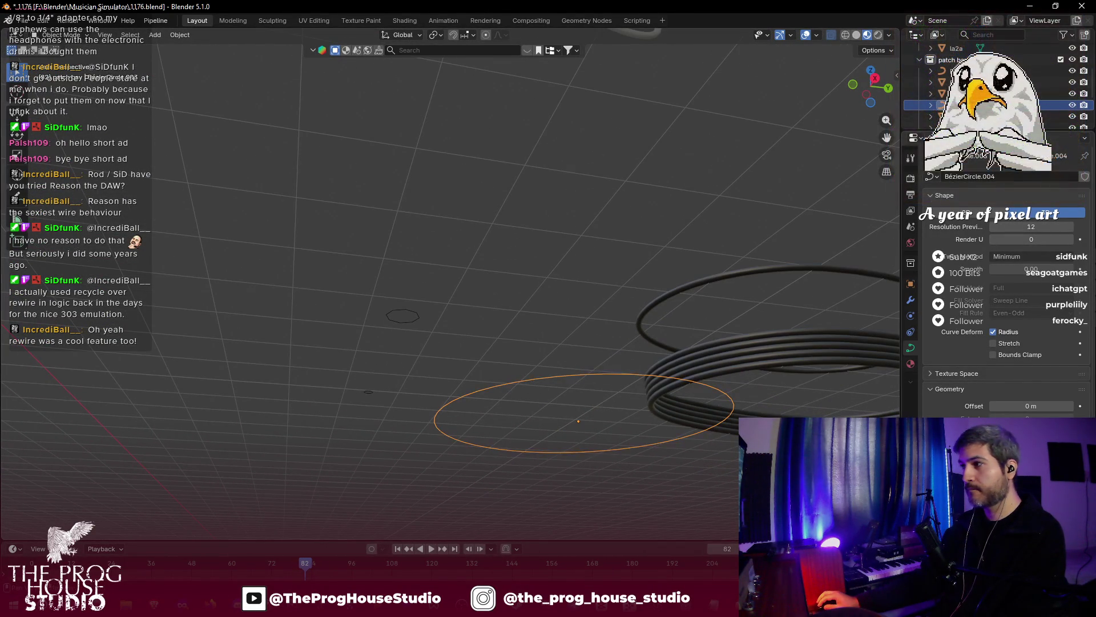
left_click(418, 317)
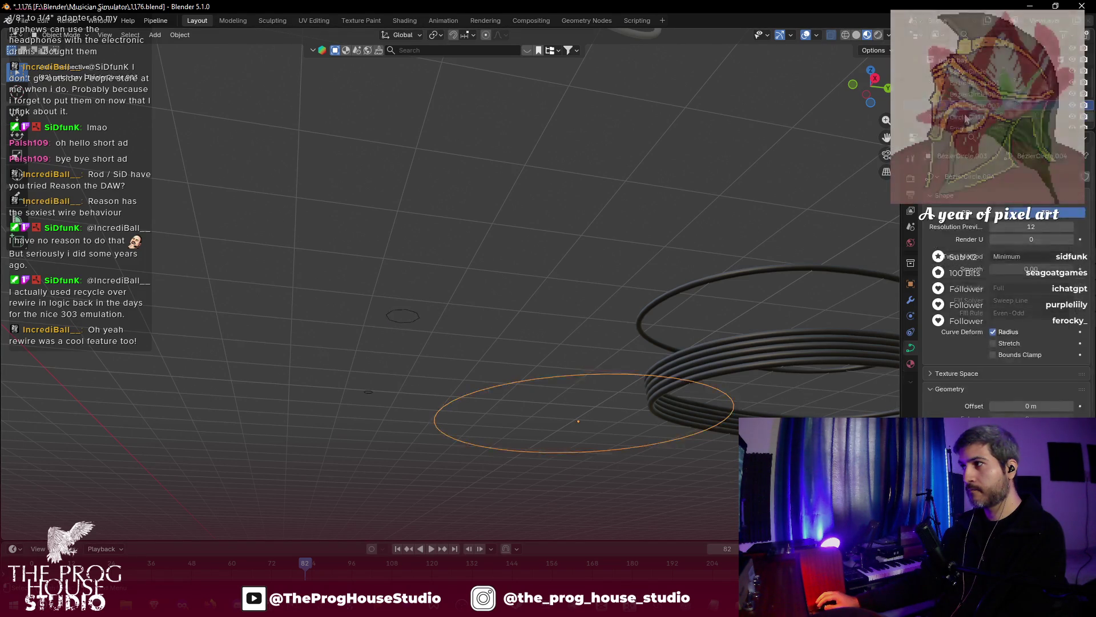
left_click(1089, 104)
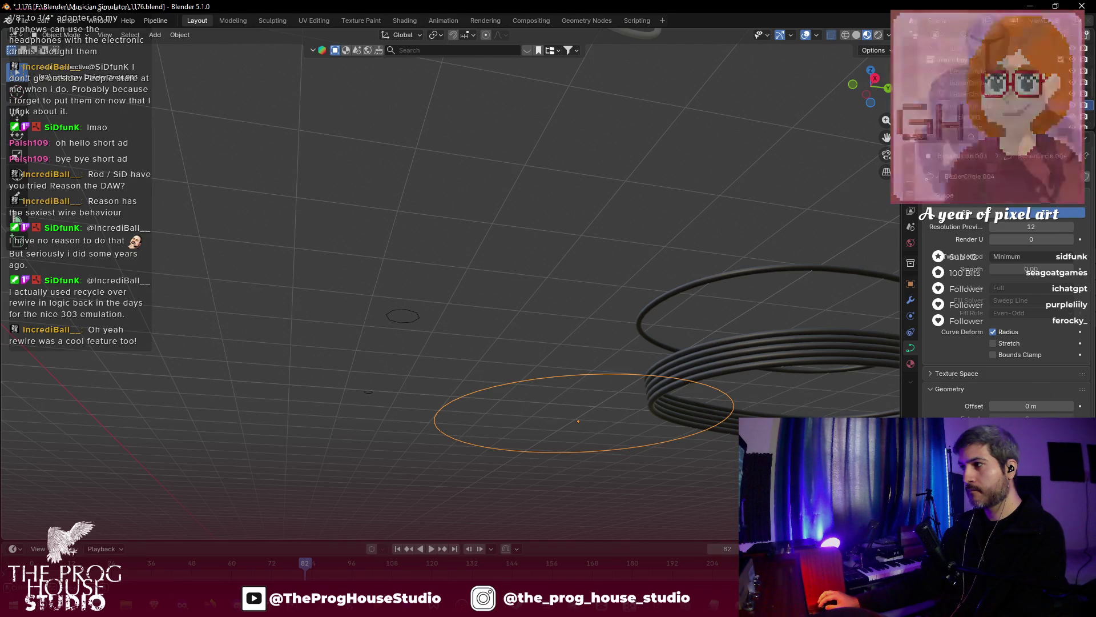
- Set the large circle's bevel to Object mode using the small BézierCircle as its profile
left_click(1031, 431)
type("bez")
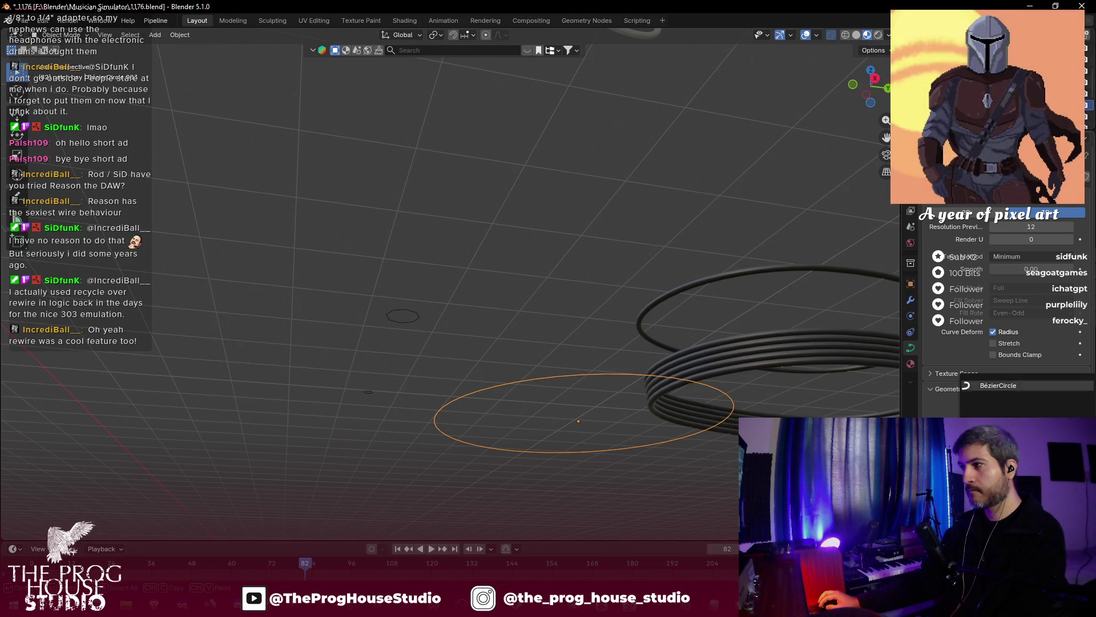
key("Return")
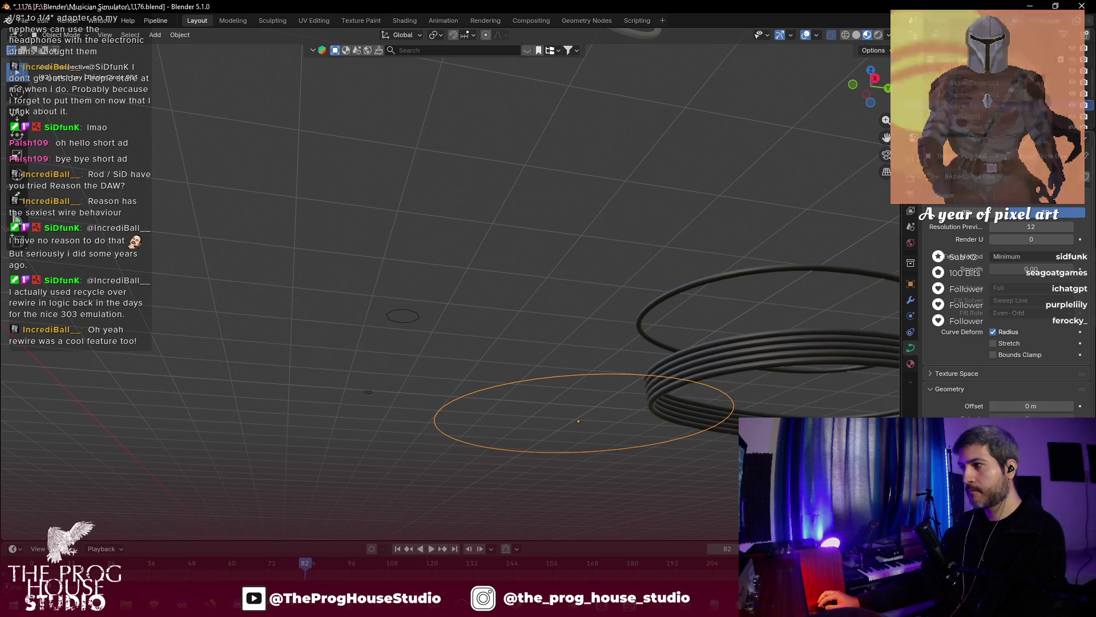
left_click(417, 315)
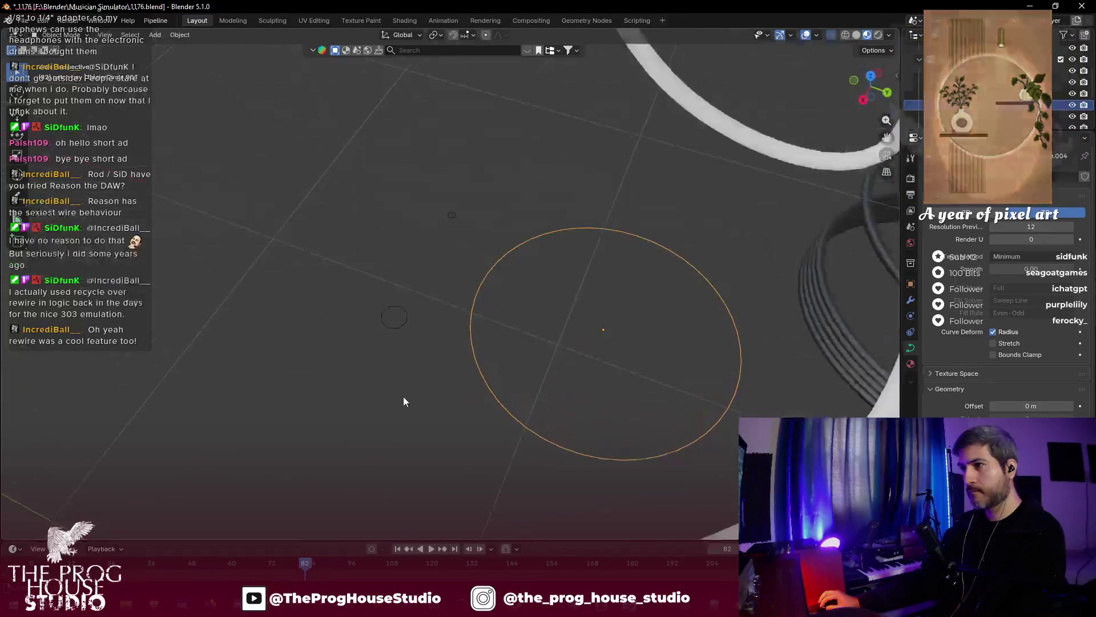
key("ctrl+z")
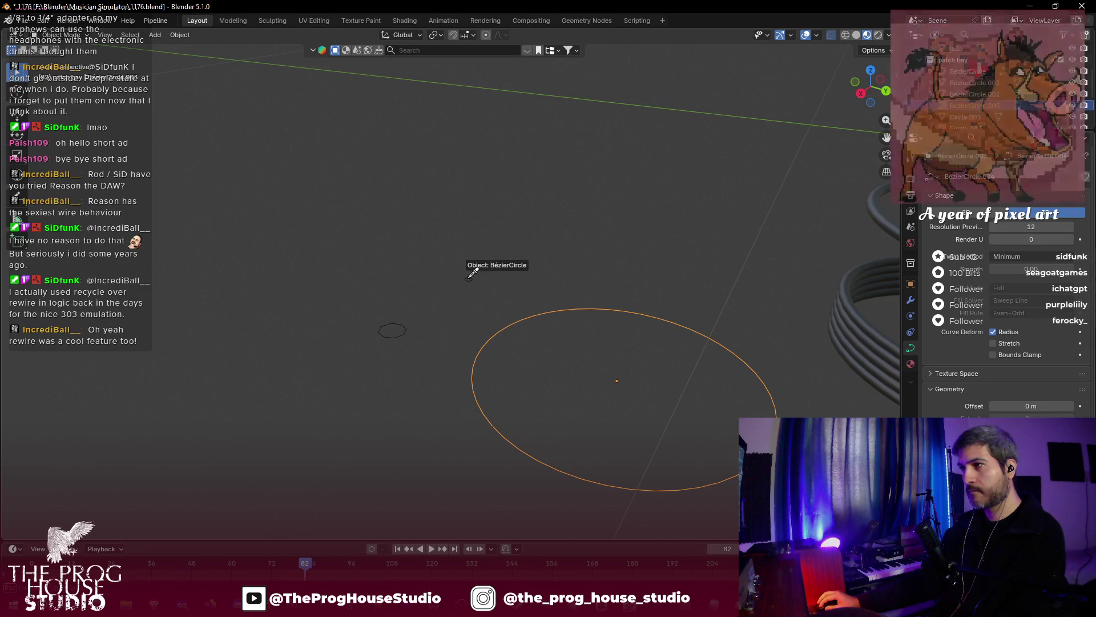
key("Escape")
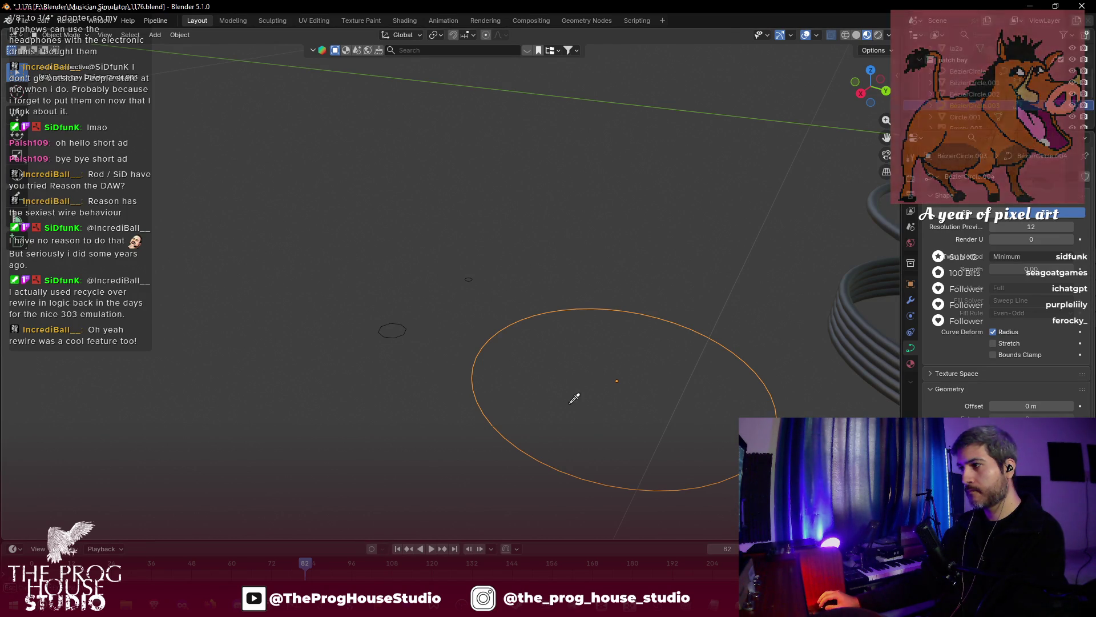
left_click(468, 278)
mouse_move(563, 377)
left_mouse_down()
mouse_move(611, 377)
mouse_move(632, 408)
mouse_move(573, 327)
mouse_move(554, 362)
mouse_move(553, 465)
left_mouse_up()
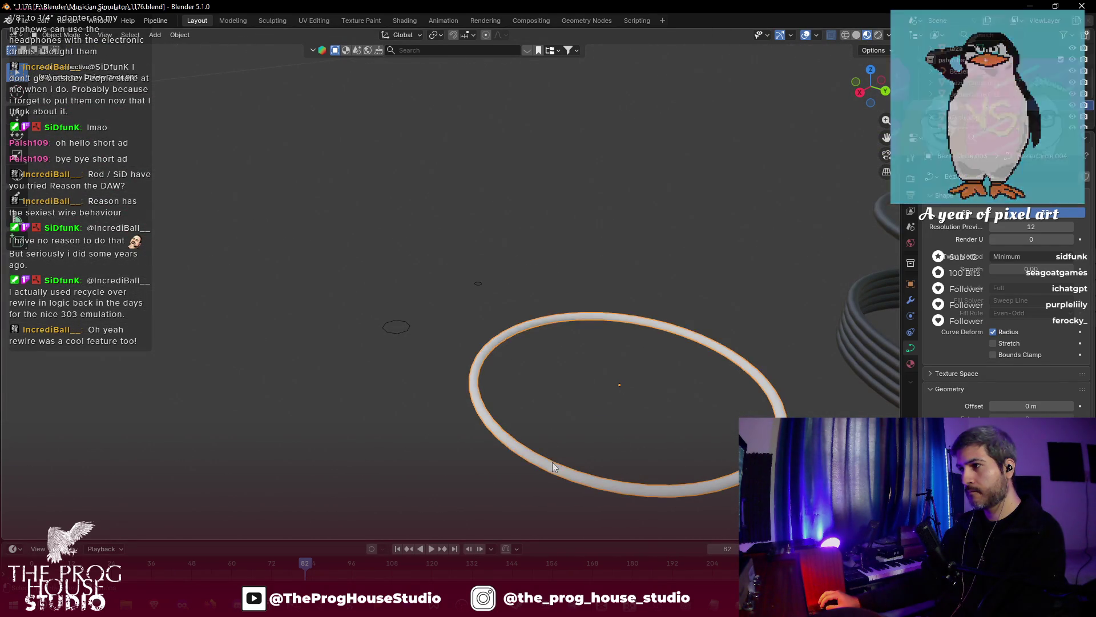
- Delete the test tube ring and save the blend file
key("Tab")
key("Tab")
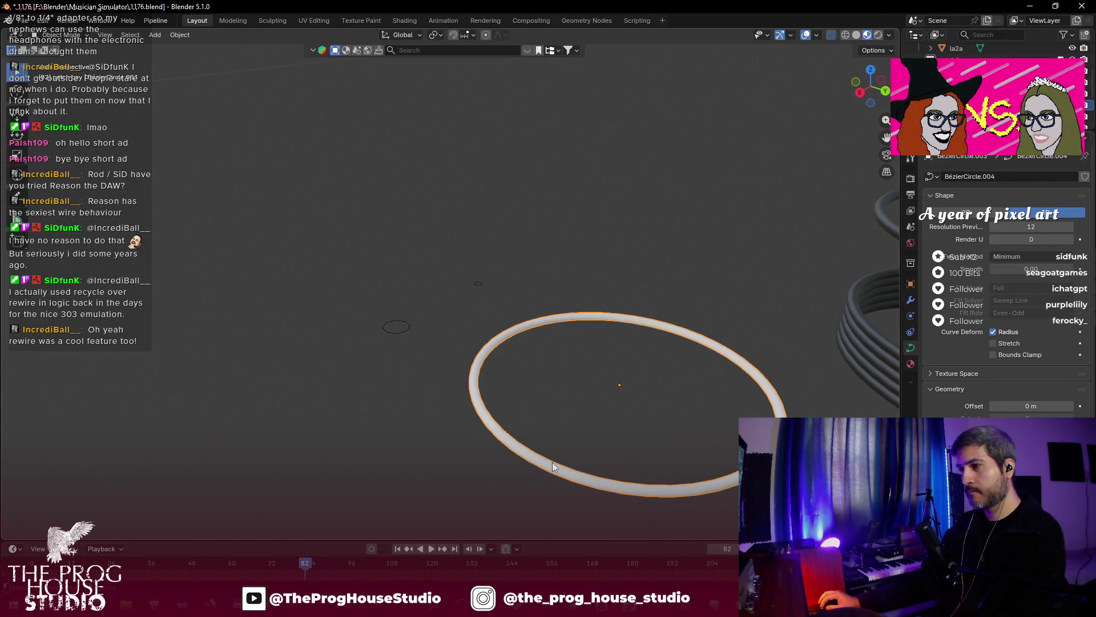
scroll(582, 379, "down", 2)
mouse_move(583, 388)
left_mouse_down()
mouse_move(584, 379)
mouse_move(605, 392)
mouse_move(570, 392)
left_mouse_up()
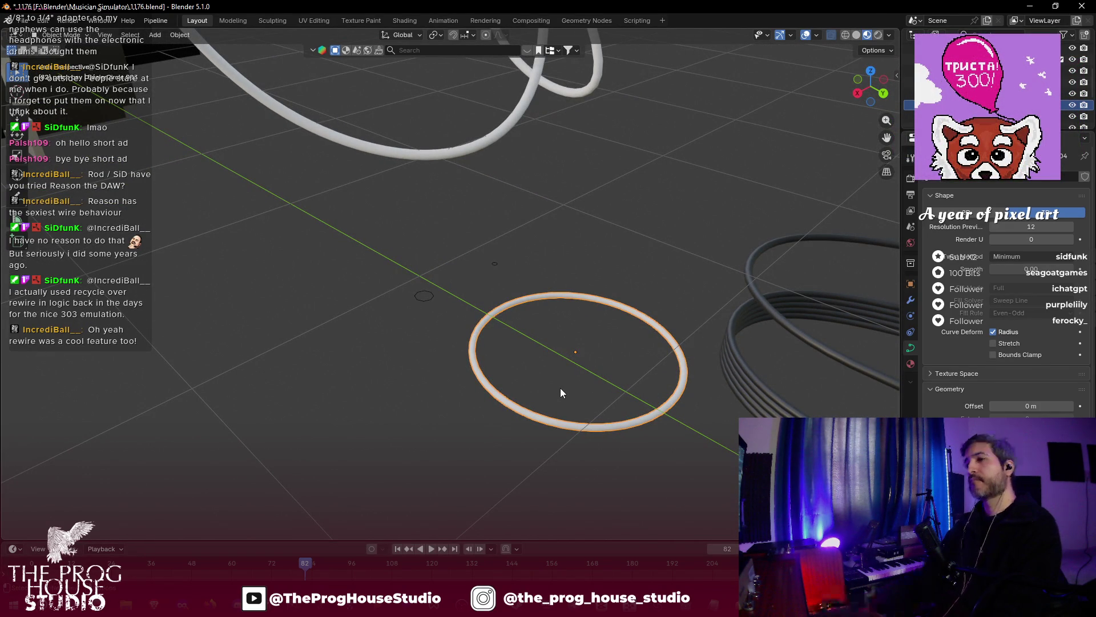
key("Delete")
key("Home")
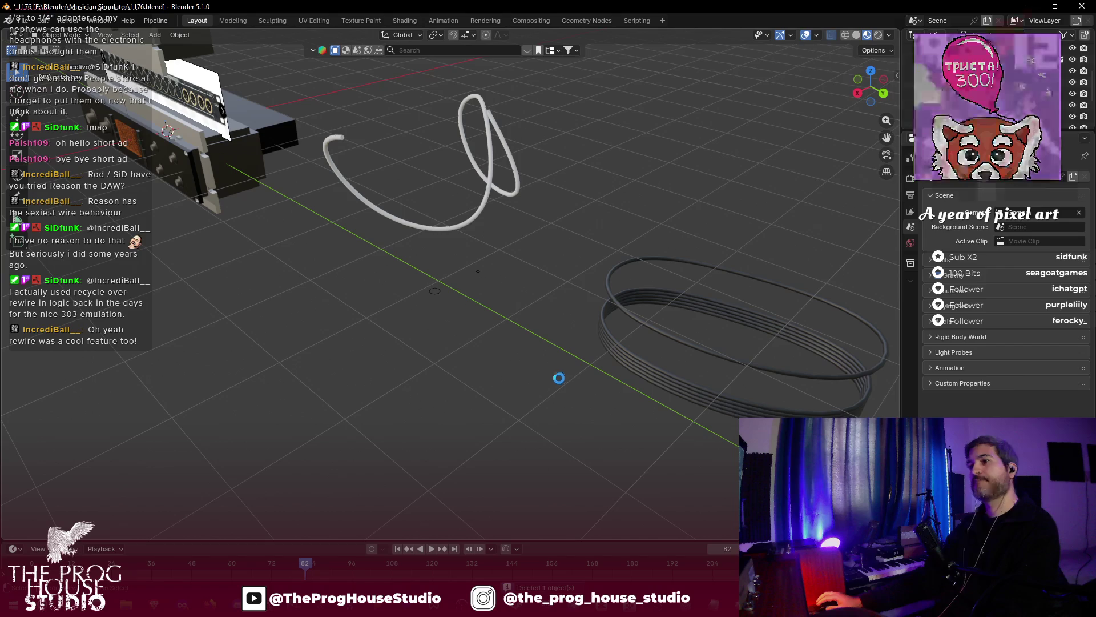
key("ctrl+s")
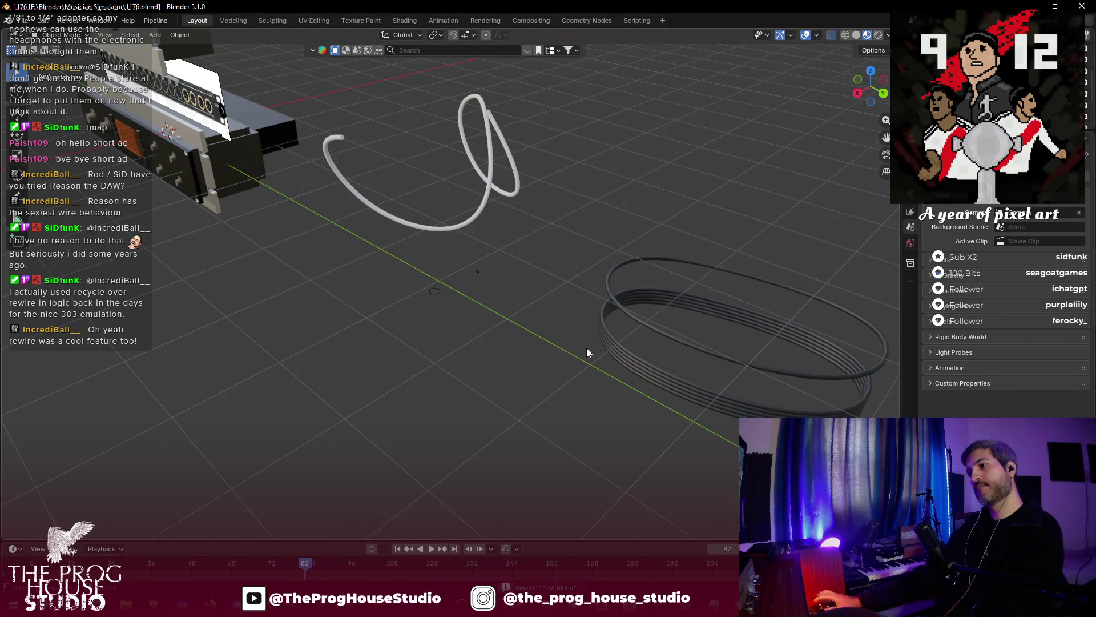
- Duplicate the coiled cable ring and raise the copy 1.2874 m straight up
left_click(667, 333)
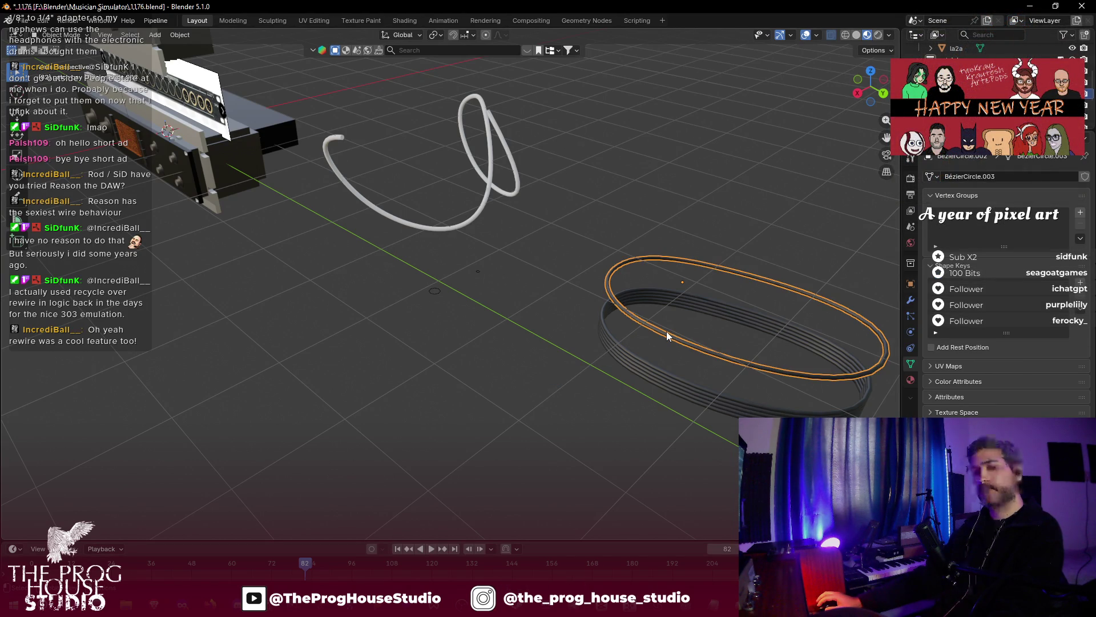
left_click(667, 332)
key("g")
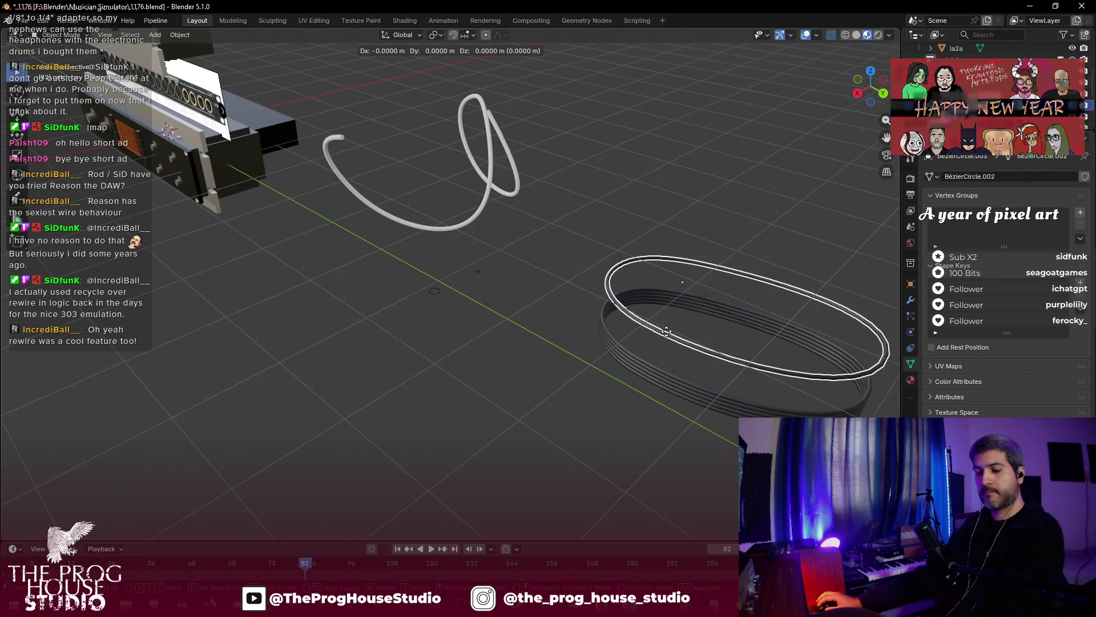
key("z")
left_click(857, 142)
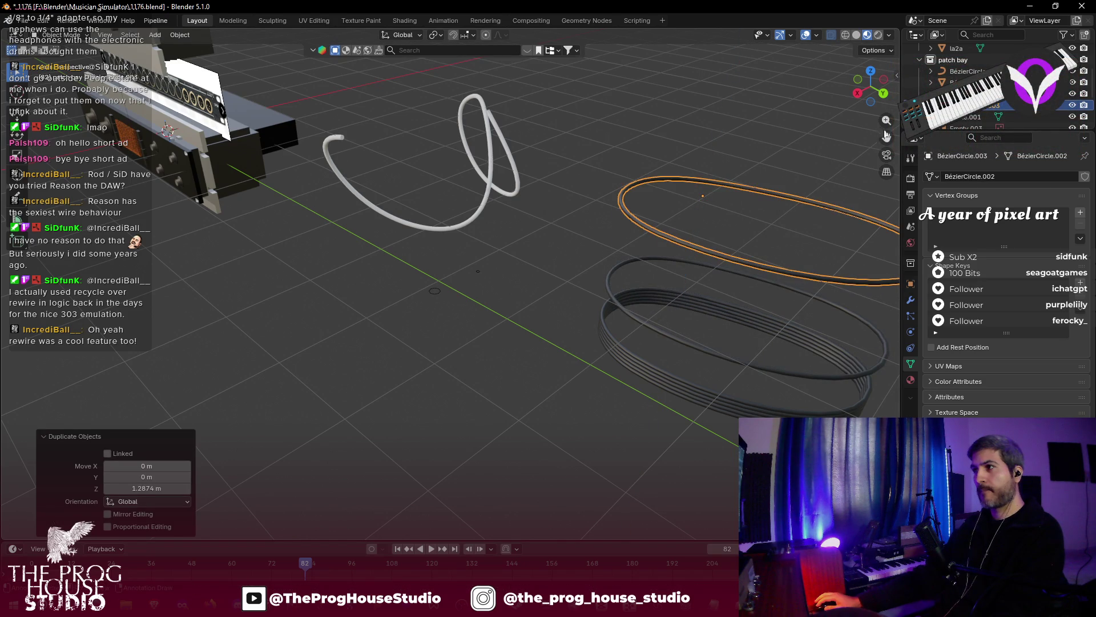
key("KP_Decimal")
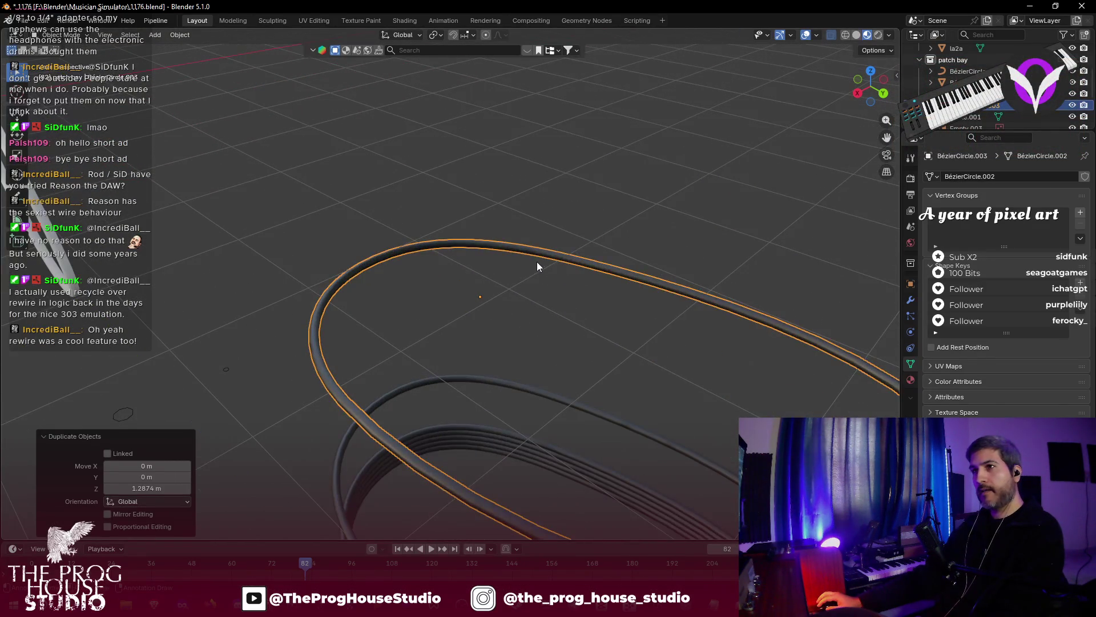
- In Edit Mode, delete a box-selected section of the copied cable's vertices to cut it open
key("Tab")
scroll(301, 311, "up", 4)
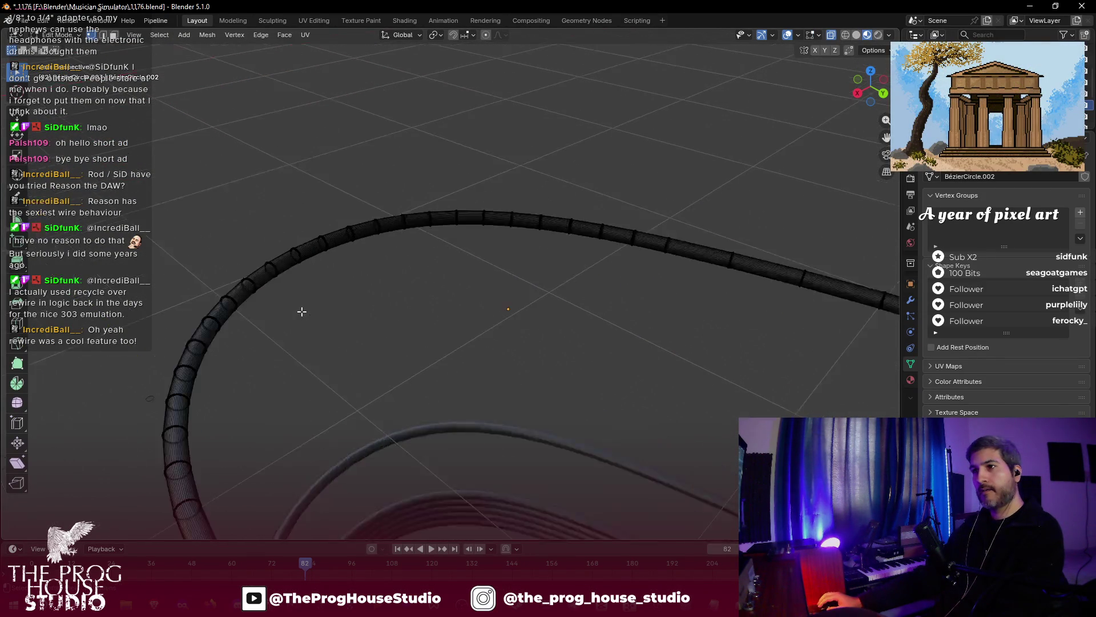
scroll(317, 234, "down", 4)
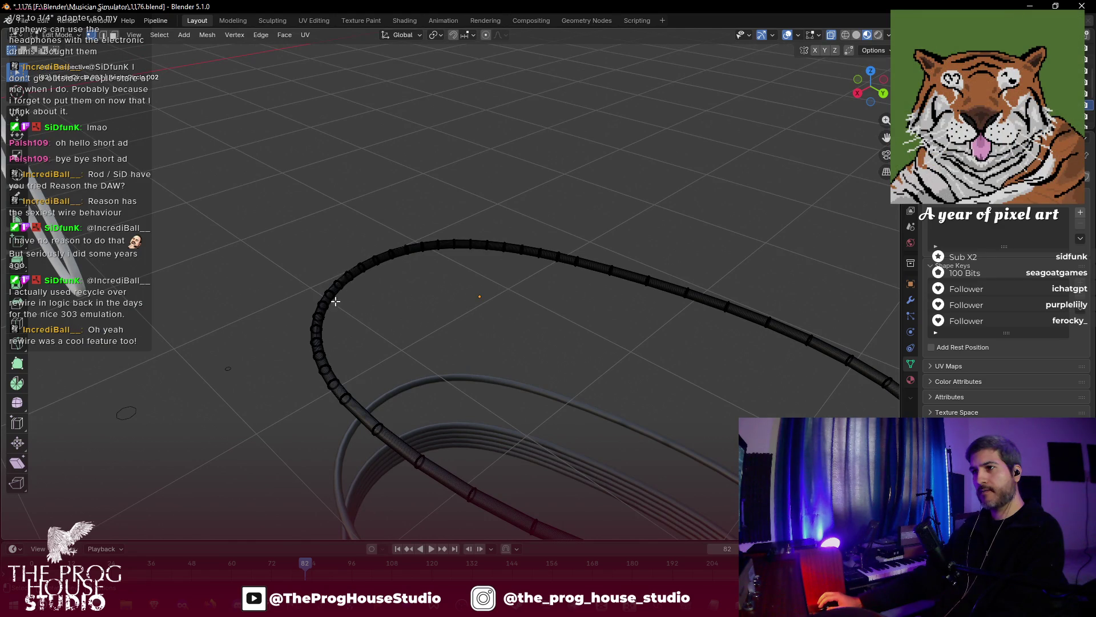
mouse_move(885, 137)
left_mouse_down()
mouse_move(416, 260)
mouse_move(525, 311)
mouse_move(547, 354)
mouse_move(538, 375)
left_mouse_up()
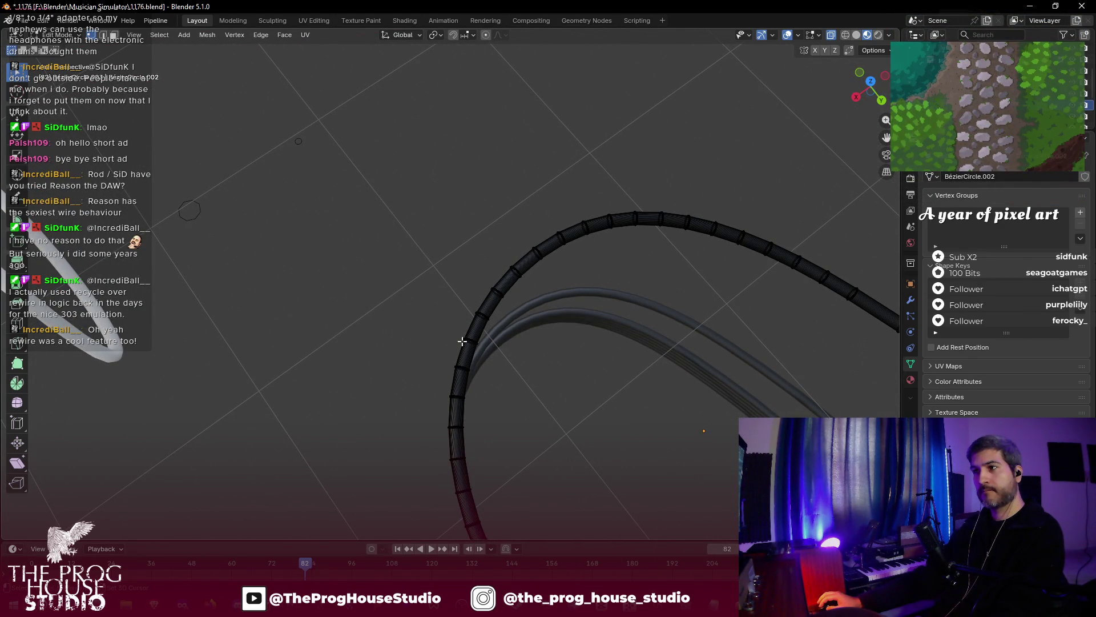
mouse_move(473, 188)
left_mouse_down()
mouse_move(628, 311)
mouse_move(677, 295)
left_mouse_up()
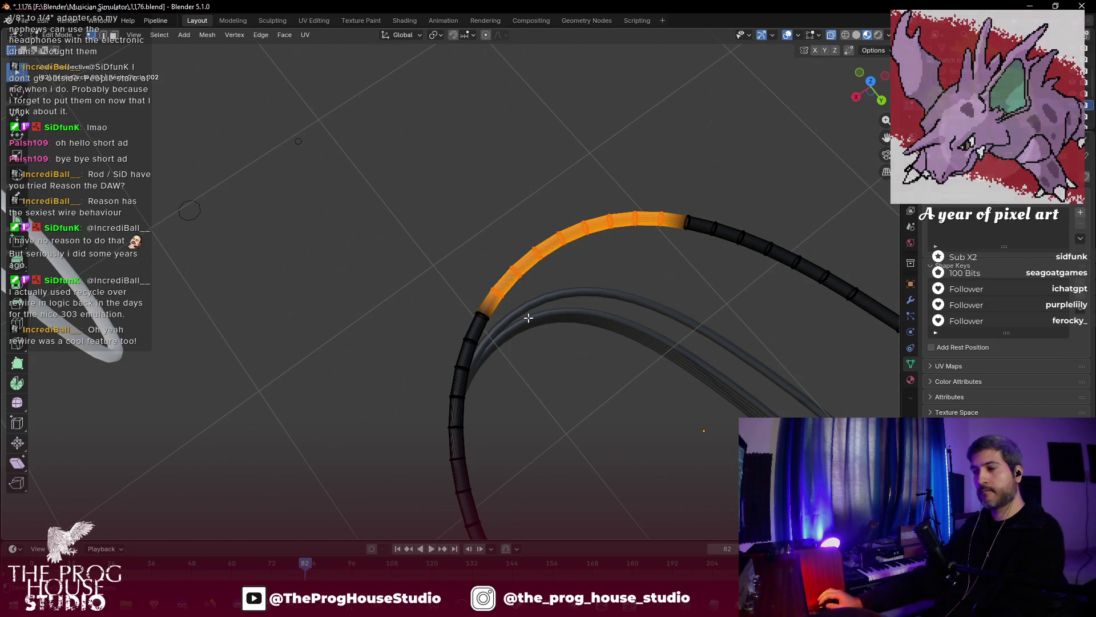
key("x")
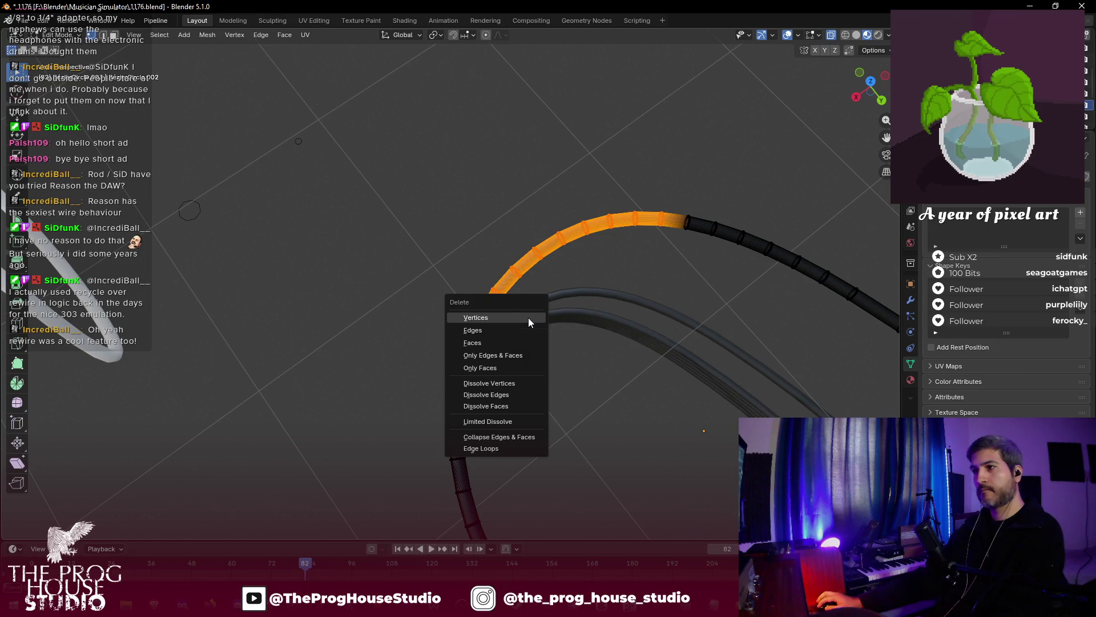
left_click(528, 318)
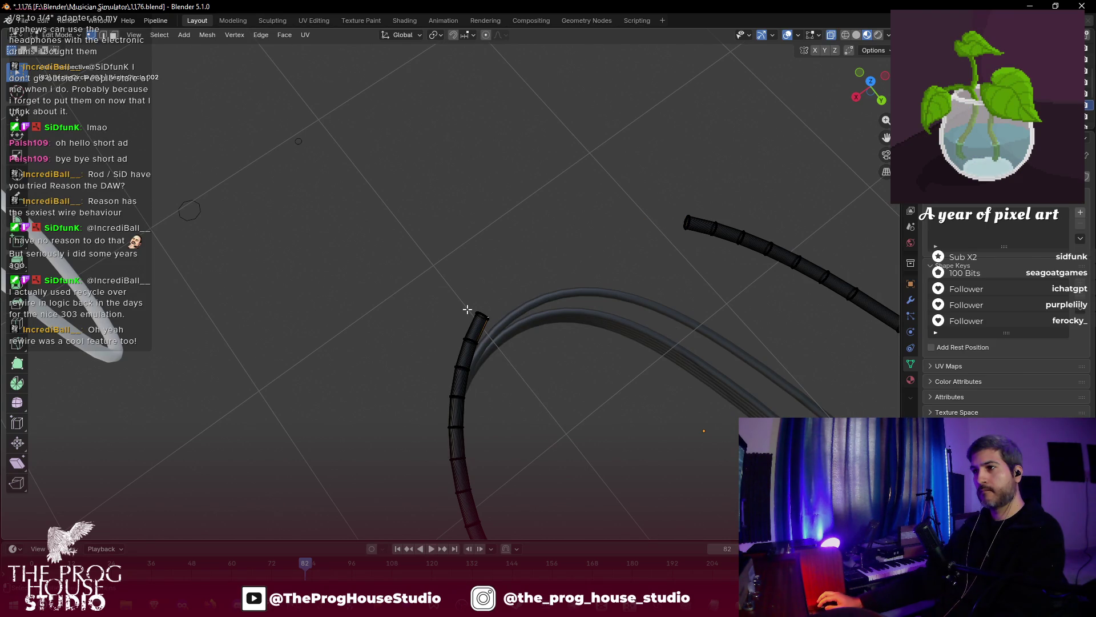
- Select the cable's open end pieces with L
key("l")
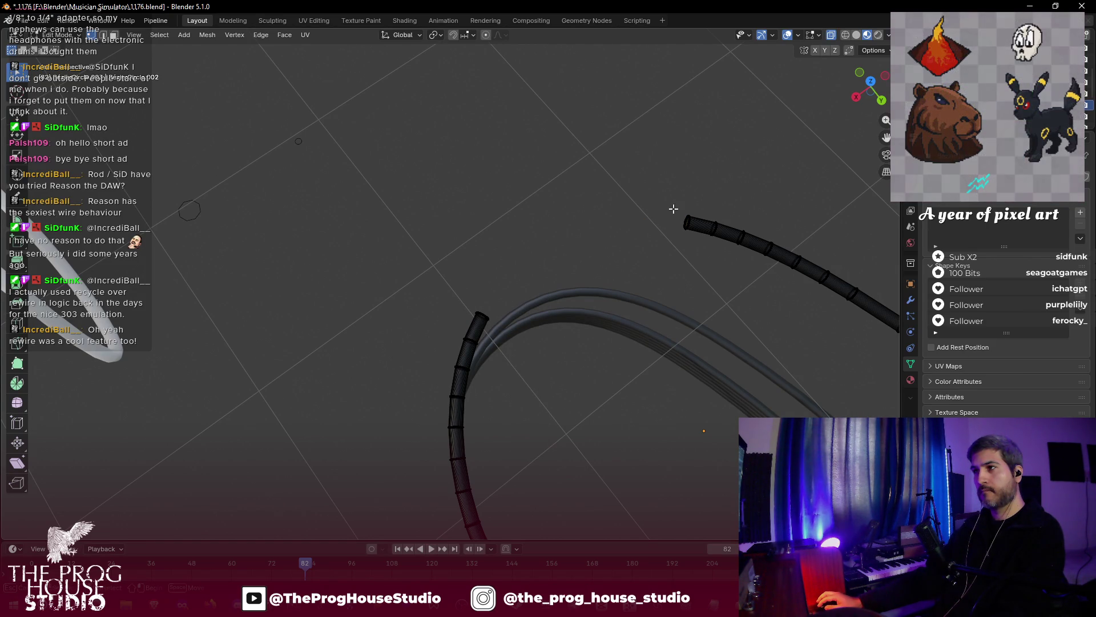
key("l")
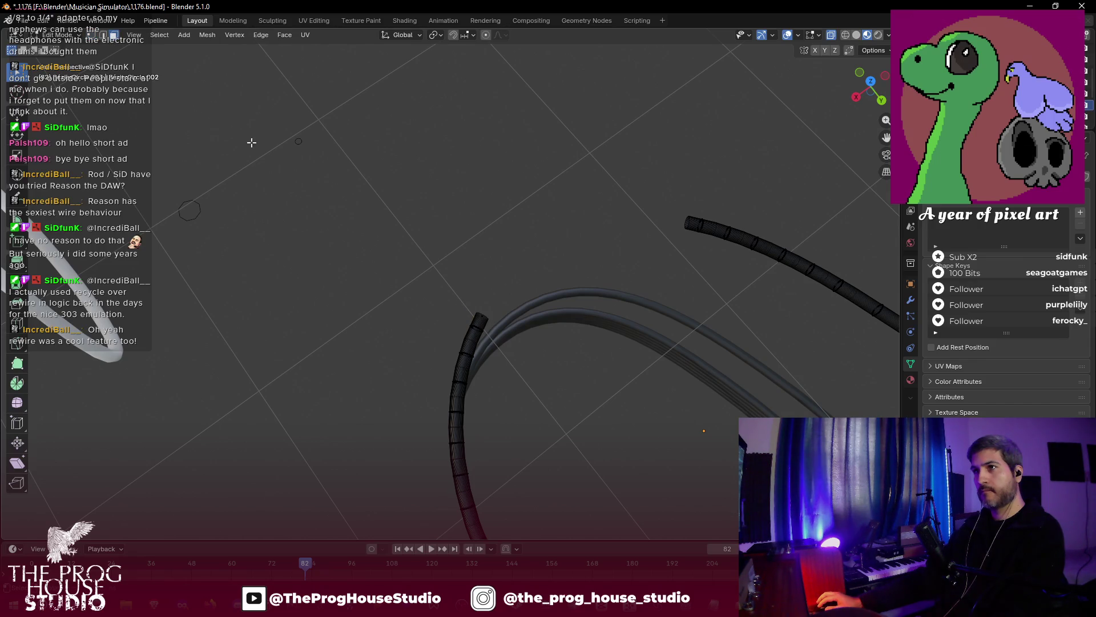
mouse_move(462, 304)
left_mouse_down()
mouse_move(495, 320)
mouse_move(501, 286)
mouse_move(384, 120)
left_mouse_up()
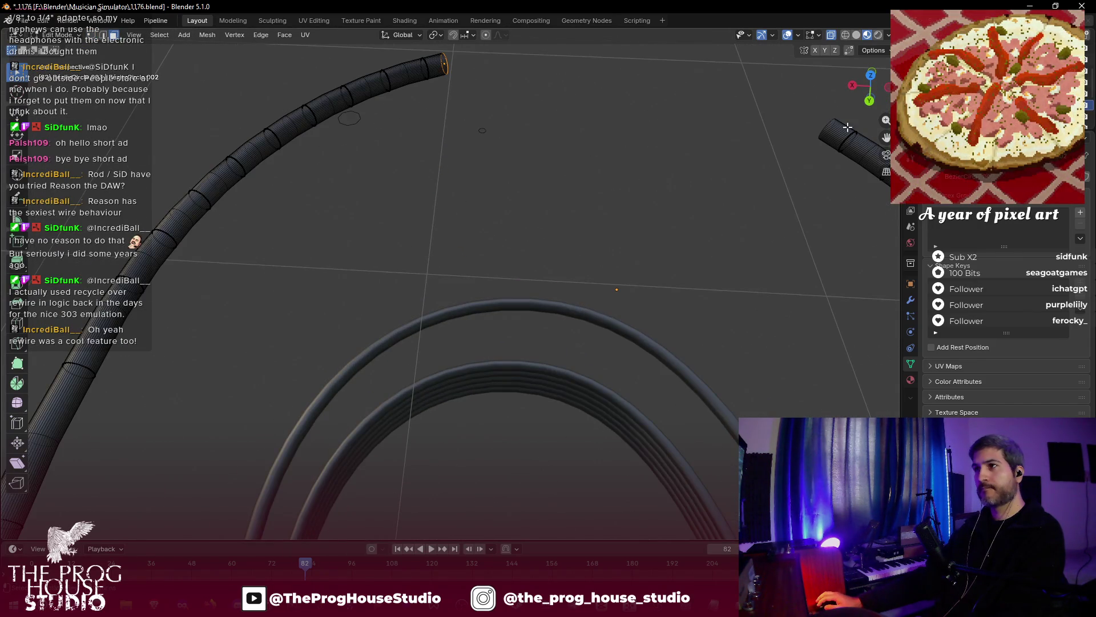
- Zoom in on the cut cable end and select its end section
scroll(416, 242, "up", 6)
left_click_drag(303, 247, 441, 405)
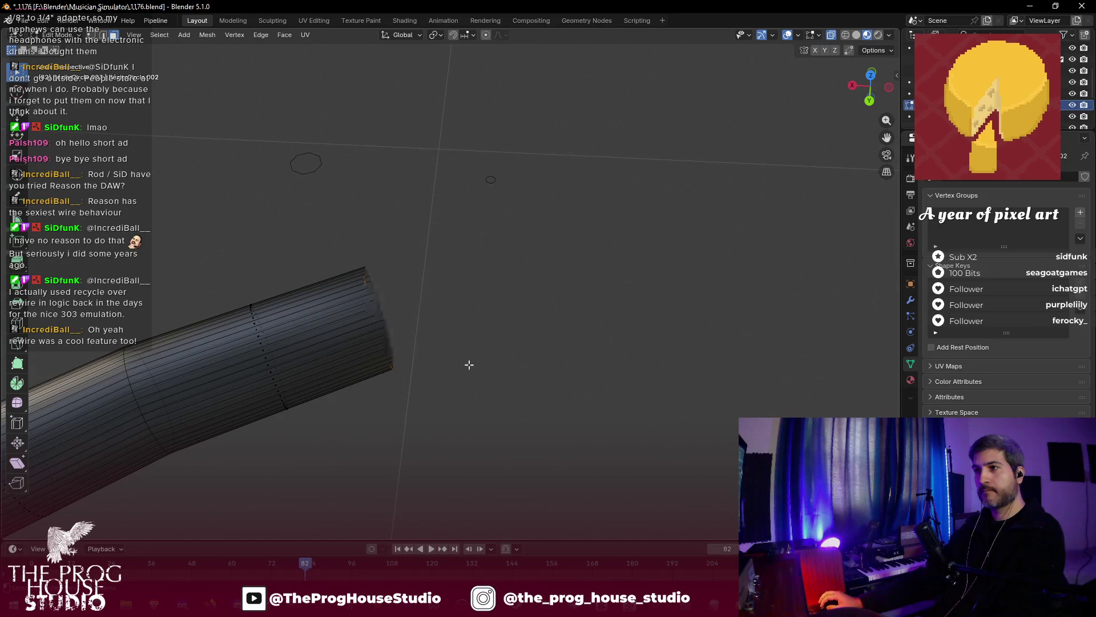
left_click(366, 338, "alt")
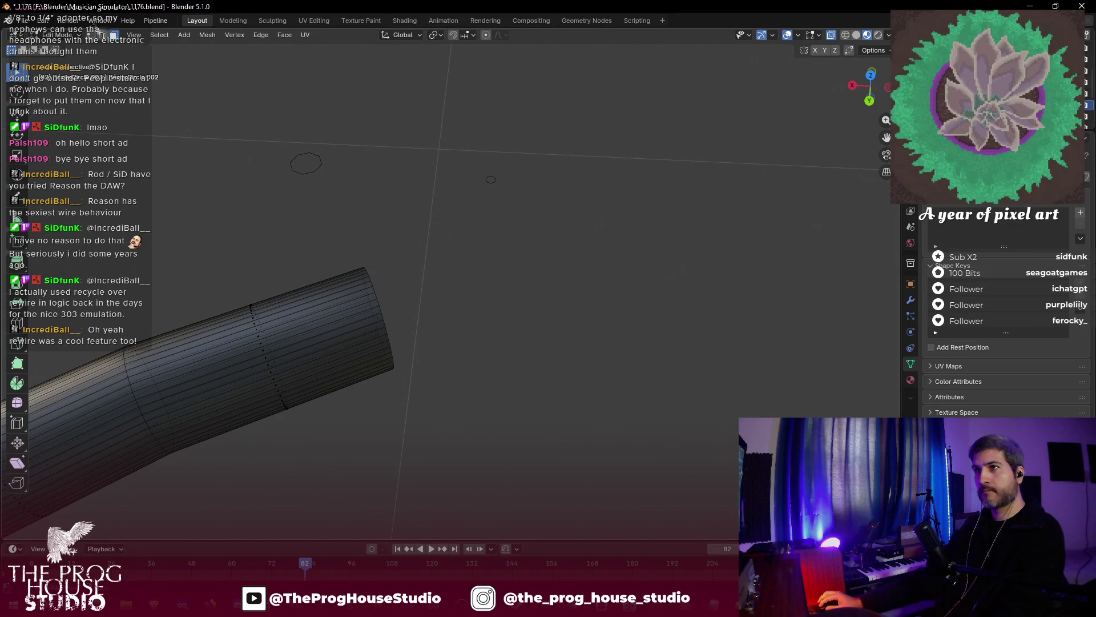
left_click(326, 307, "alt")
left_click_drag(324, 306, 391, 440)
left_click_drag(215, 259, 354, 426)
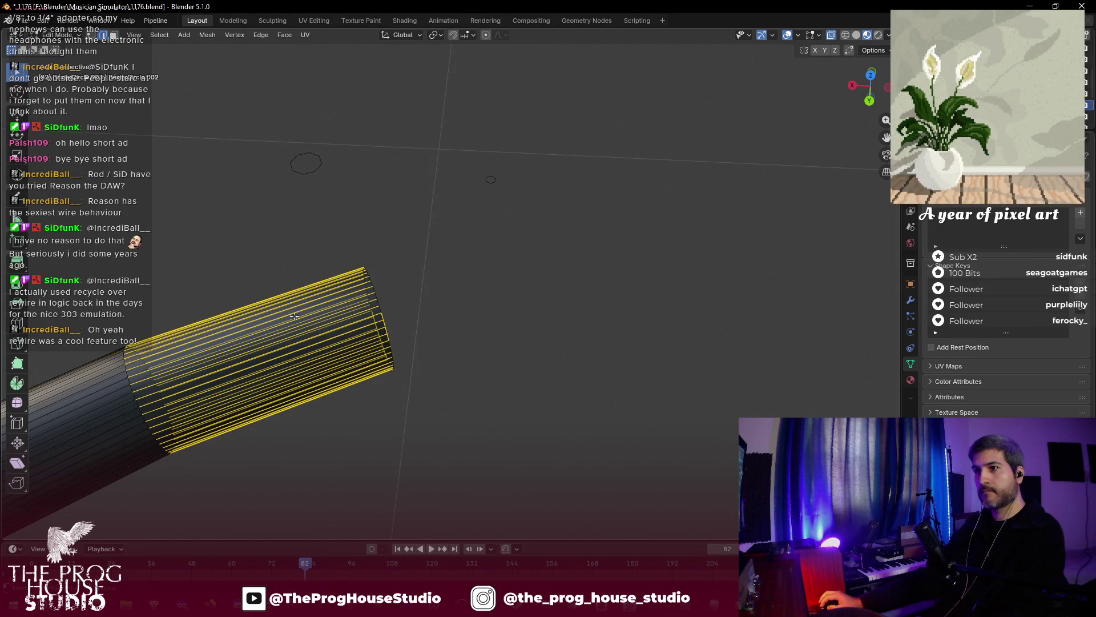
- In face mode, extrude the end cap about 0.11 m outward and select the new section
left_click(114, 35)
mouse_move(289, 213)
left_mouse_down()
mouse_move(460, 254)
mouse_move(458, 315)
left_mouse_up()
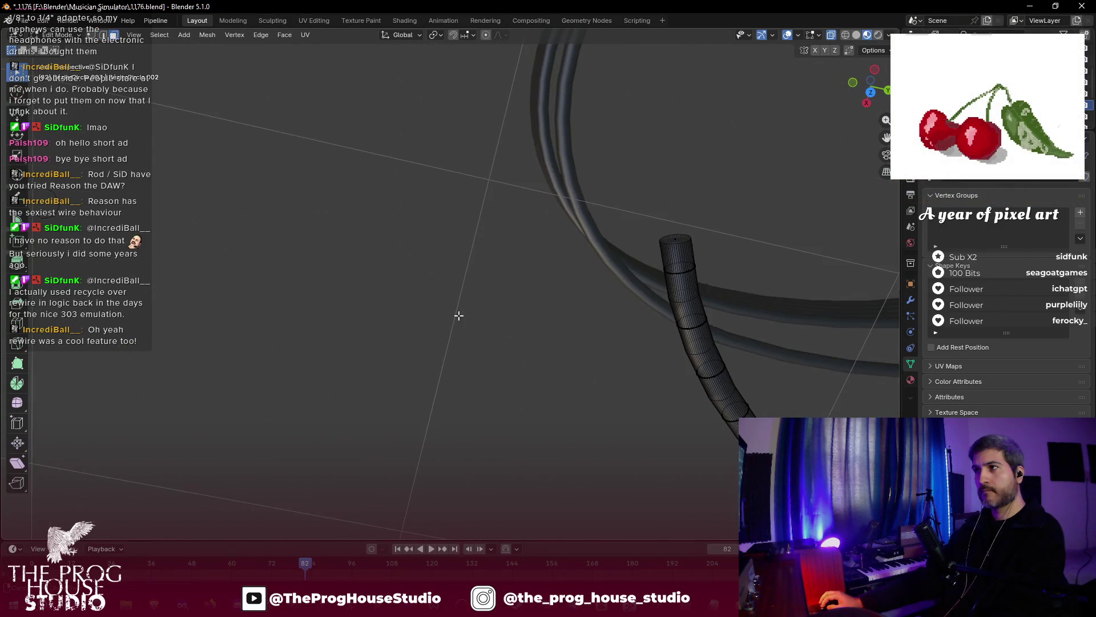
left_click_drag(639, 227, 695, 261)
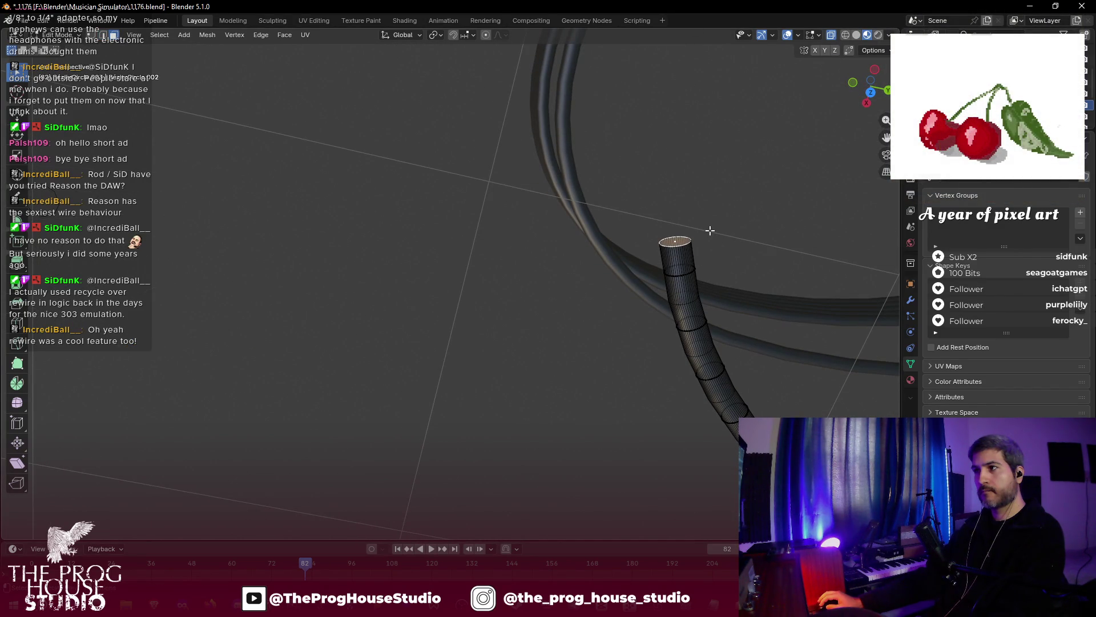
key("e")
left_click(708, 175)
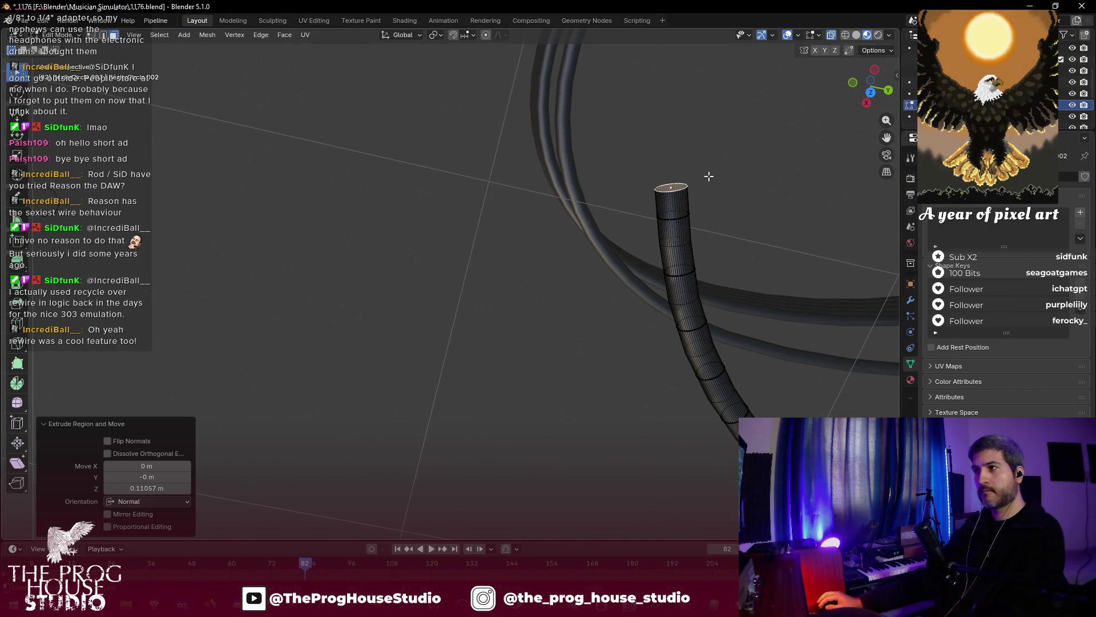
left_click_drag(576, 181, 712, 217)
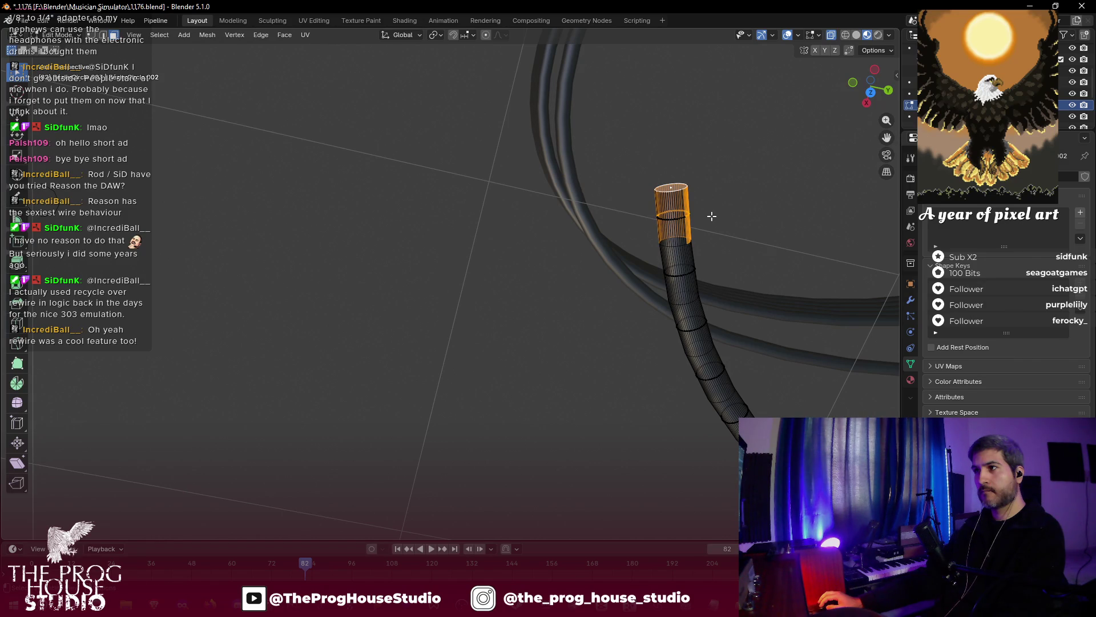
left_click(442, 241)
left_click_drag(632, 182, 718, 249)
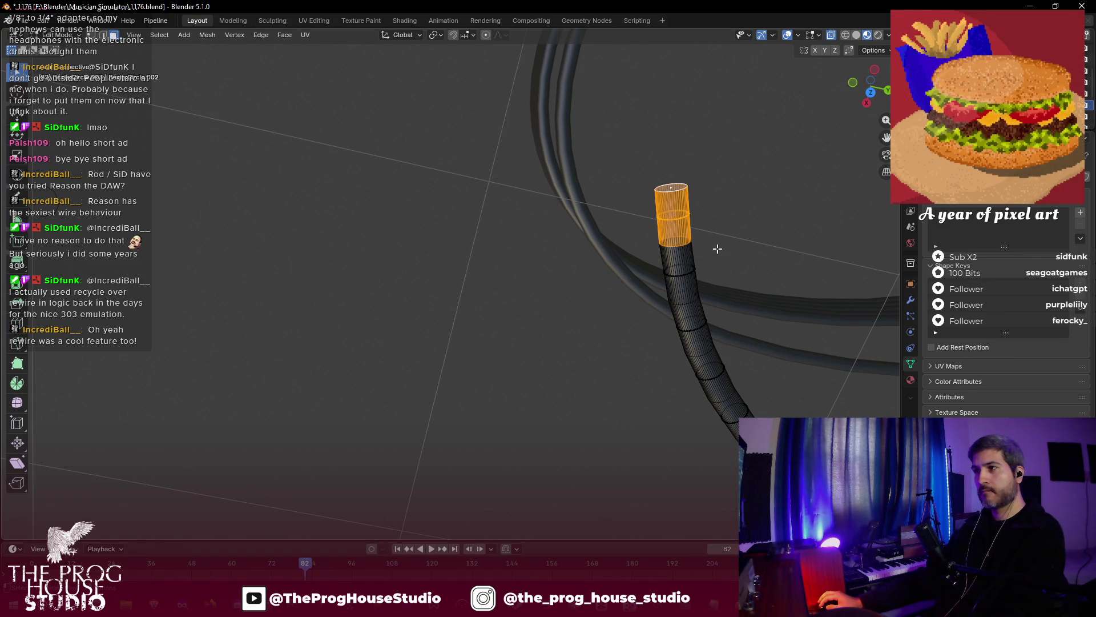
- Add a material slot with chrome.002, assign it to the tip faces, and return to Object Mode
left_click(911, 378)
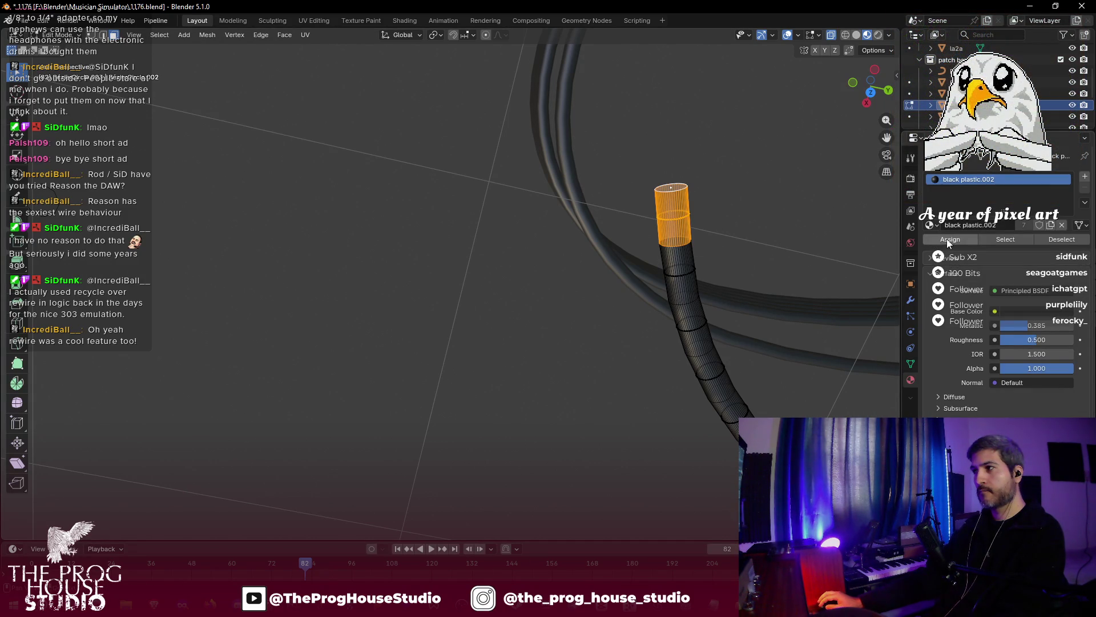
left_click(1085, 178)
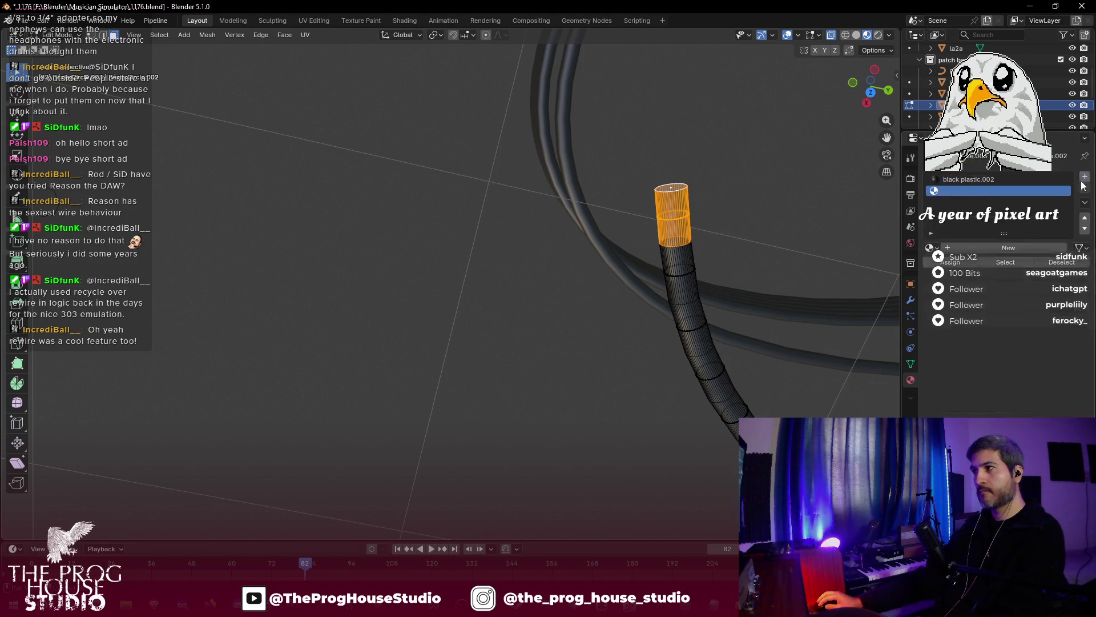
left_click(930, 247)
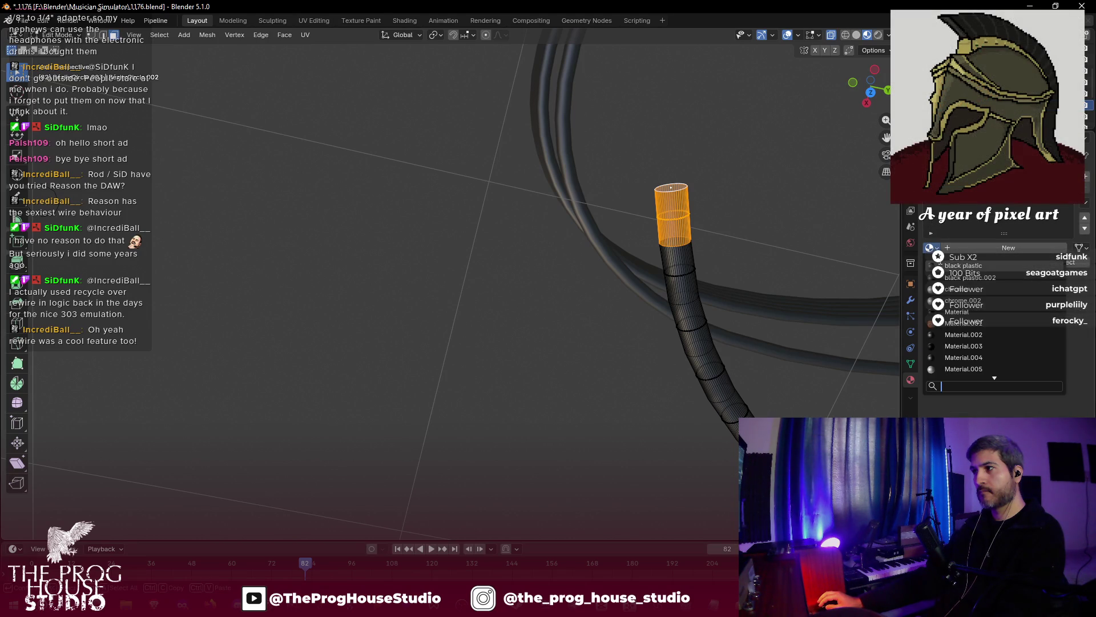
left_click(977, 299)
left_click(776, 217)
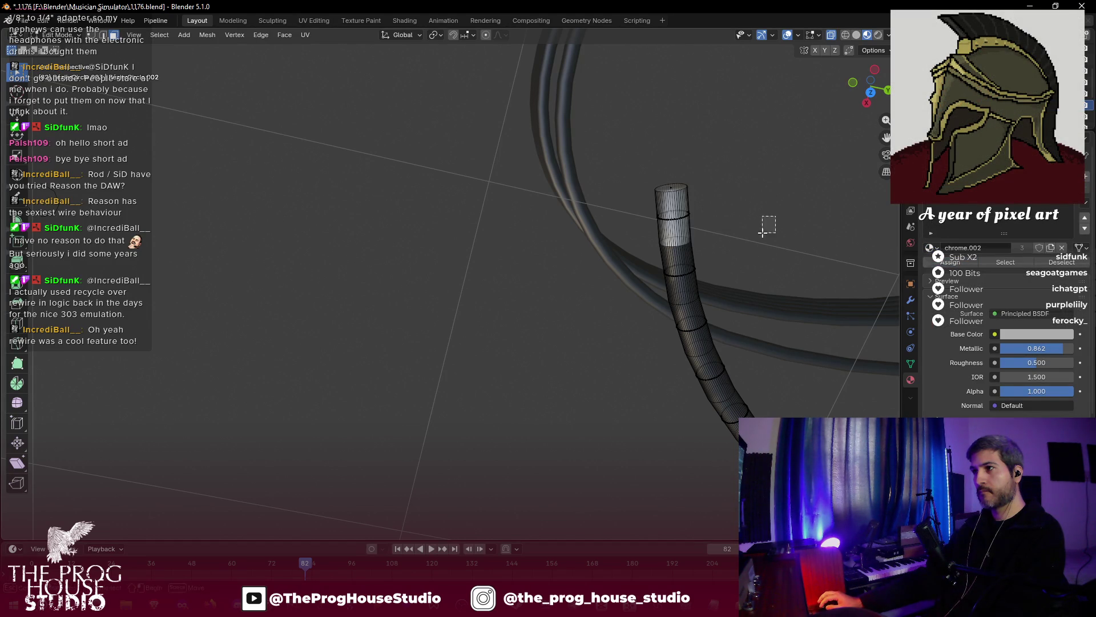
left_click_drag(733, 201, 691, 225)
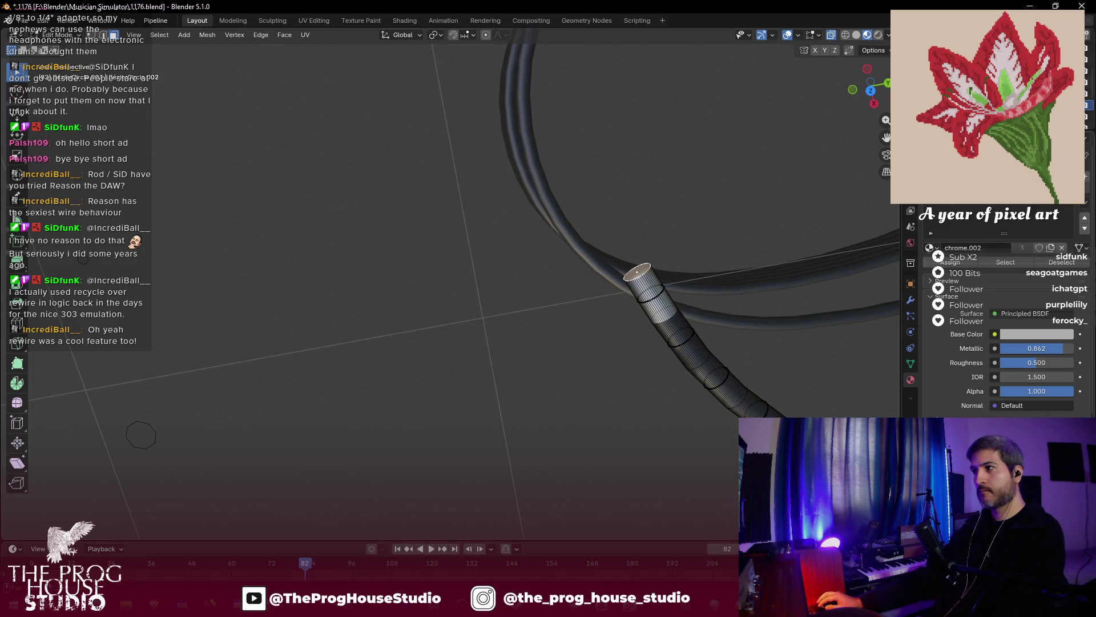
key("ctrl+z")
mouse_move(691, 224)
left_mouse_down()
mouse_move(730, 221)
mouse_move(703, 220)
mouse_move(680, 156)
mouse_move(617, 147)
mouse_move(798, 166)
mouse_move(687, 220)
mouse_move(643, 218)
mouse_move(602, 173)
mouse_move(615, 215)
mouse_move(522, 215)
left_mouse_up()
key("Tab")
- Save the file and duplicate the coil, raising the copy vertically
key("ctrl+s")
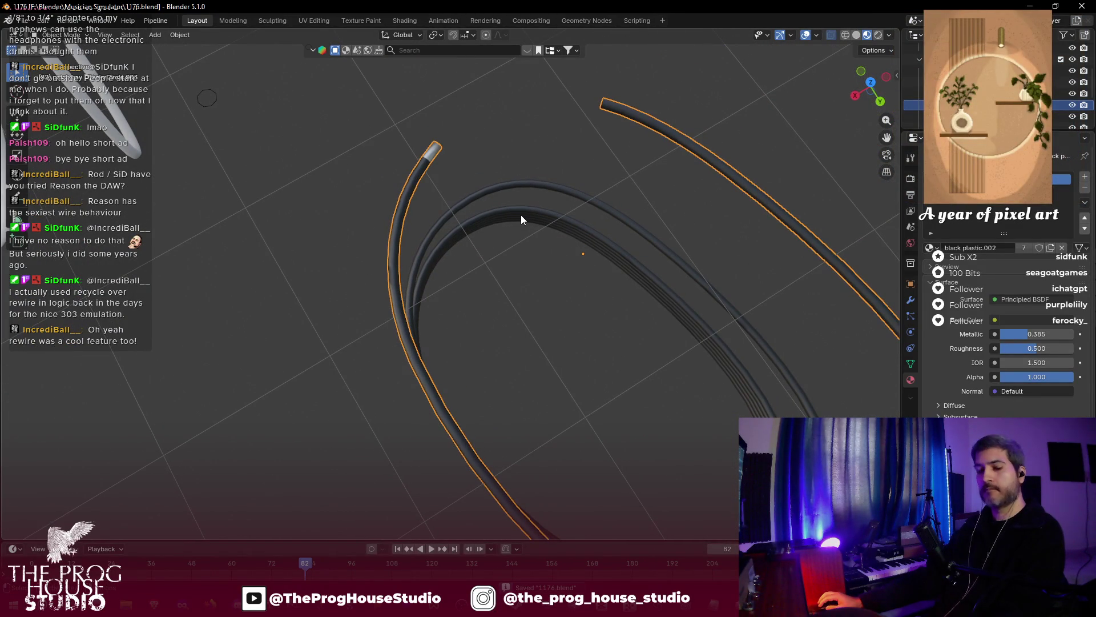
key("g")
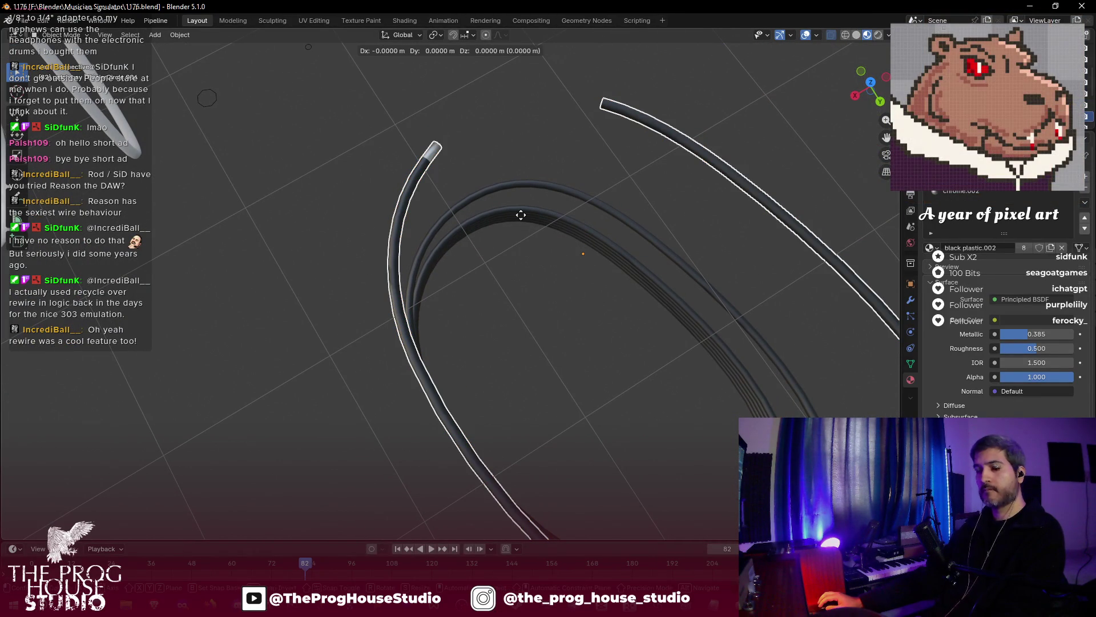
key("z")
left_click(537, 174)
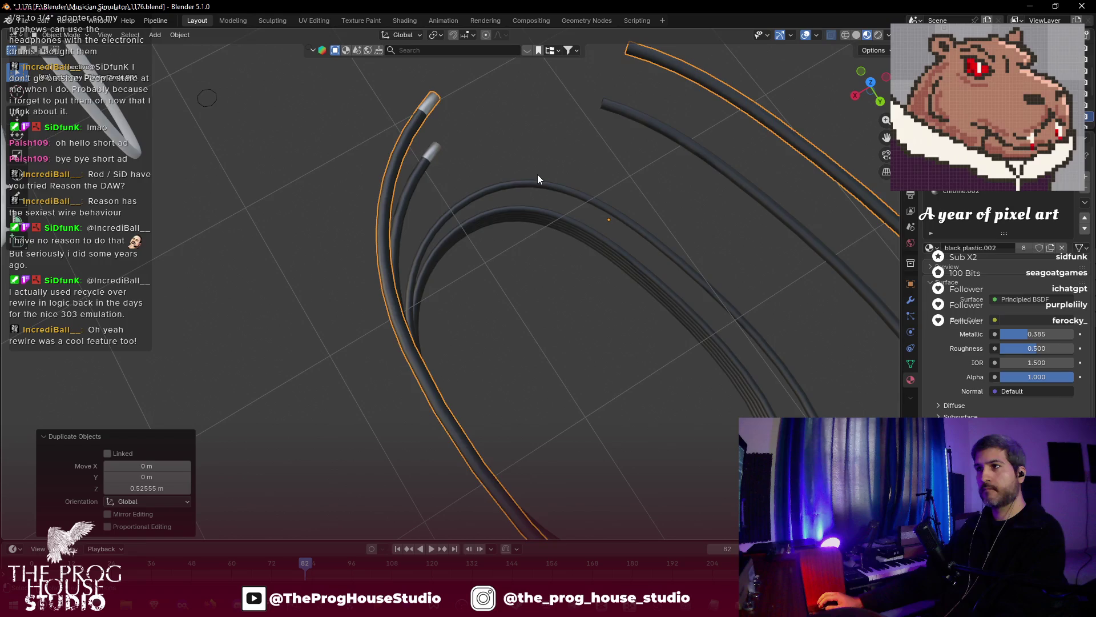
key("KP_Decimal")
- Set the copied coil's Z rotation to 180° in the Object properties
left_click(911, 284)
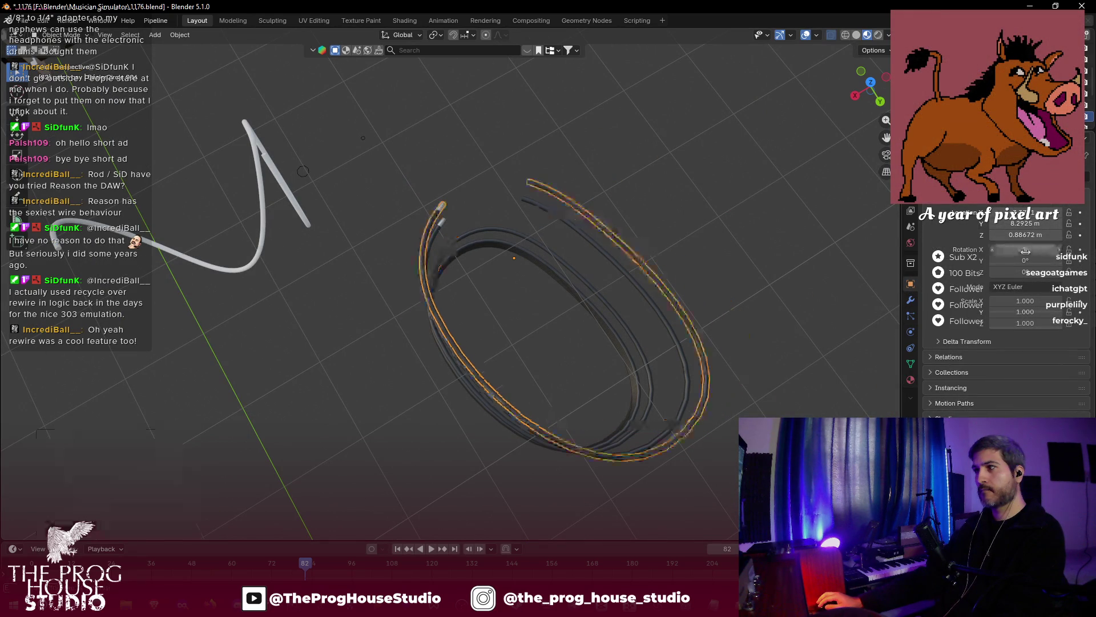
left_click(1022, 260)
type("9")
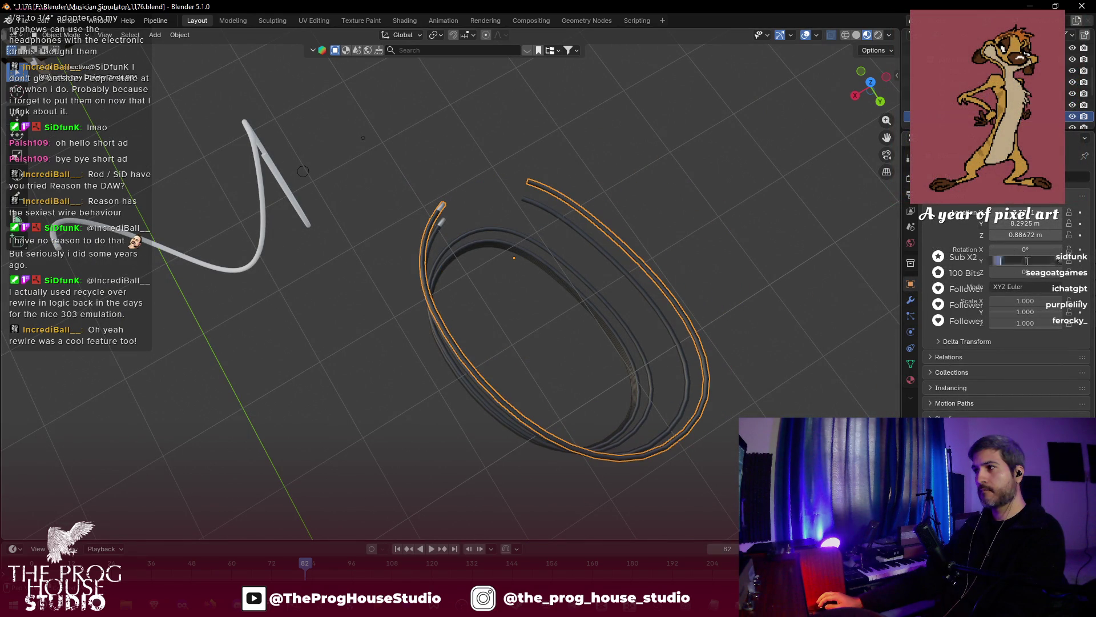
type("0")
key("Return")
key("ctrl+z")
key("ctrl+z")
left_click(1025, 270)
type("90d")
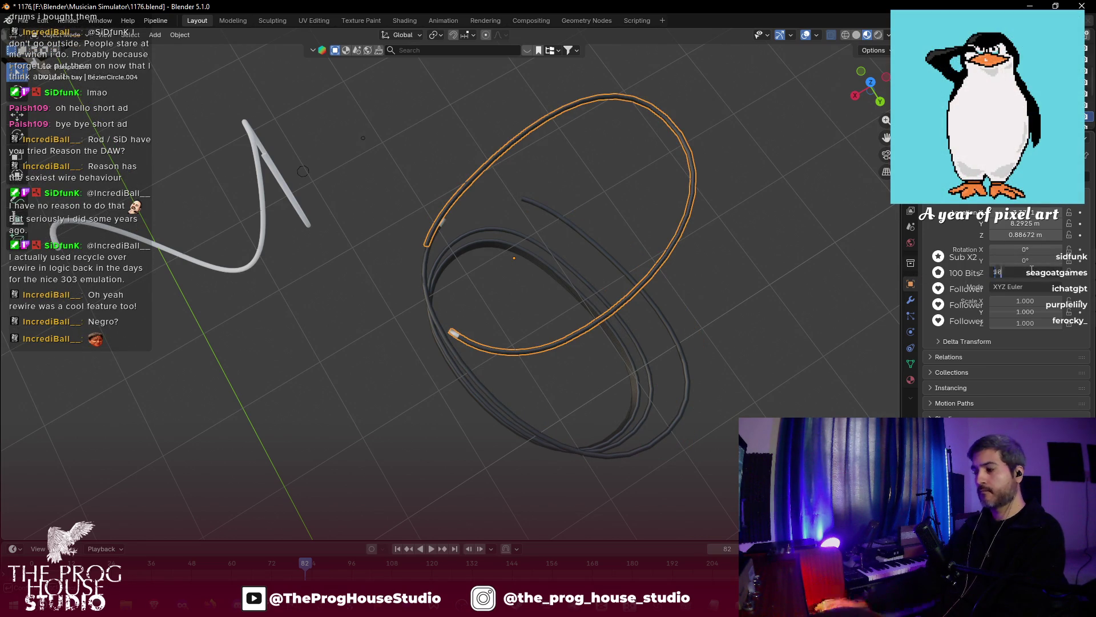
type("0")
key("Return")
- Move the copied coil 1.4969 m along Y
key("g")
key("y")
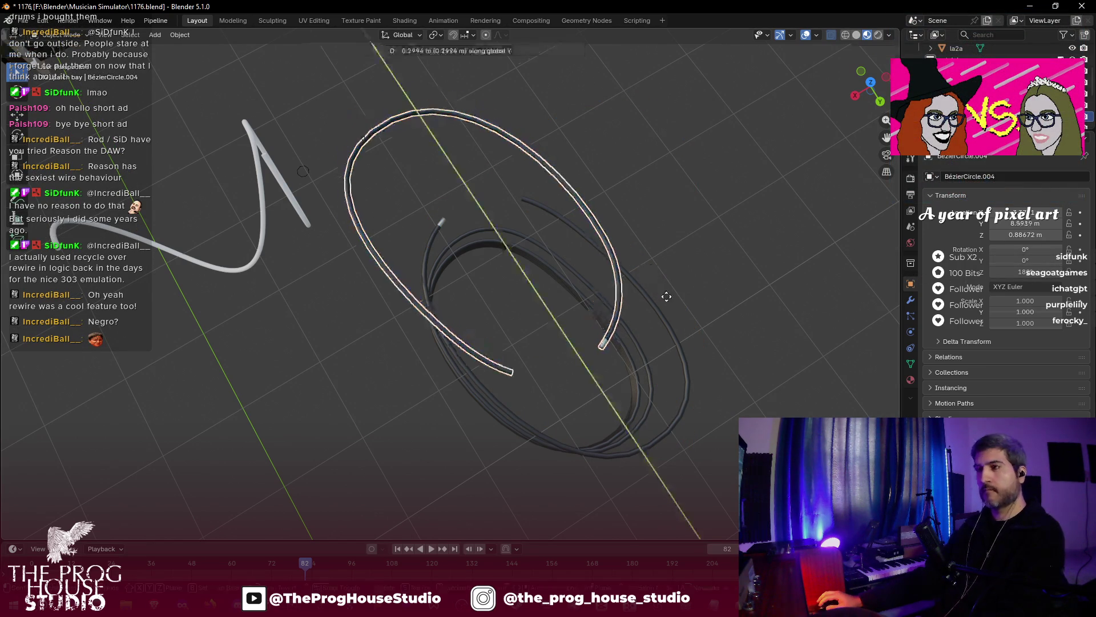
left_click(695, 351)
left_click_drag(694, 351, 753, 254)
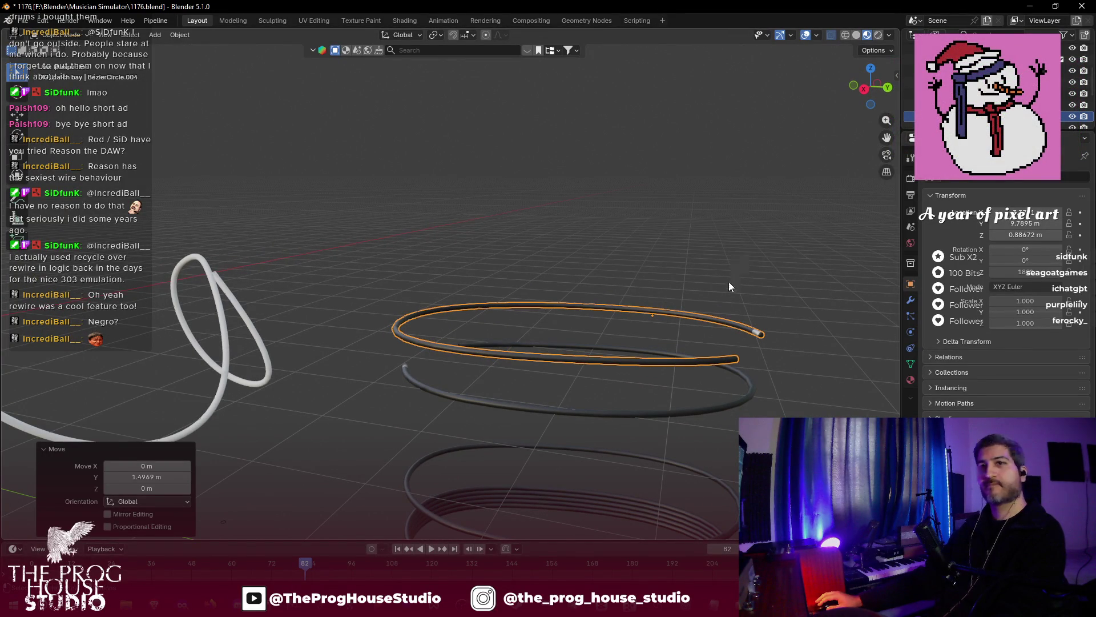
- Raise the stacked bottom rings 2.177 m along Z
scroll(715, 316, "down", 2)
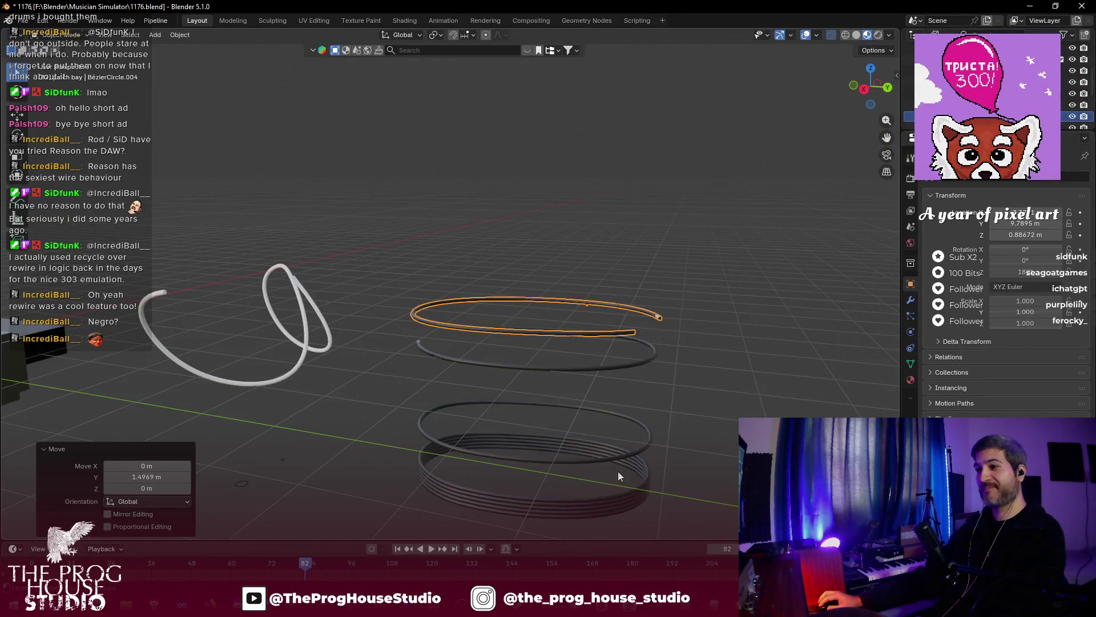
left_click(614, 504)
key("g")
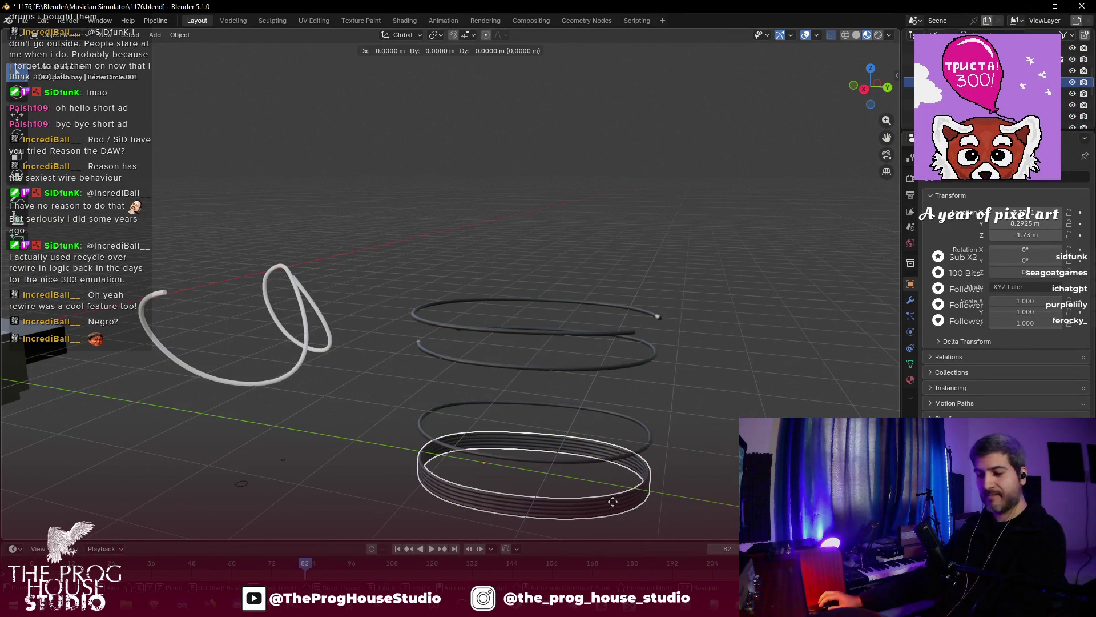
key("z")
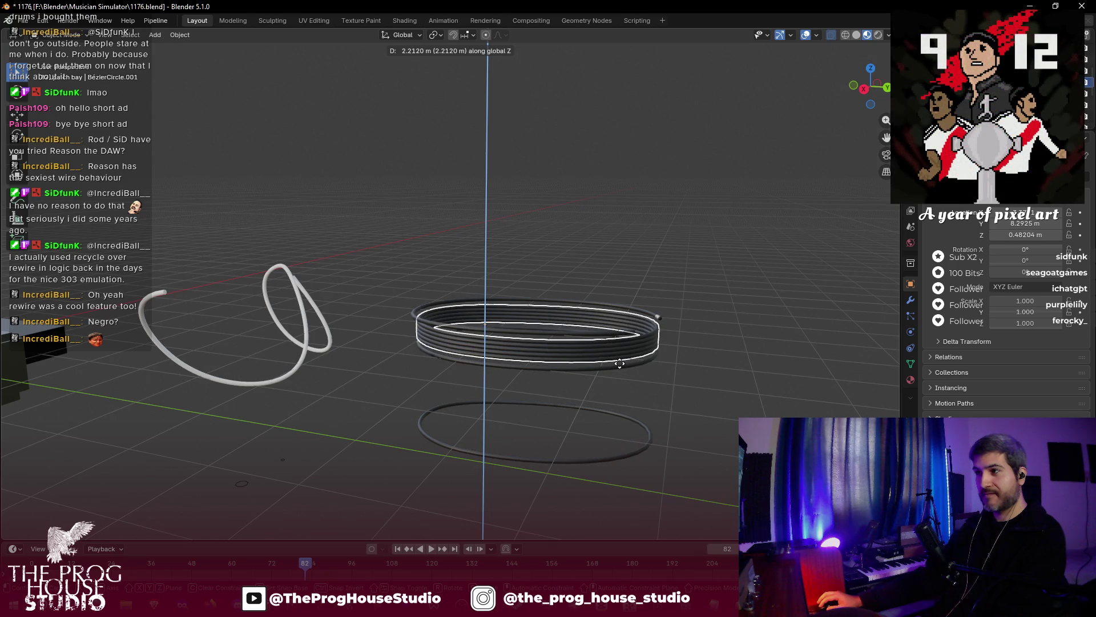
left_click(620, 364)
- Lower the duplicated coil along Z onto the top of the rings
scroll(621, 365, "up", 2)
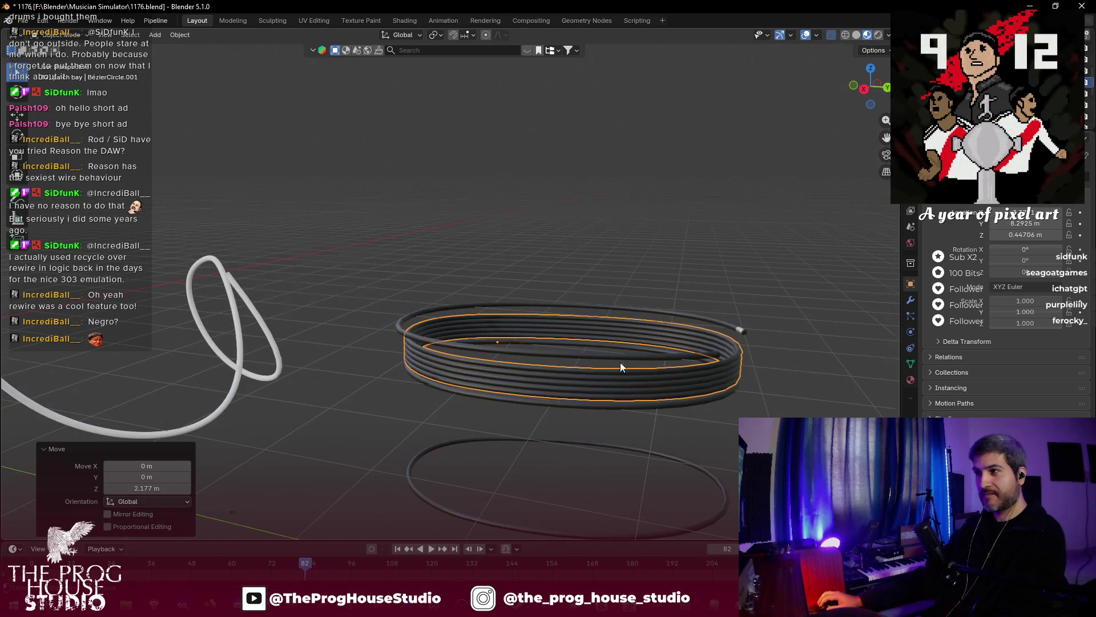
scroll(620, 371, "up", 1)
left_click(621, 370)
key("g")
key("z")
left_click(632, 388)
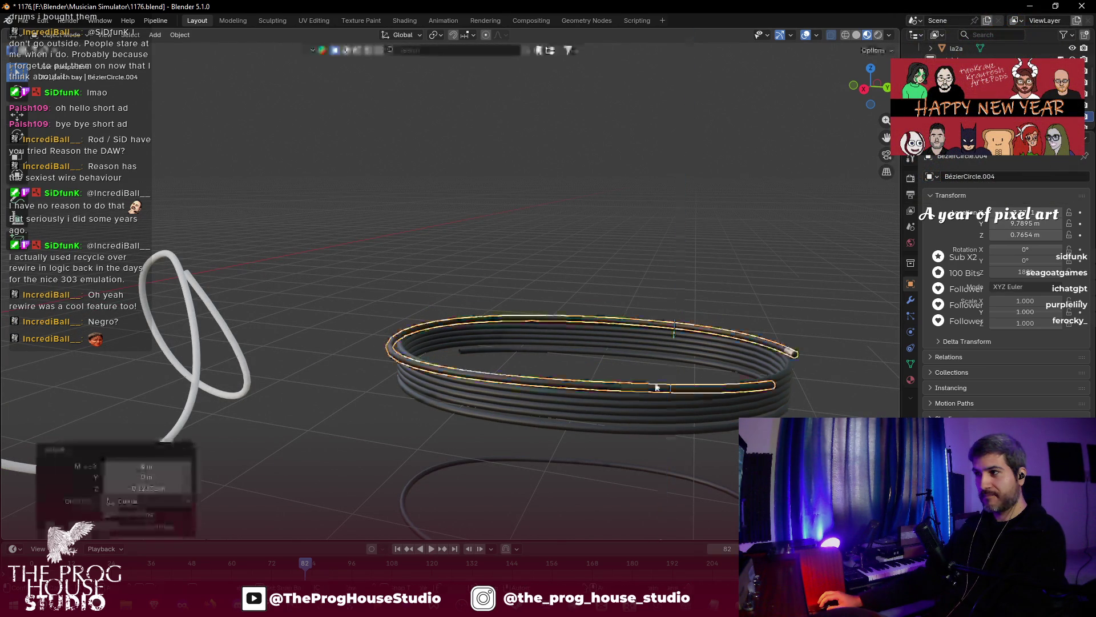
left_click_drag(699, 386, 574, 406)
- Nudge the coil slightly along Y and -0.25796 m along X to line it up
key("g")
key("y")
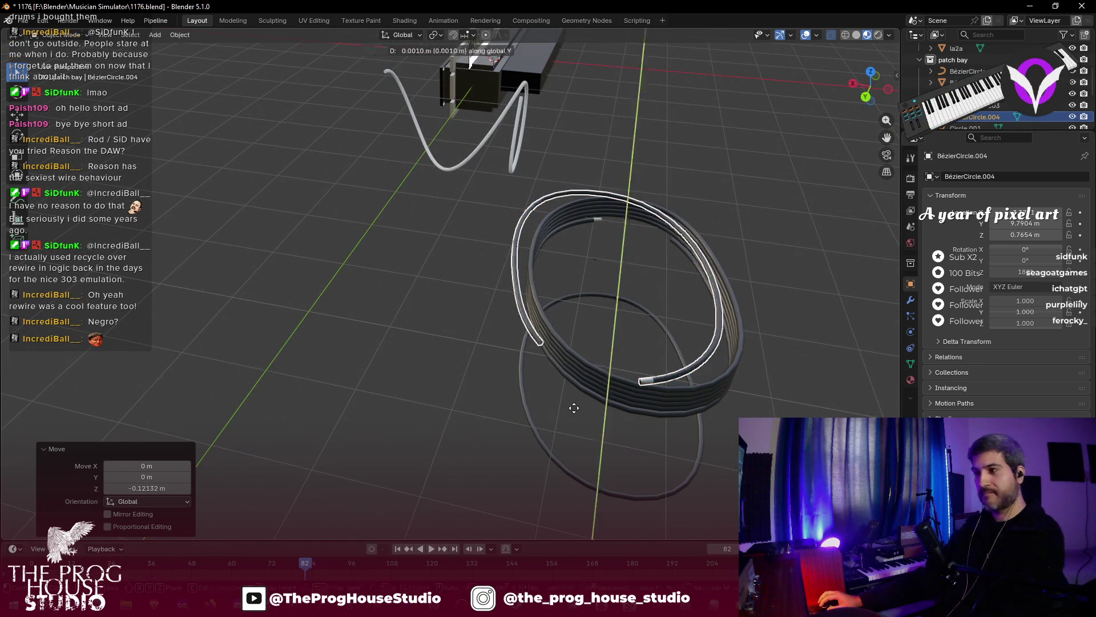
left_click(613, 407)
key("x")
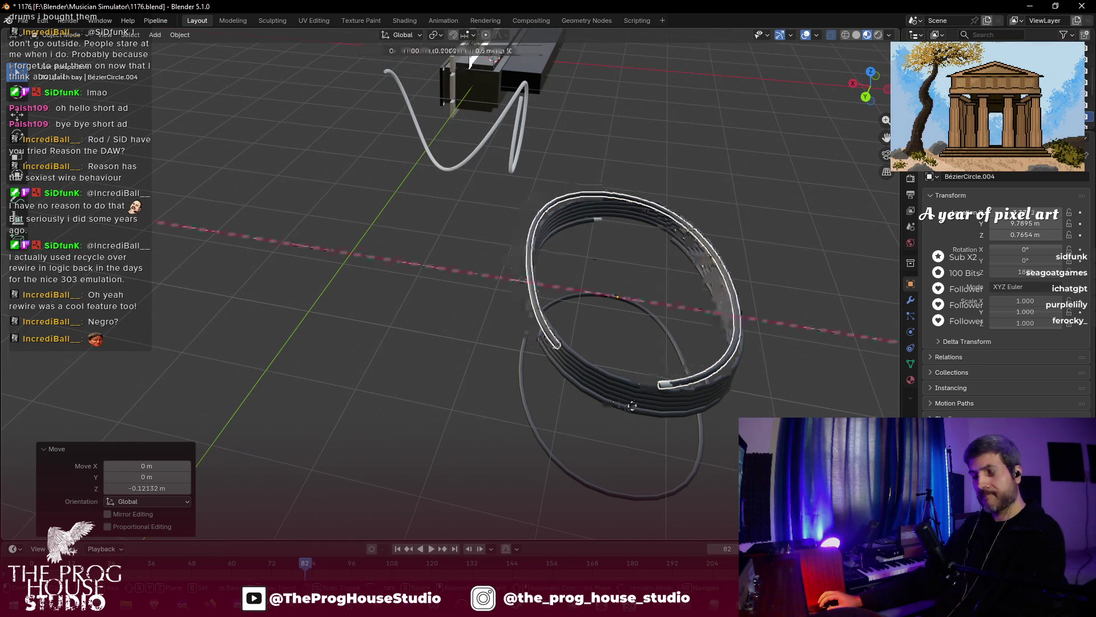
left_click(642, 406)
left_click_drag(642, 403, 746, 351)
- Enter Edit Mode on the top coil and box-select its front segment
key("Tab")
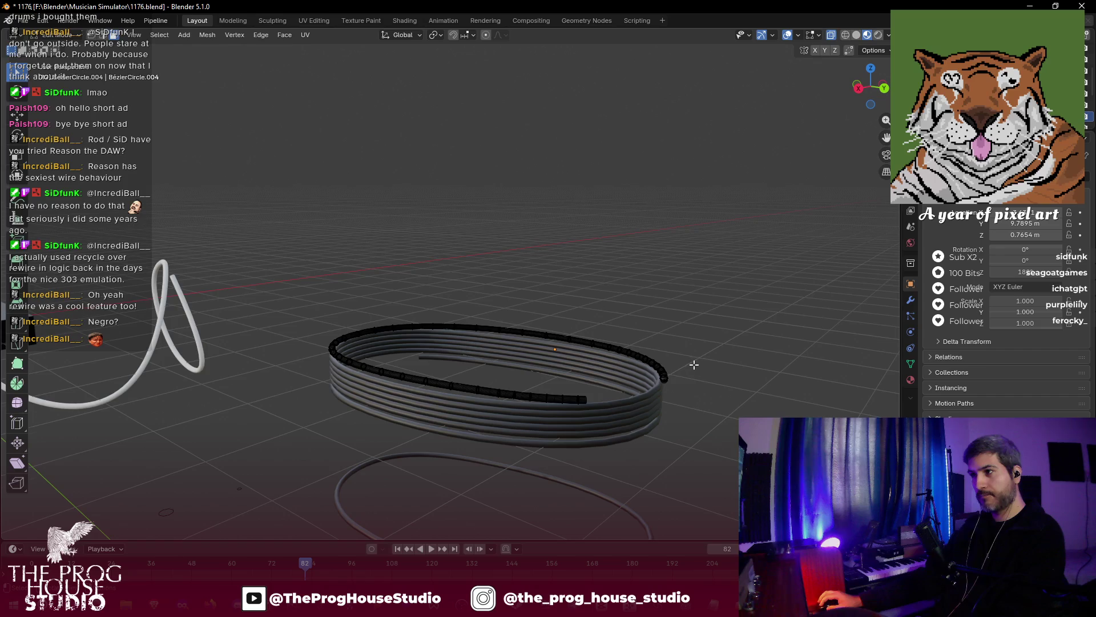
scroll(609, 416, "up", 1)
left_click_drag(519, 409, 638, 451)
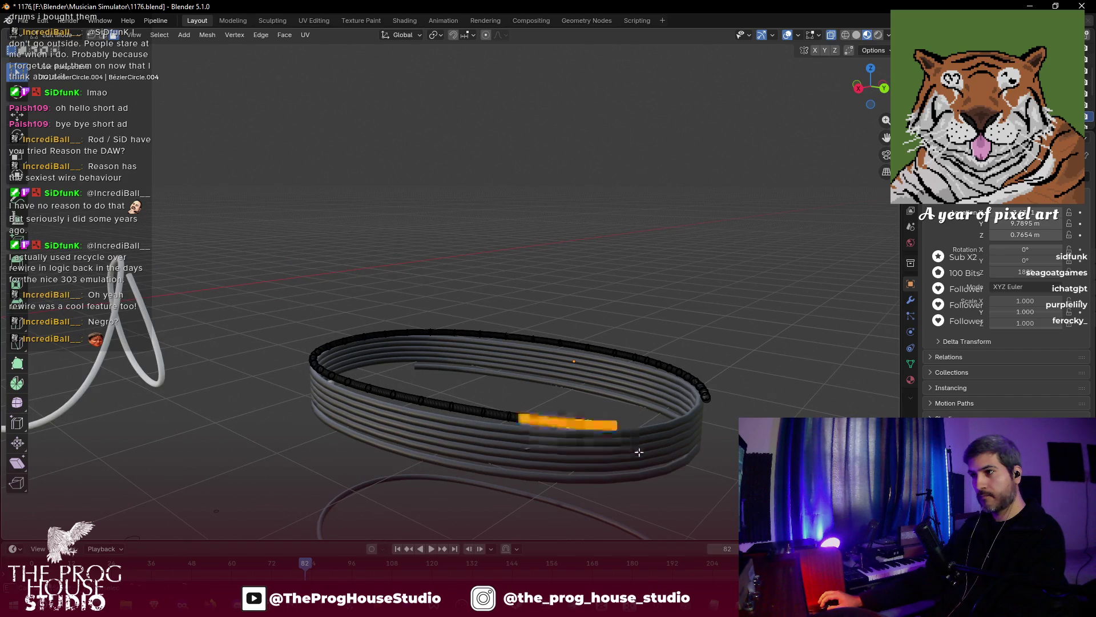
key("g")
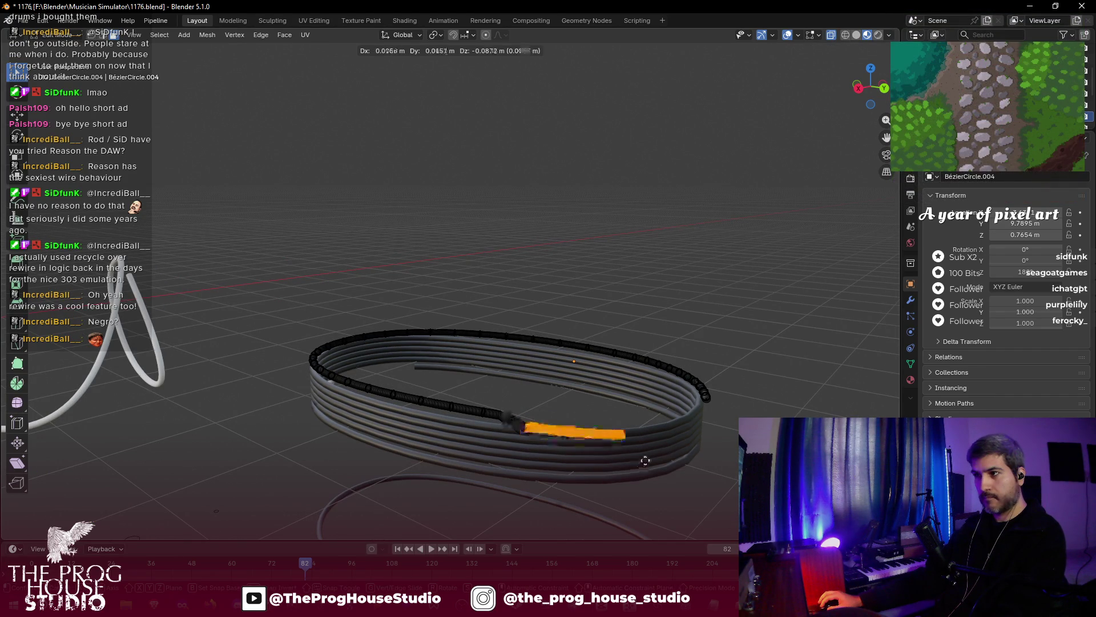
key("Escape")
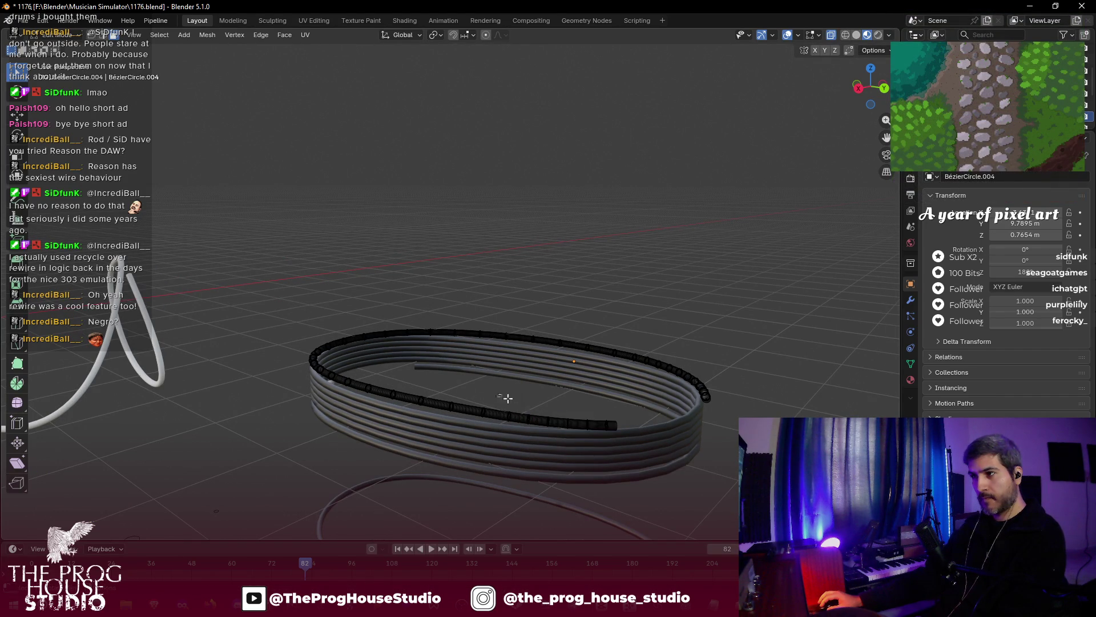
left_click_drag(496, 393, 639, 452)
key("r")
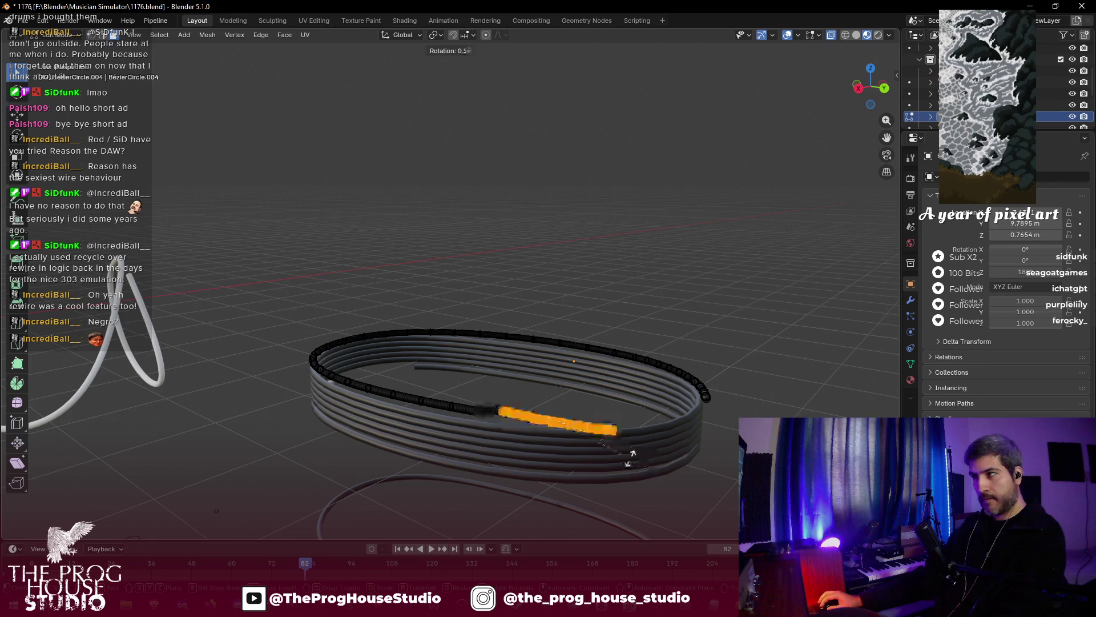
key("Escape")
scroll(636, 445, "up", 2)
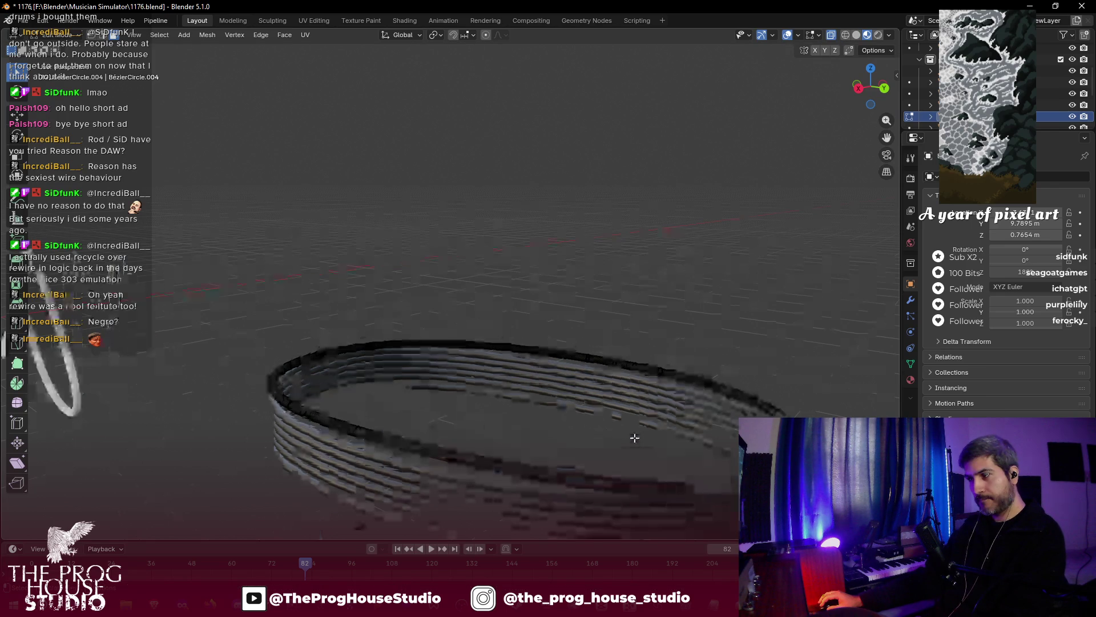
- Rotate the cable's end segment in three passes so it curls downward
left_click(678, 489)
key("r")
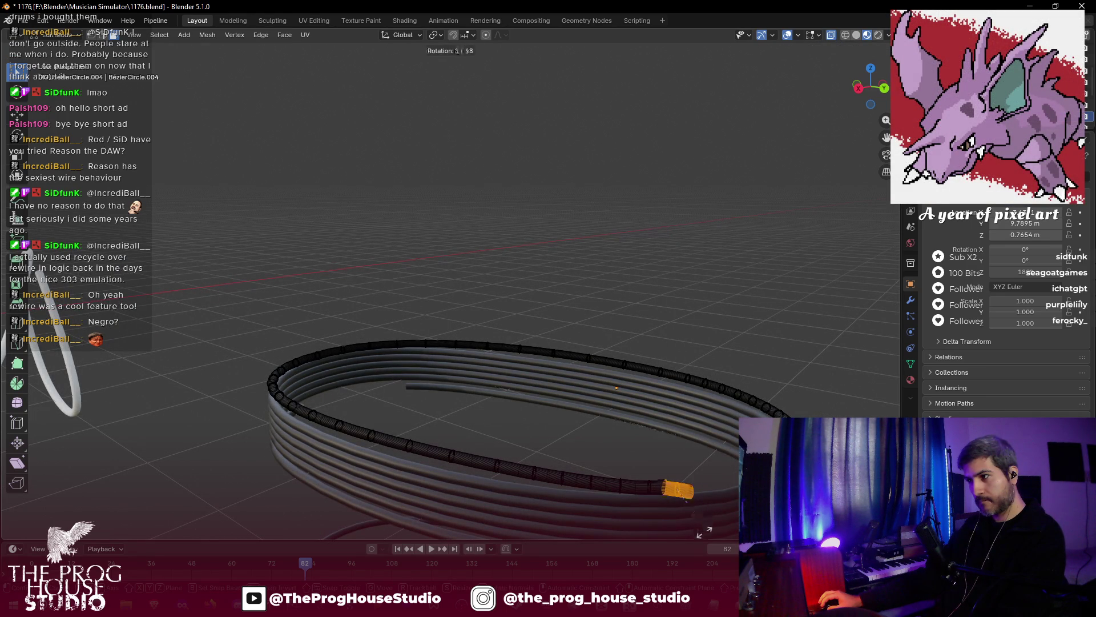
left_click(703, 531)
key("r")
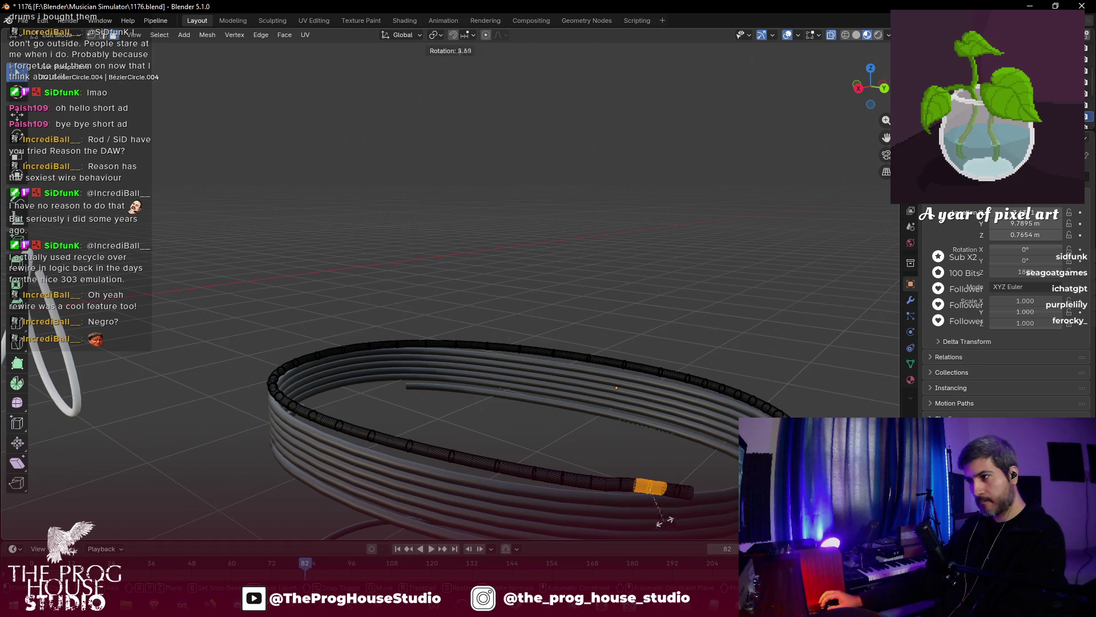
left_click(665, 521)
key("r")
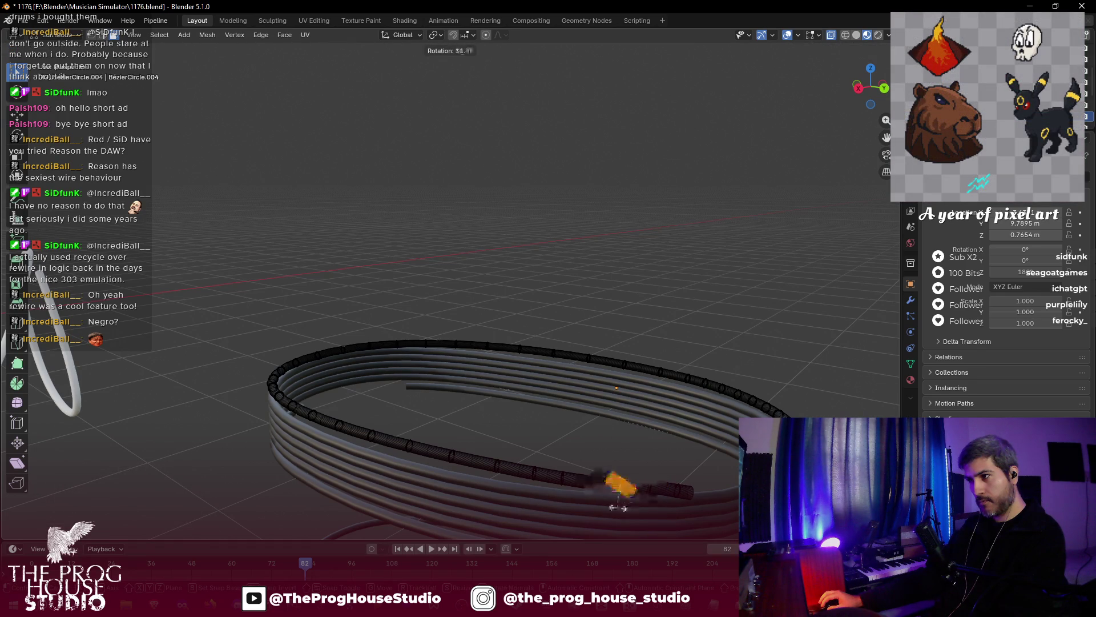
left_click(625, 506)
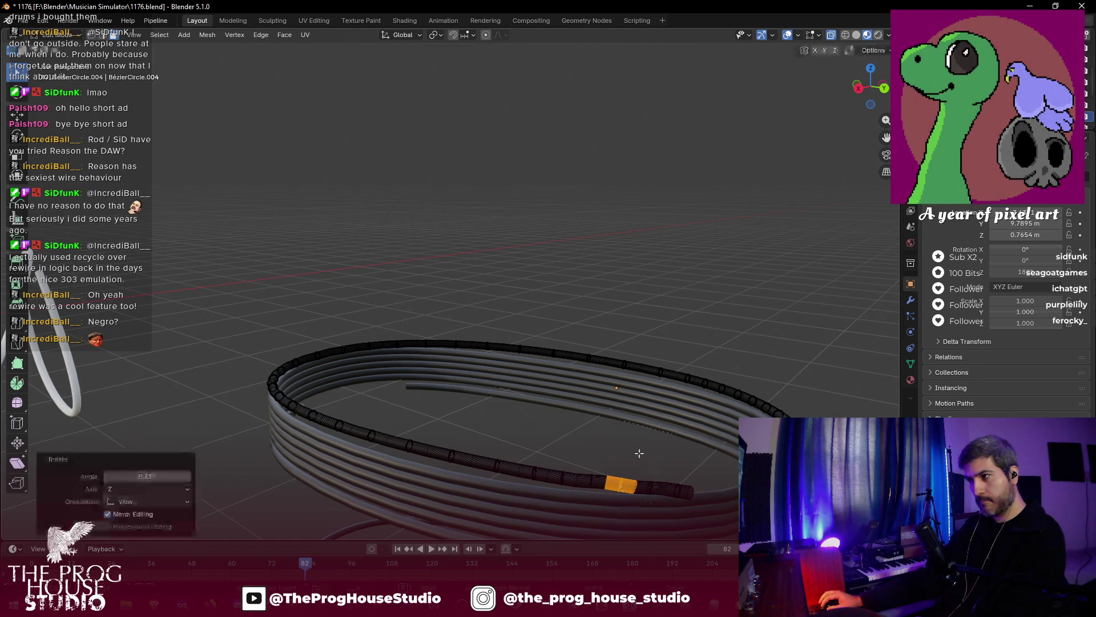
- Lower the cable tip along Z, then deselect everything
left_click_drag(577, 454, 697, 526)
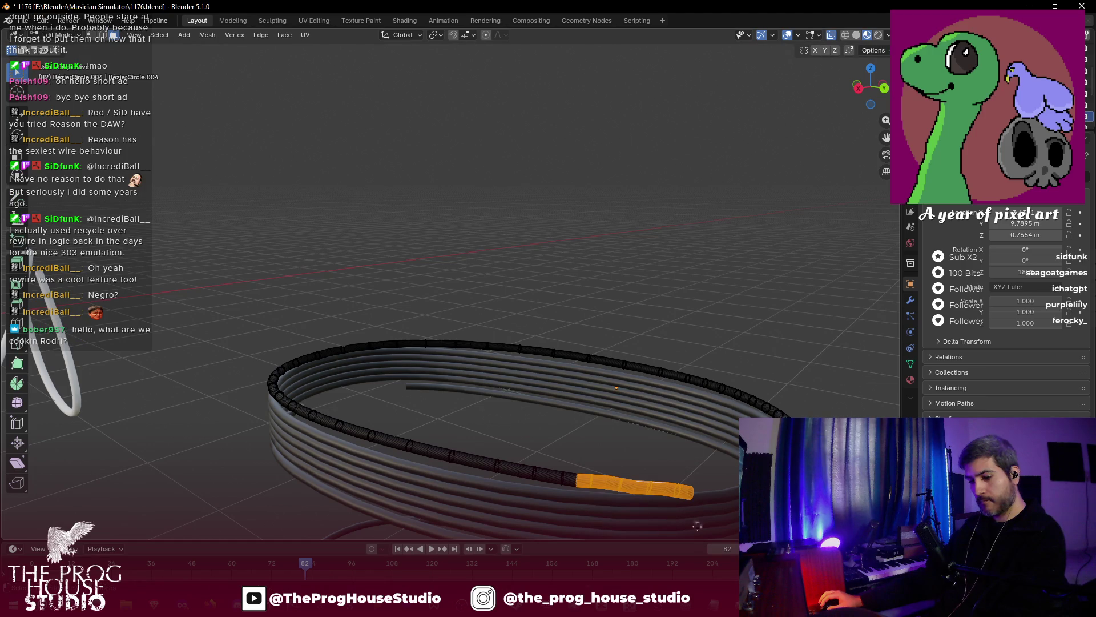
key("g")
key("z")
left_click(697, 534)
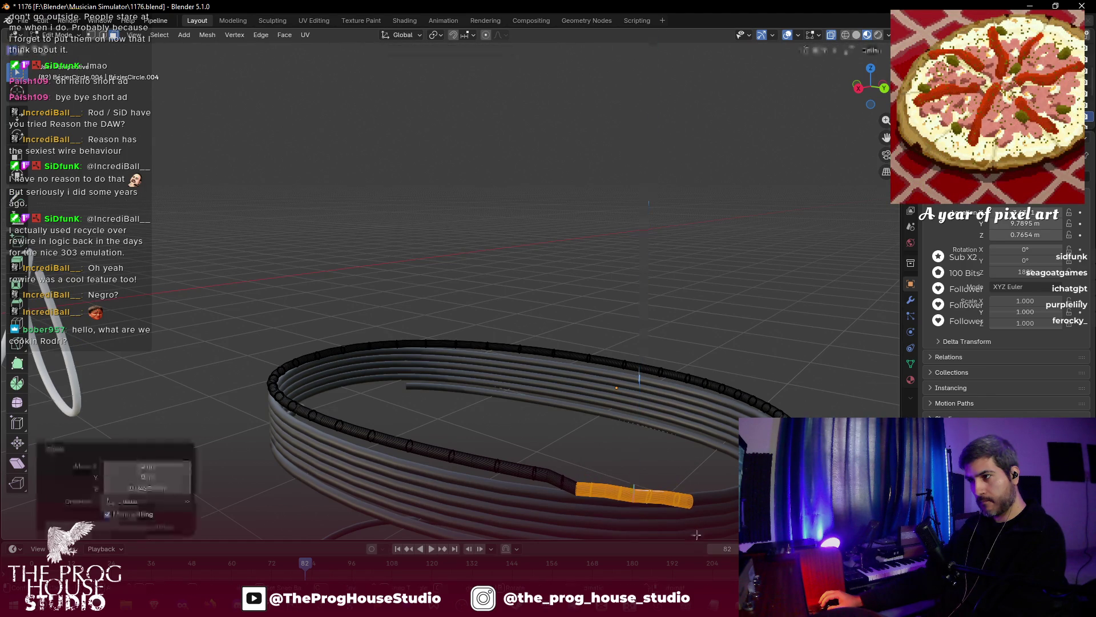
key("alt+a")
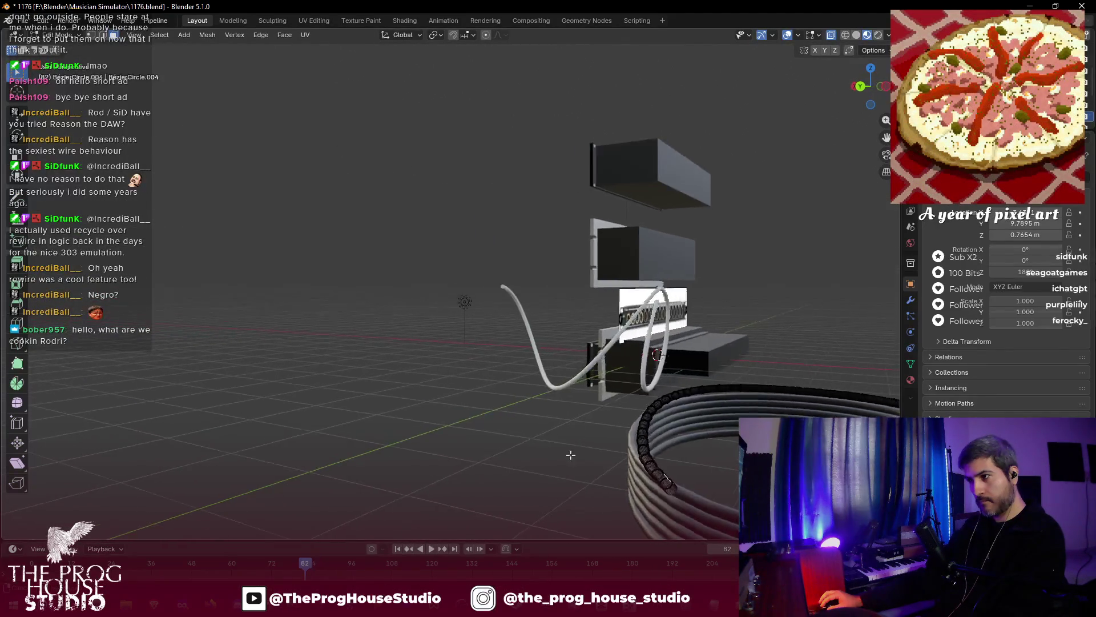
- Reposition the cable end and return to Object Mode
left_click(673, 477)
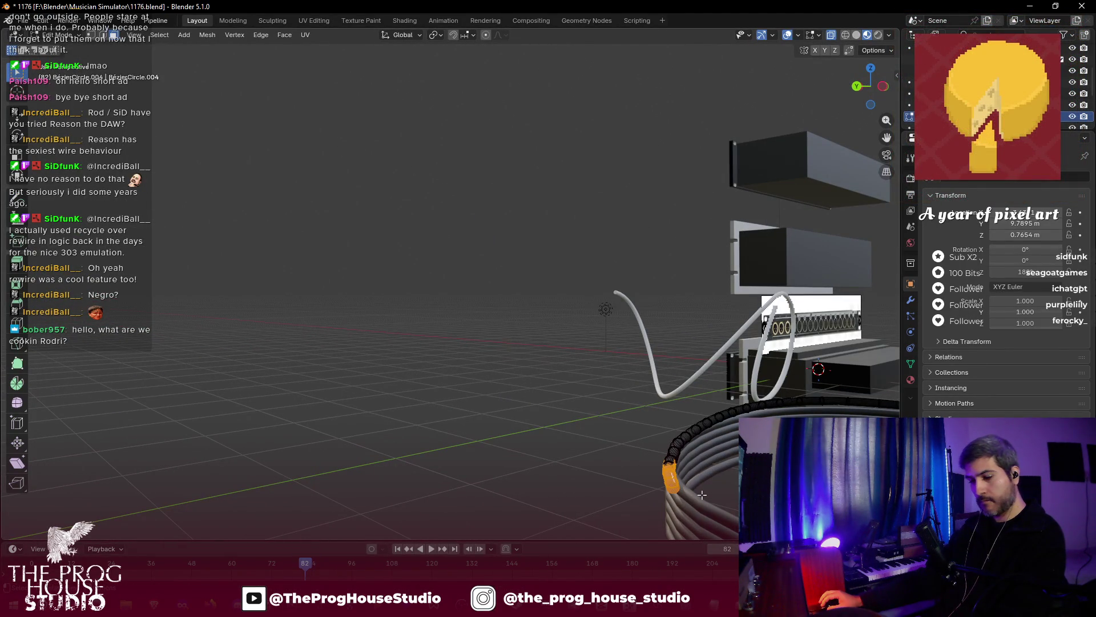
key("g")
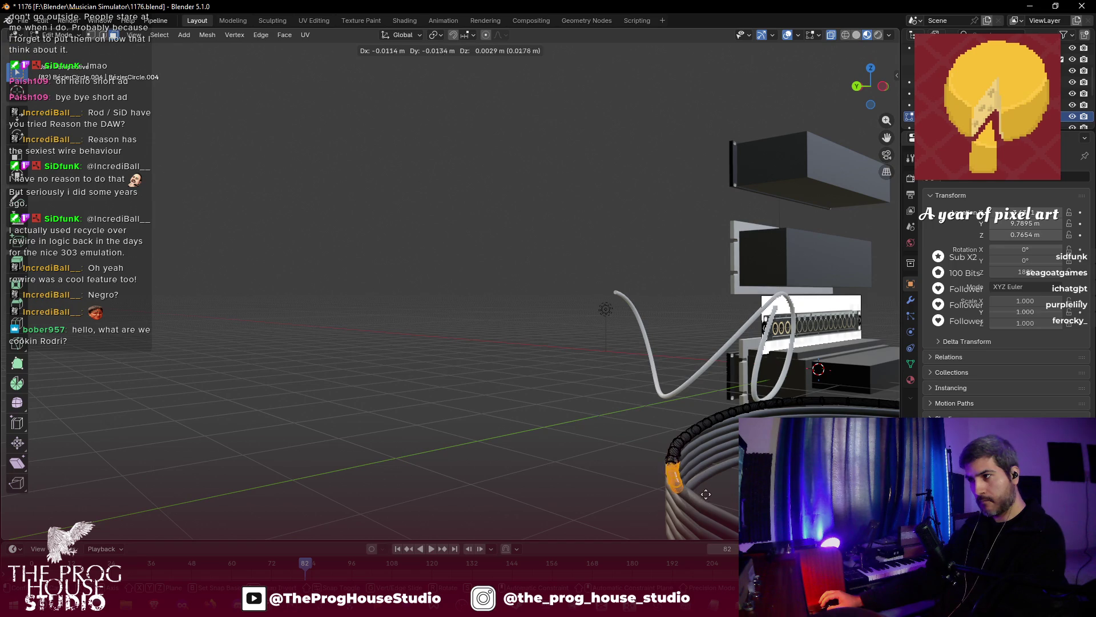
left_click(708, 493)
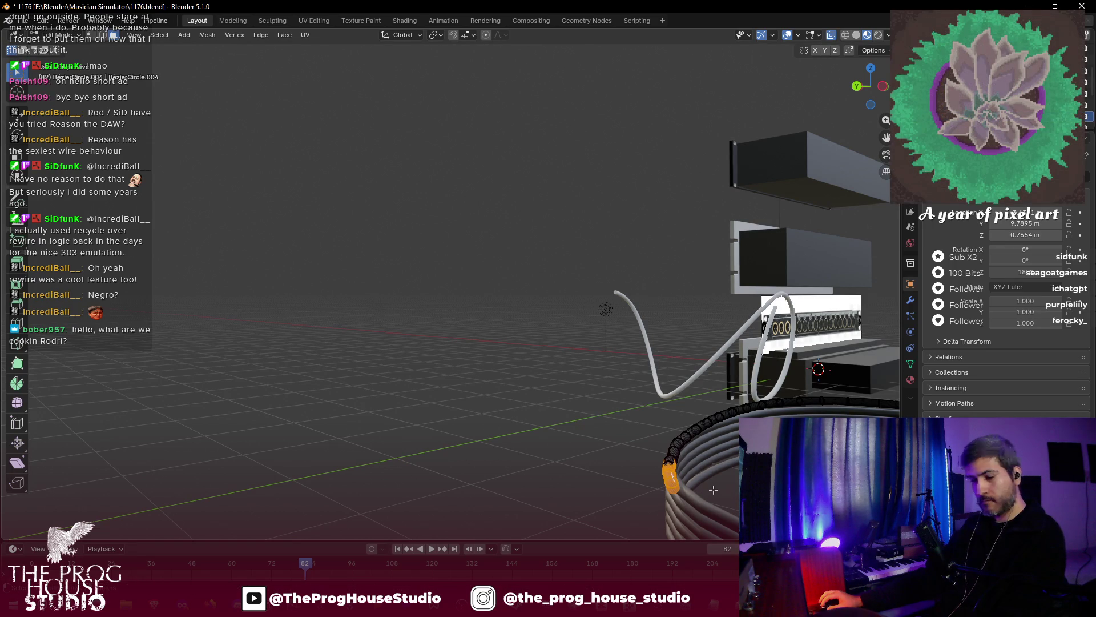
key("Tab")
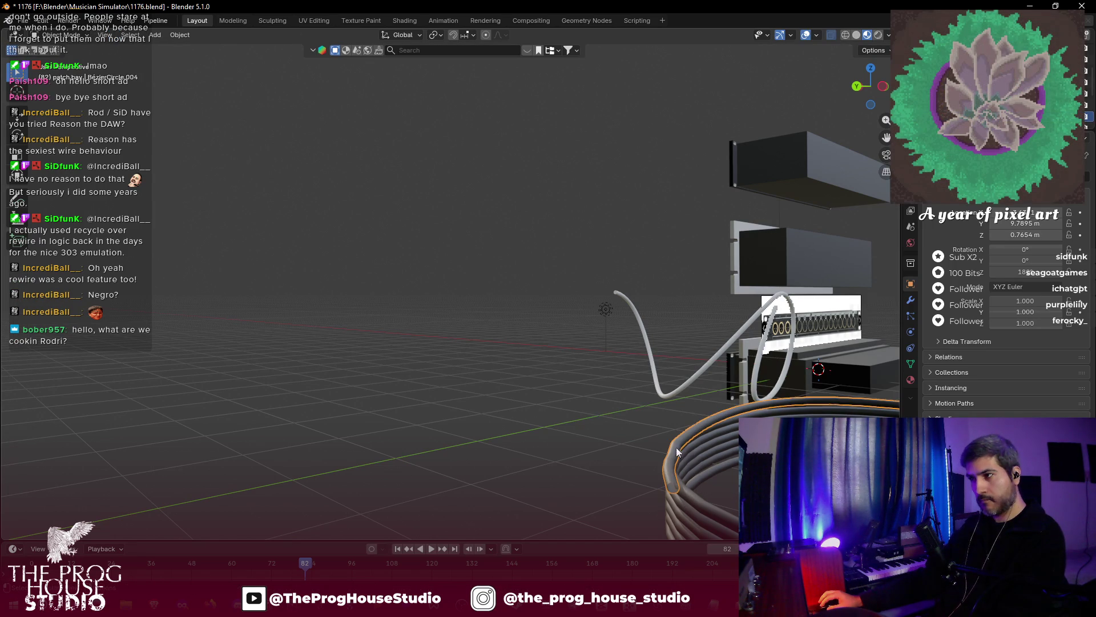
- Nudge the coiled cable about -0.0749 m along Y and lower the other coil about 0.0199 m
key("g")
key("y")
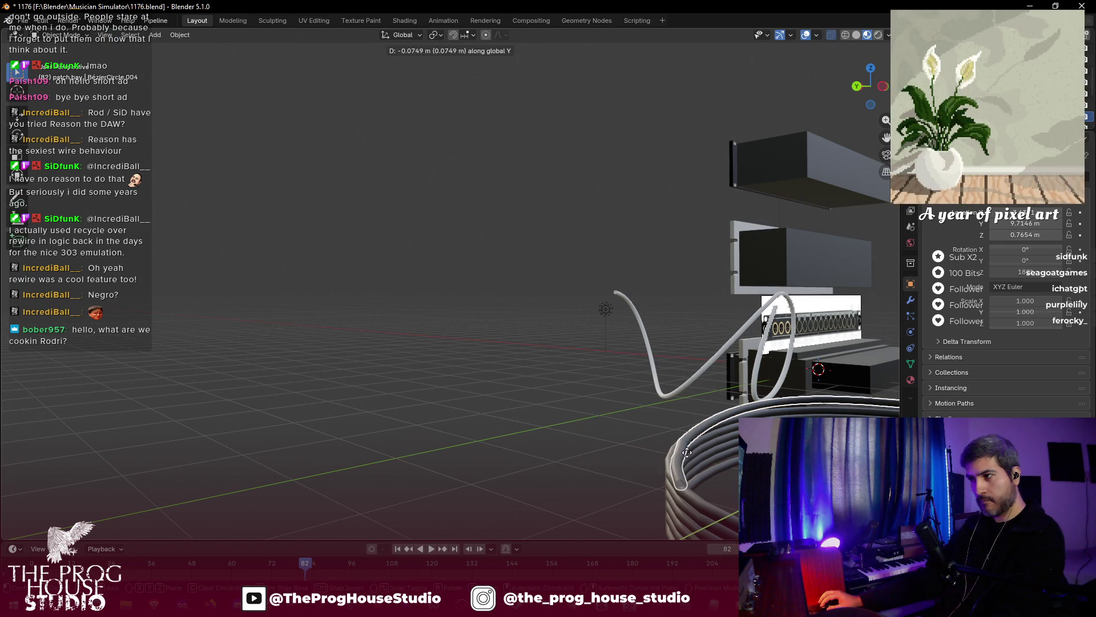
left_click(687, 452)
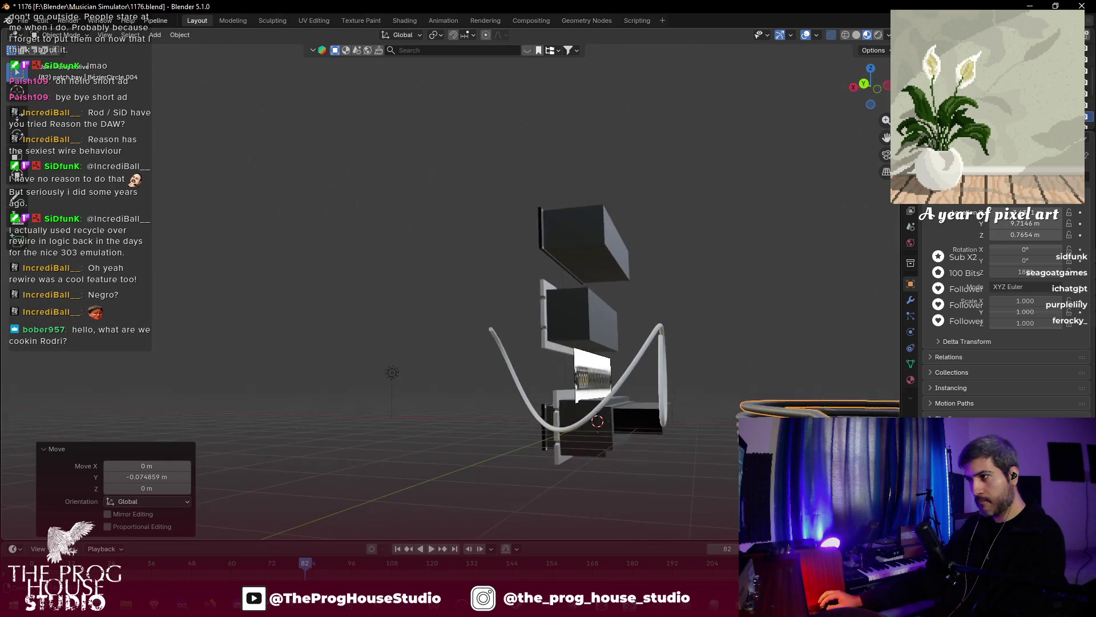
key("g")
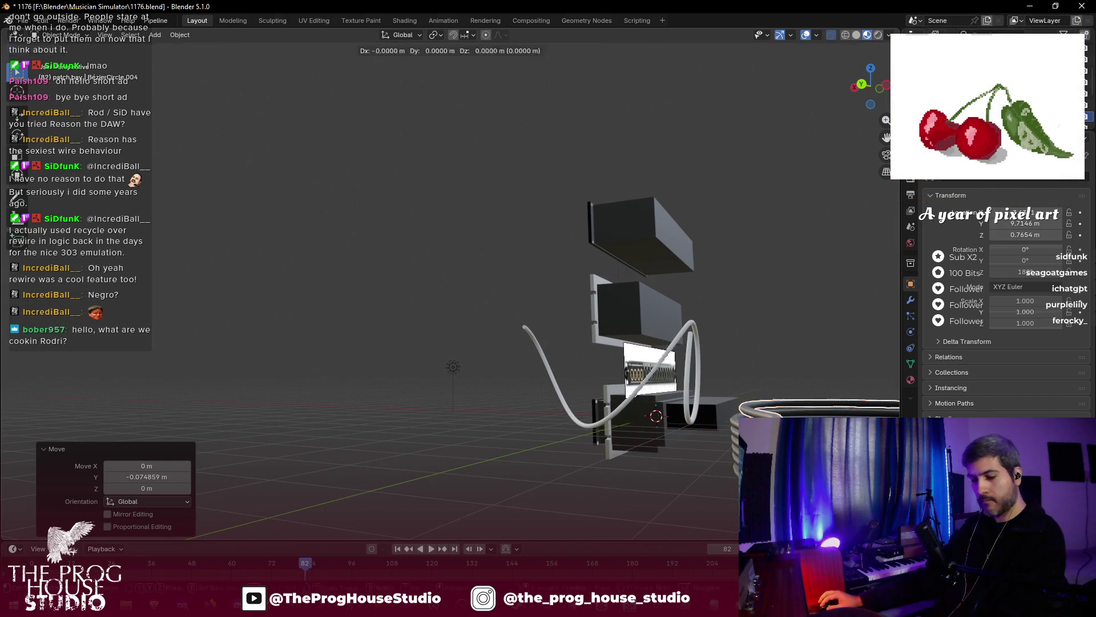
key("ctrl+z")
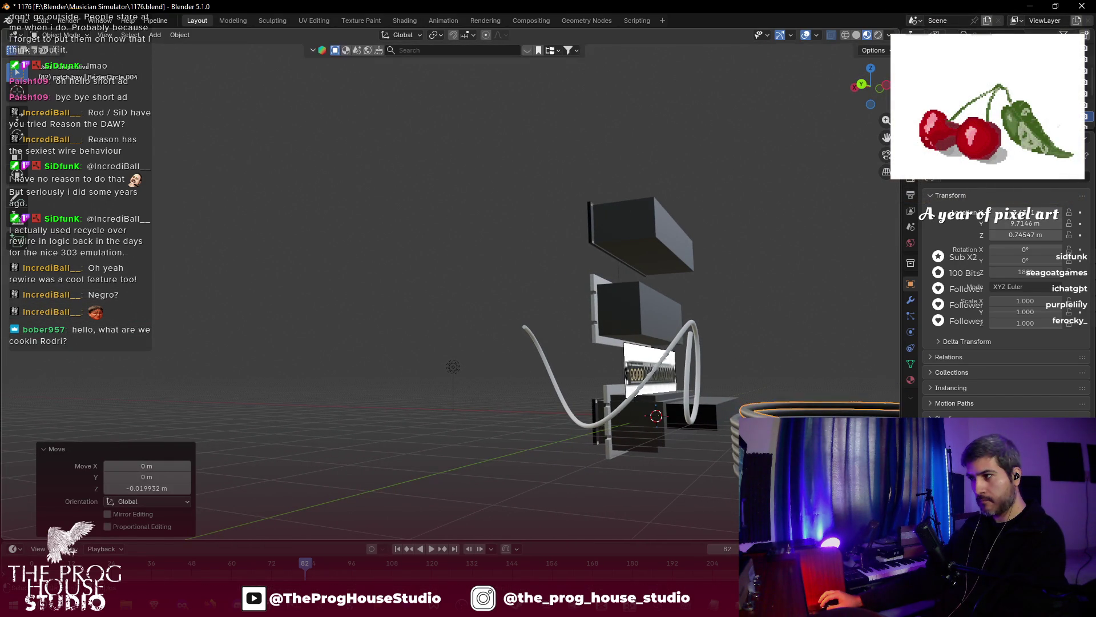
scroll(713, 475, "up", 3)
scroll(714, 475, "up", 5)
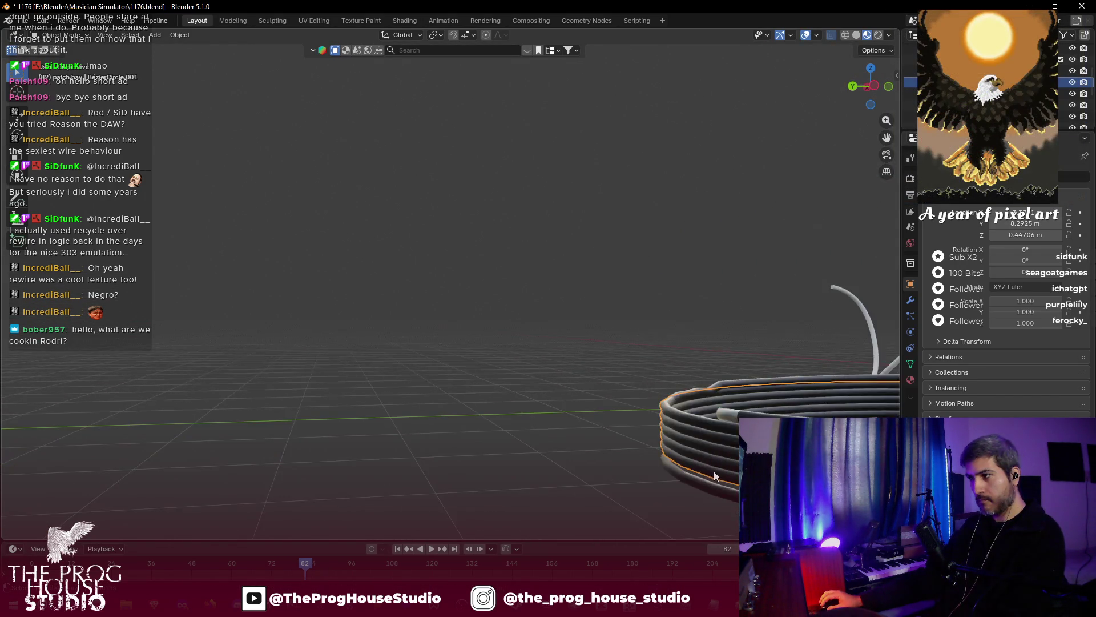
- Save the file and orbit to a side-on view of the lower coil
scroll(399, 400, "up", 5)
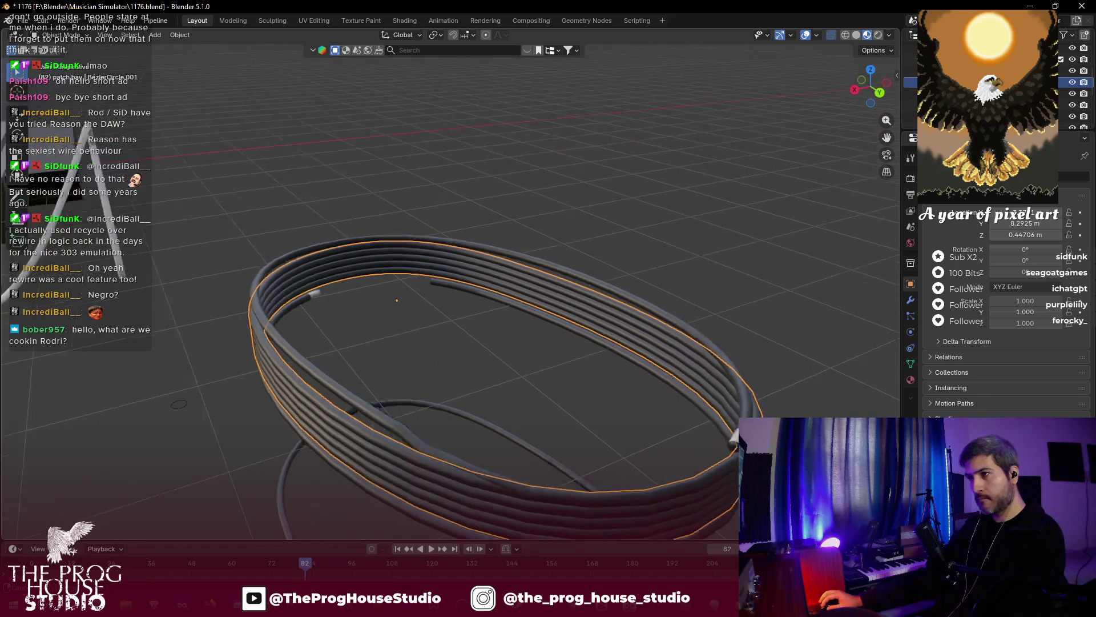
scroll(400, 457, "down", 2)
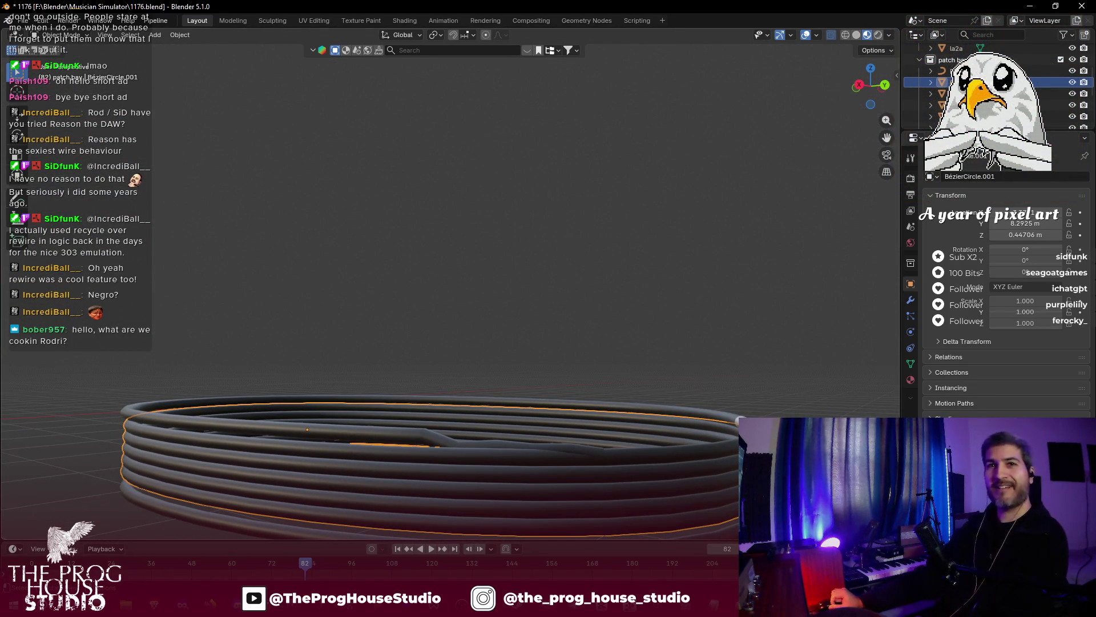
scroll(587, 380, "down", 1)
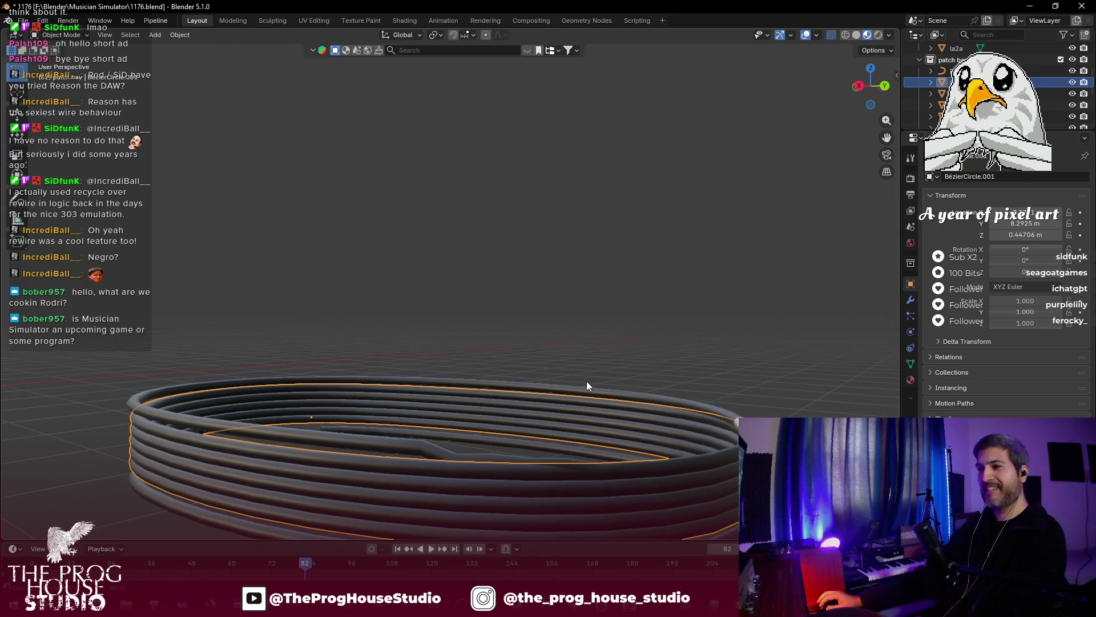
key("ctrl+s")
mouse_move(565, 368)
left_mouse_down()
mouse_move(580, 350)
mouse_move(578, 424)
mouse_move(580, 385)
left_mouse_up()
mouse_move(882, 147)
left_mouse_down()
mouse_move(900, 97)
mouse_move(951, 67)
left_mouse_up()
mouse_move(393, 300)
left_mouse_down()
mouse_move(534, 248)
mouse_move(466, 231)
mouse_move(474, 245)
mouse_move(254, 251)
mouse_move(162, 241)
left_mouse_up()
- Move the loose cable piece to Z 0.42 m and enter Edit Mode on it
key("g")
key("z")
left_click(337, 440)
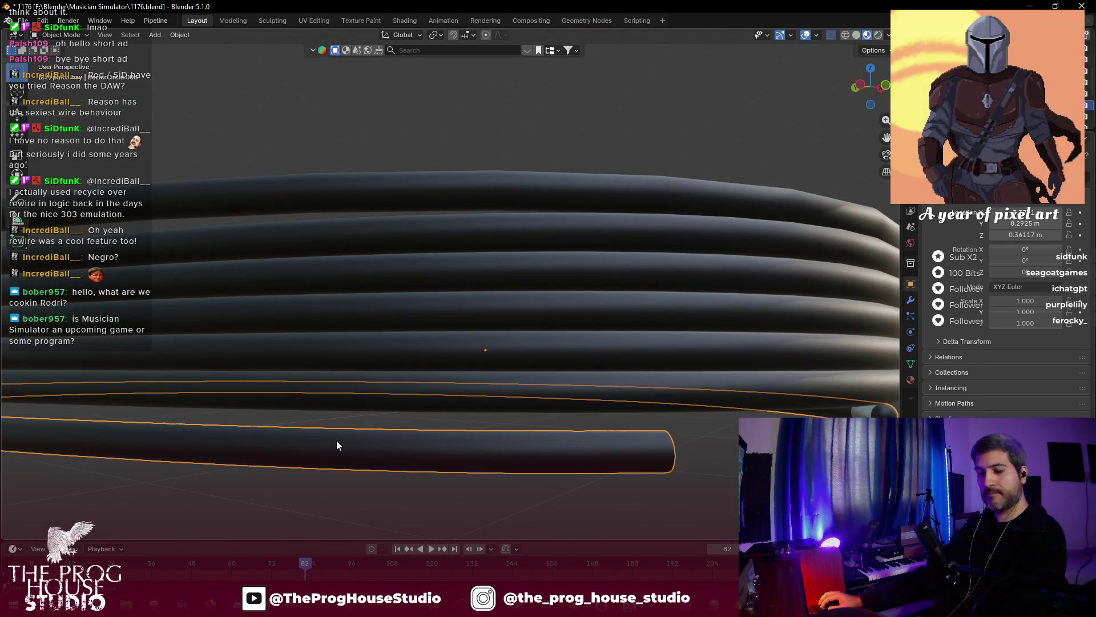
key("g")
key("z")
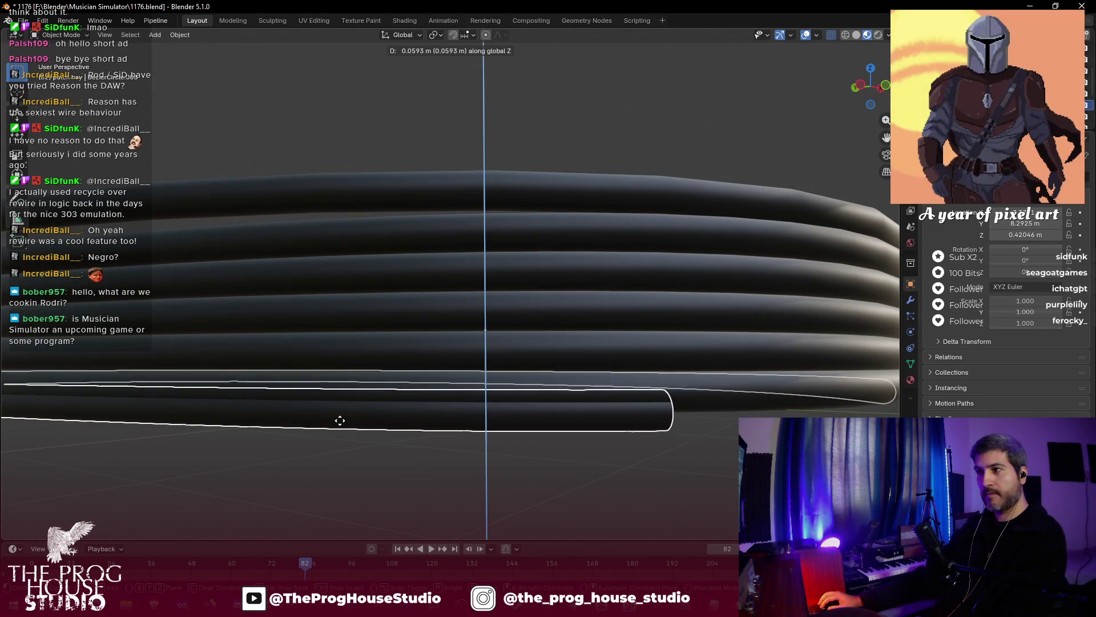
left_click(340, 420)
key("Tab")
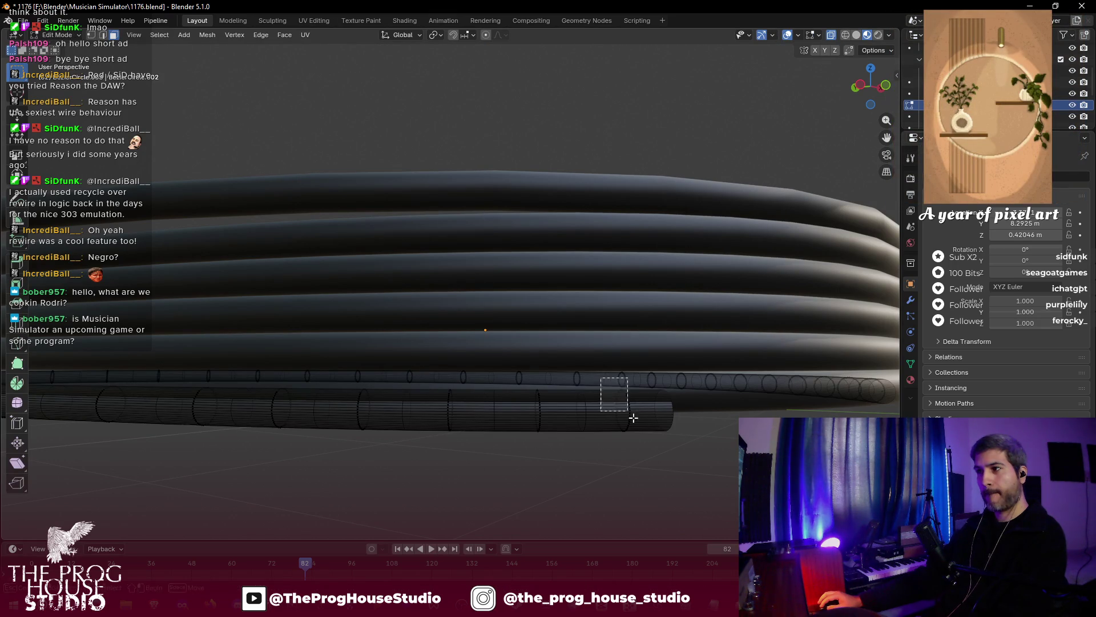
- Select and hide the cable's end tube section, then cancel a trial ring rotation
key("l")
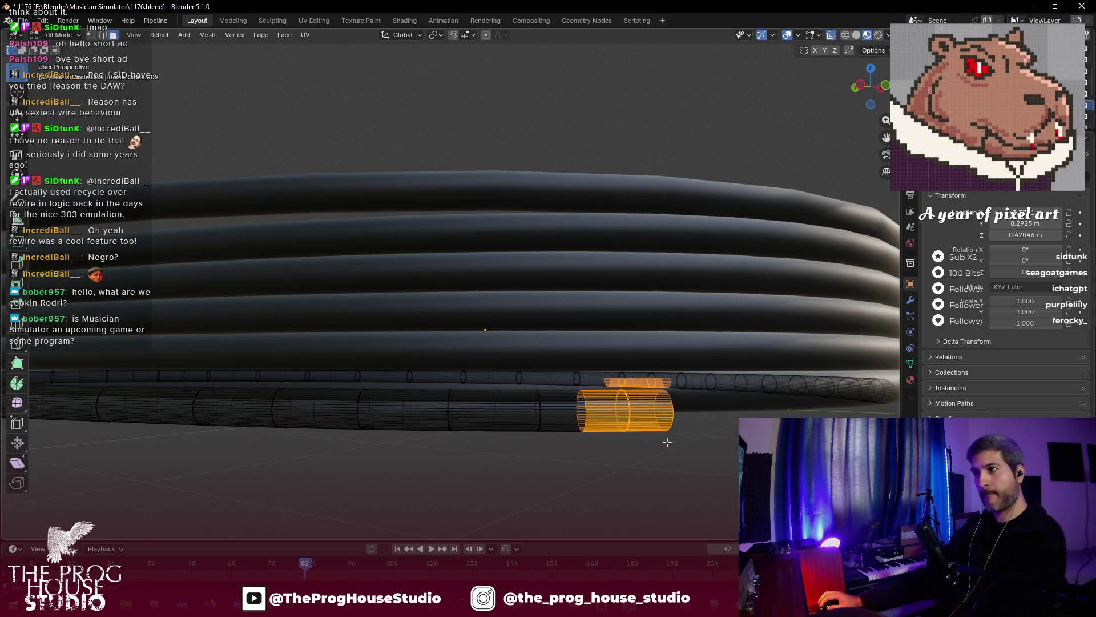
key("h")
scroll(571, 457, "down", 3)
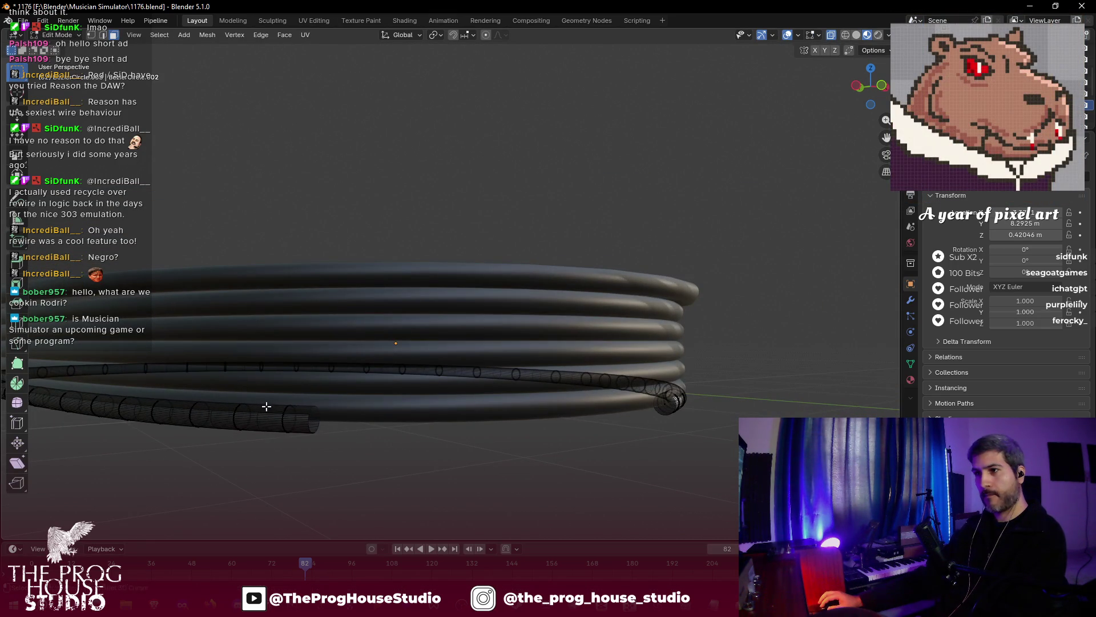
key("r")
left_click_drag(273, 398, 313, 440)
left_click(329, 448)
left_click(211, 445)
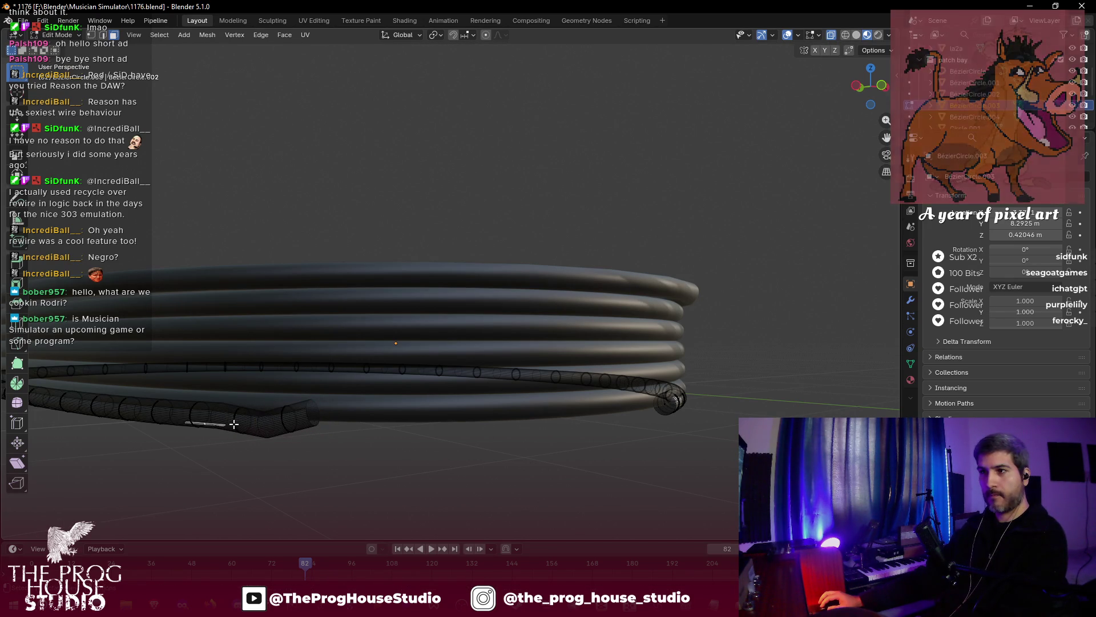
right_click(285, 439)
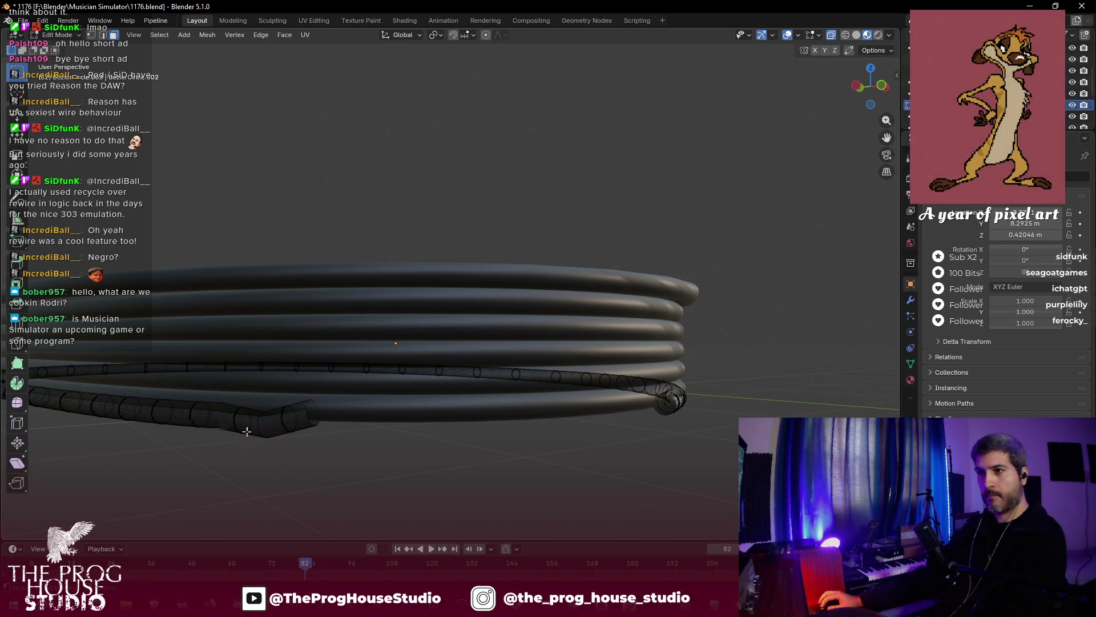
- Rotate two tube rings near the loose end into a bend, then return to Object Mode
left_click_drag(238, 432, 239, 432)
key("r")
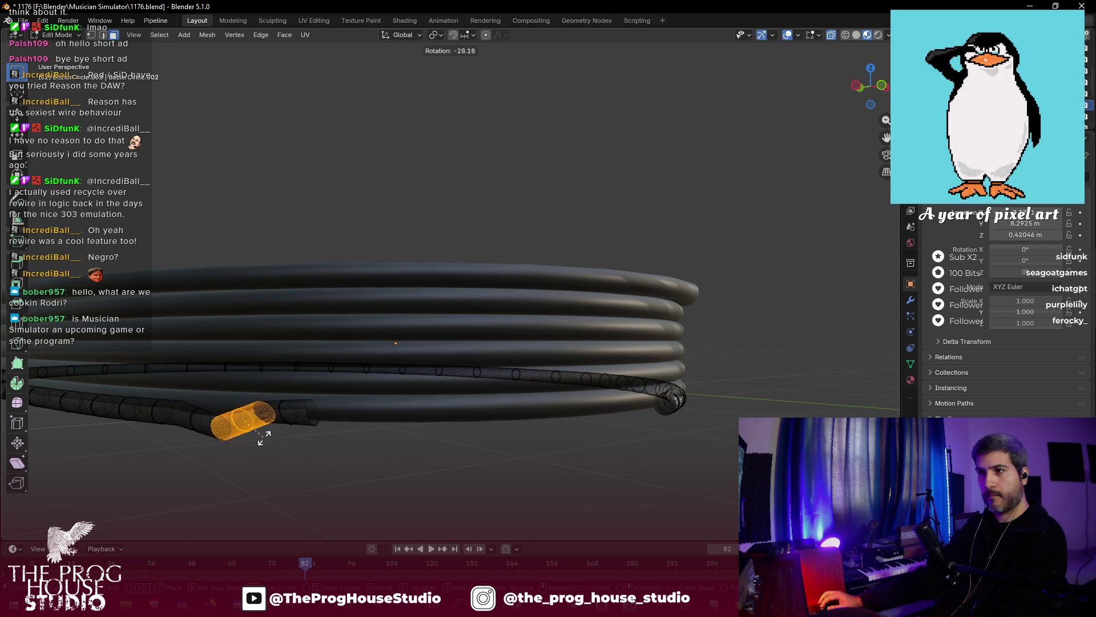
left_click(257, 440)
left_click(186, 412)
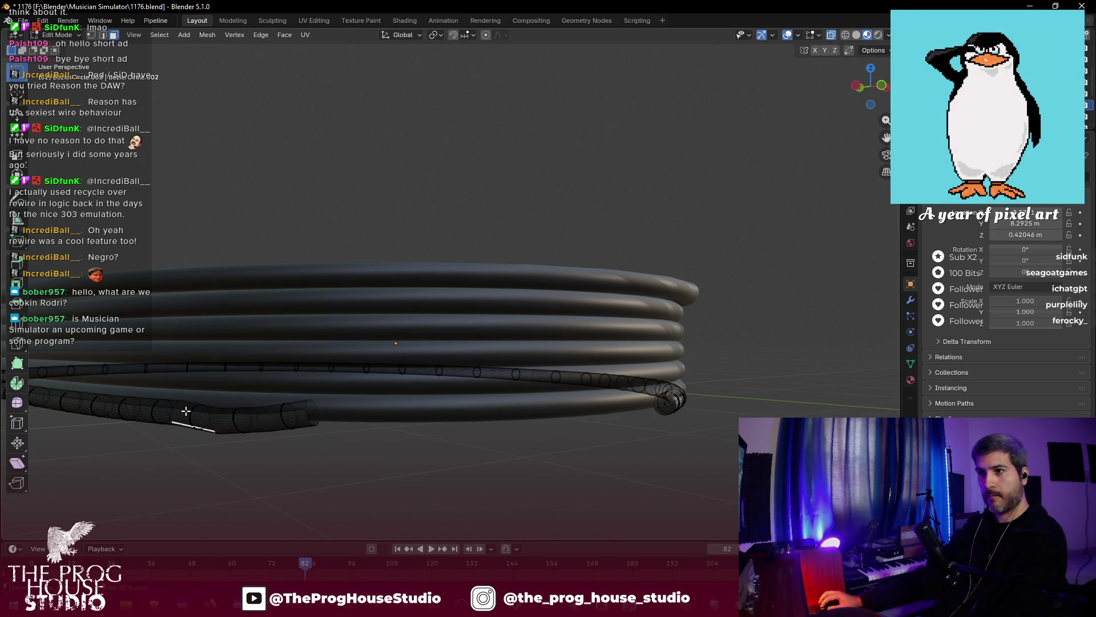
left_click_drag(204, 440, 207, 425)
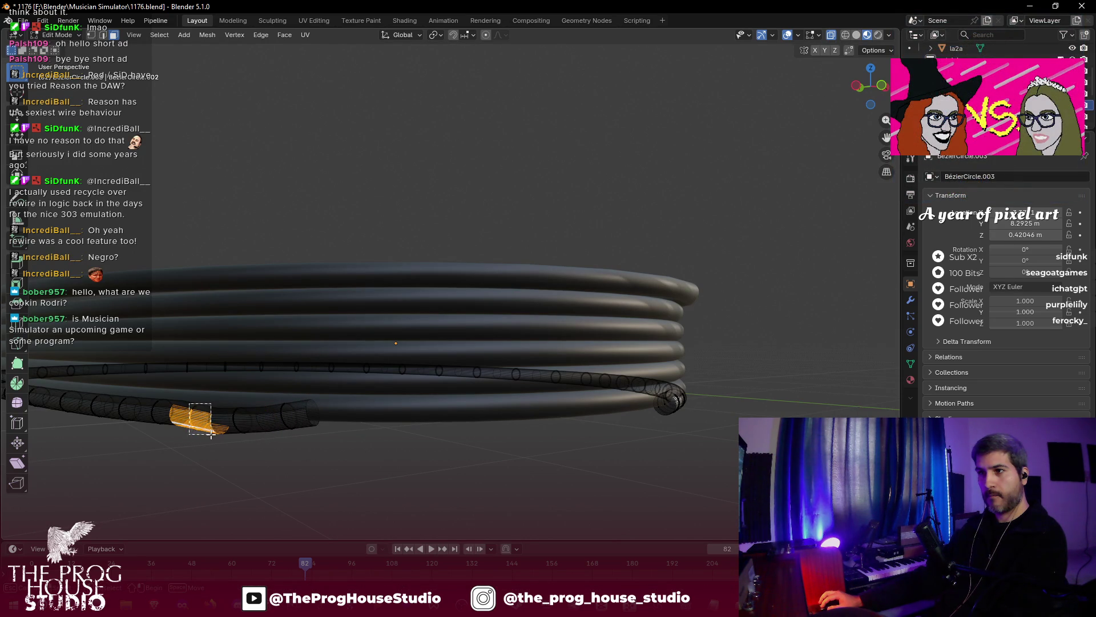
key("r")
left_click(221, 448)
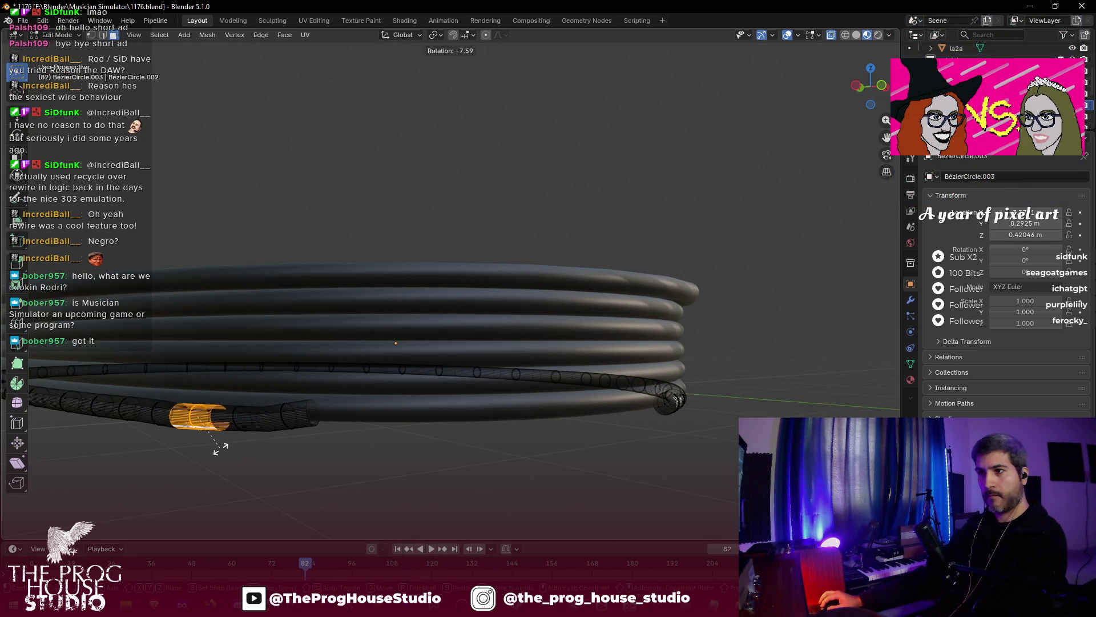
key("Tab")
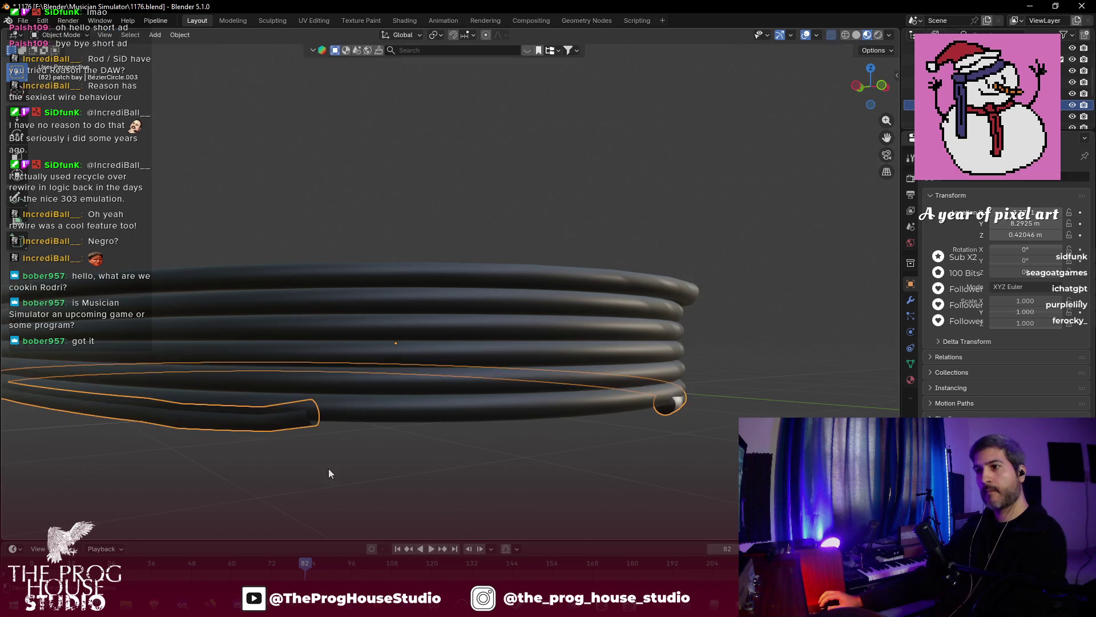
- Raise the bent cable 0.0236 m along Z and cancel a trial Y move
key("g")
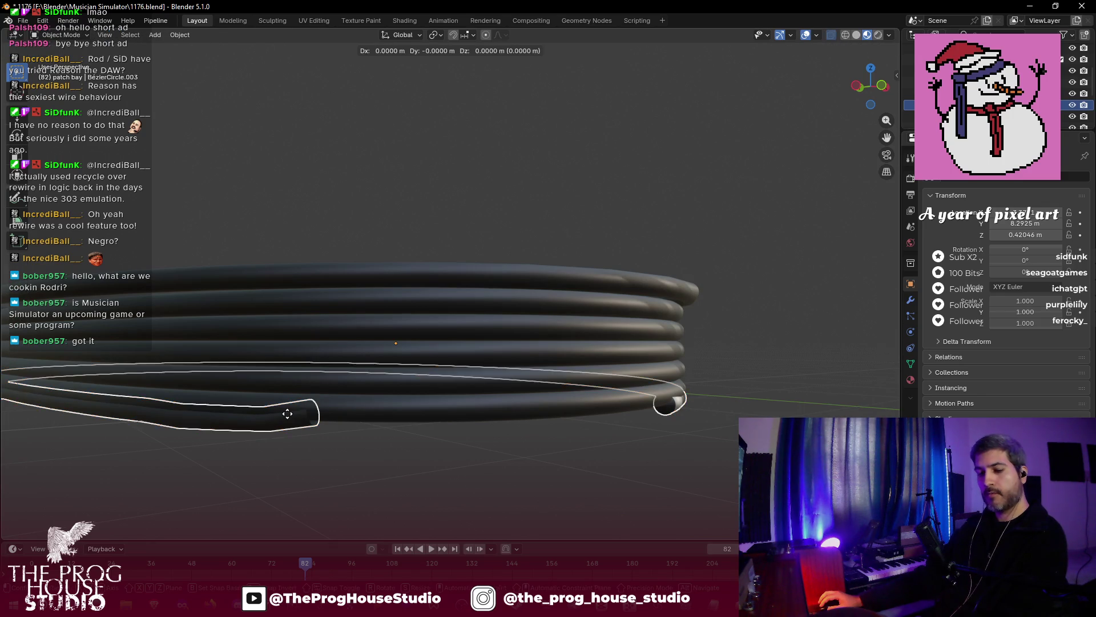
key("z")
left_click(288, 410)
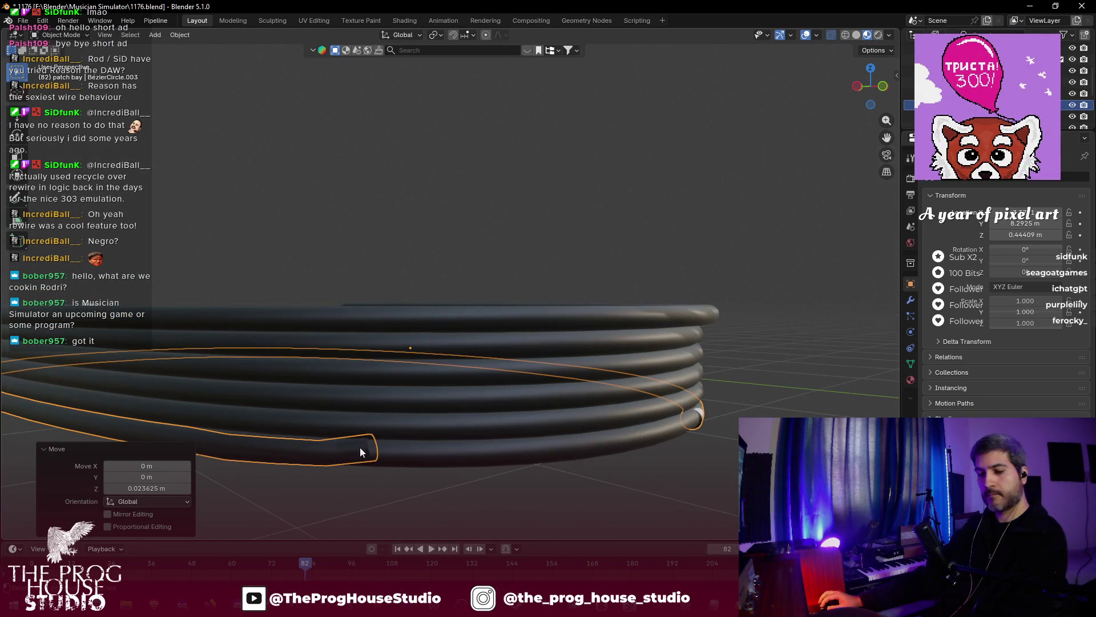
key("g")
key("y")
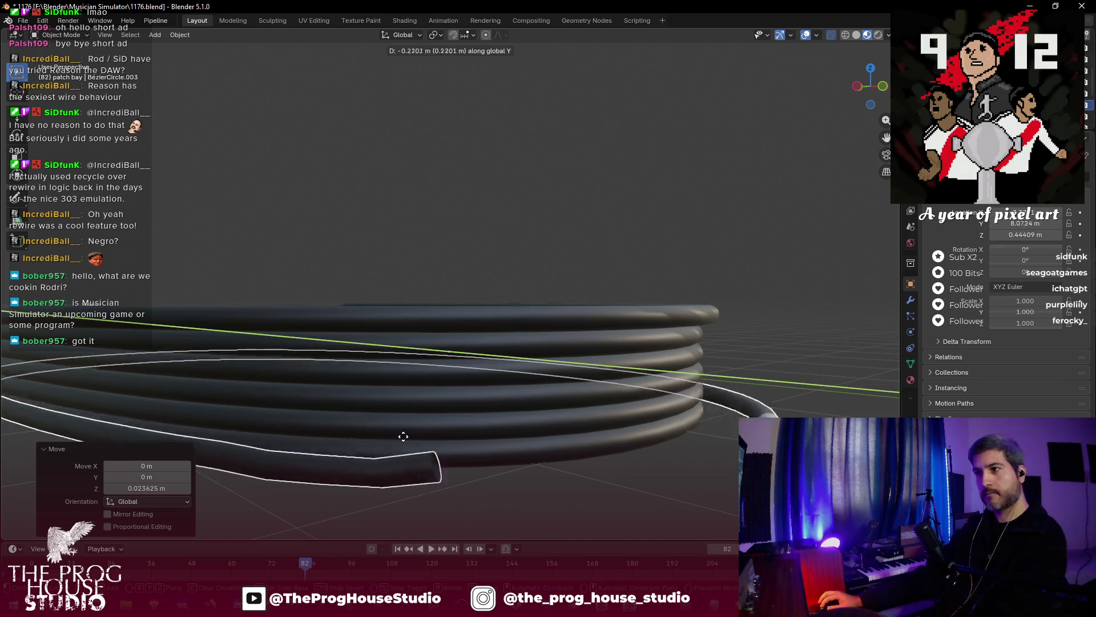
key("Escape")
- Try an X nudge, select the upper coil, view it from above, and save
key("g")
key("x")
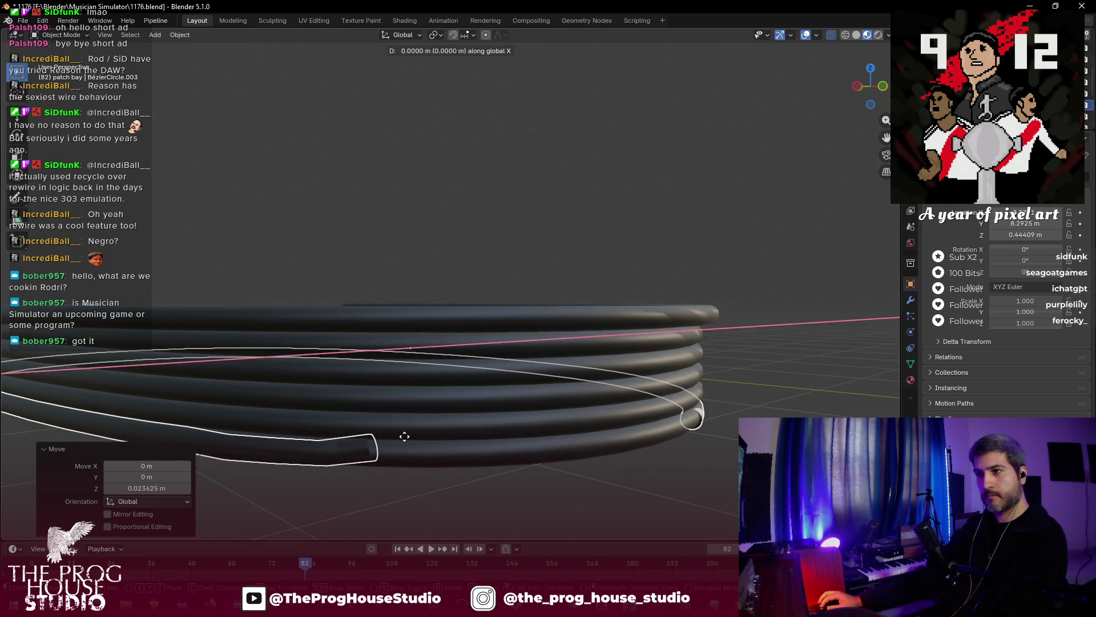
left_click(572, 476)
mouse_move(572, 476)
left_mouse_down()
mouse_move(615, 479)
mouse_move(576, 499)
mouse_move(728, 389)
mouse_move(640, 391)
mouse_move(621, 376)
mouse_move(667, 396)
mouse_move(722, 324)
mouse_move(683, 345)
mouse_move(625, 305)
mouse_move(696, 338)
left_mouse_up()
key("ctrl+s")
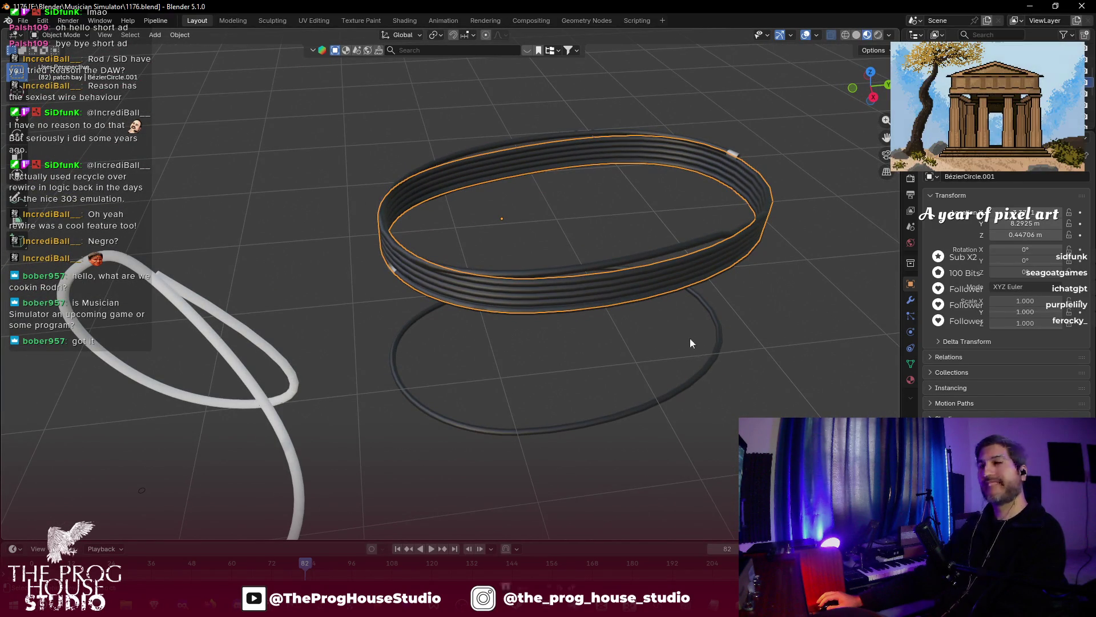
- Deselect the coil, level the view, and save the file
left_click(652, 325)
mouse_move(663, 330)
left_mouse_down()
mouse_move(633, 293)
mouse_move(663, 328)
mouse_move(745, 317)
mouse_move(751, 306)
mouse_move(680, 318)
mouse_move(692, 311)
mouse_move(623, 286)
mouse_move(623, 298)
mouse_move(665, 304)
mouse_move(712, 296)
mouse_move(685, 325)
left_mouse_up()
key("ctrl+s")
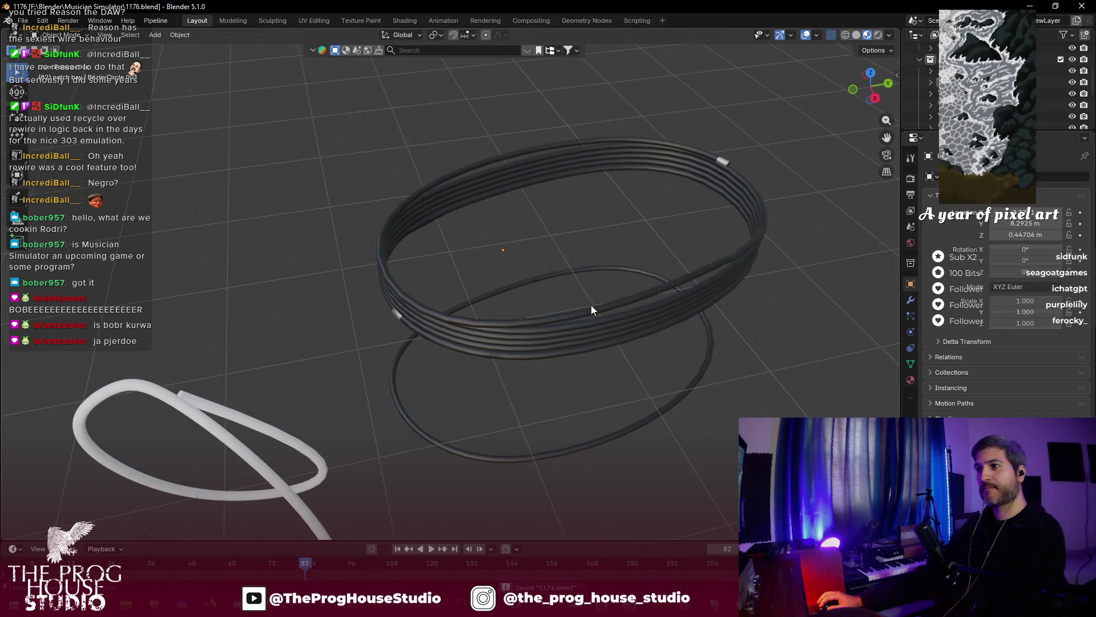
- Box-select all the coil pieces and join them into one object
left_click_drag(419, 167, 491, 224)
right_click(601, 341)
mouse_move(601, 341)
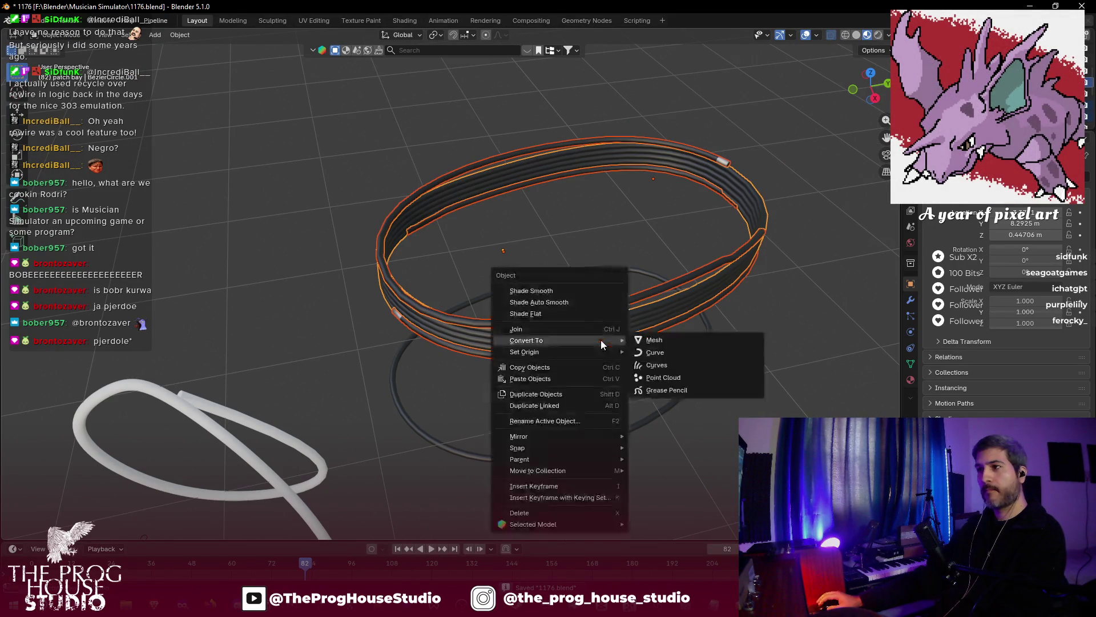
left_click(571, 325)
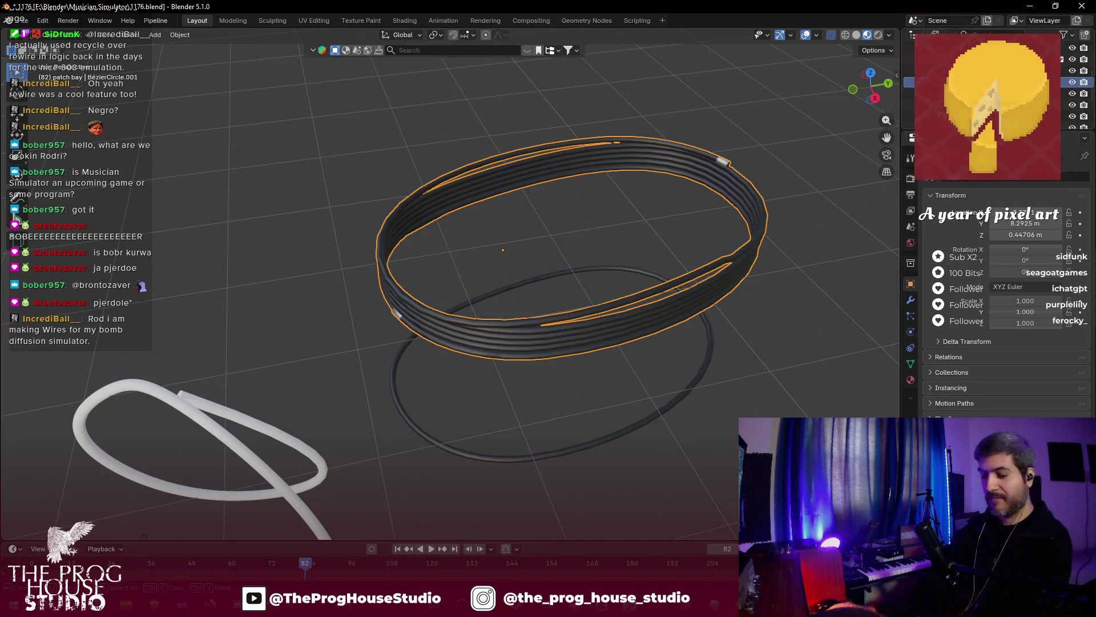
- Apply all transforms to the cablesv1 coil
left_click(971, 94)
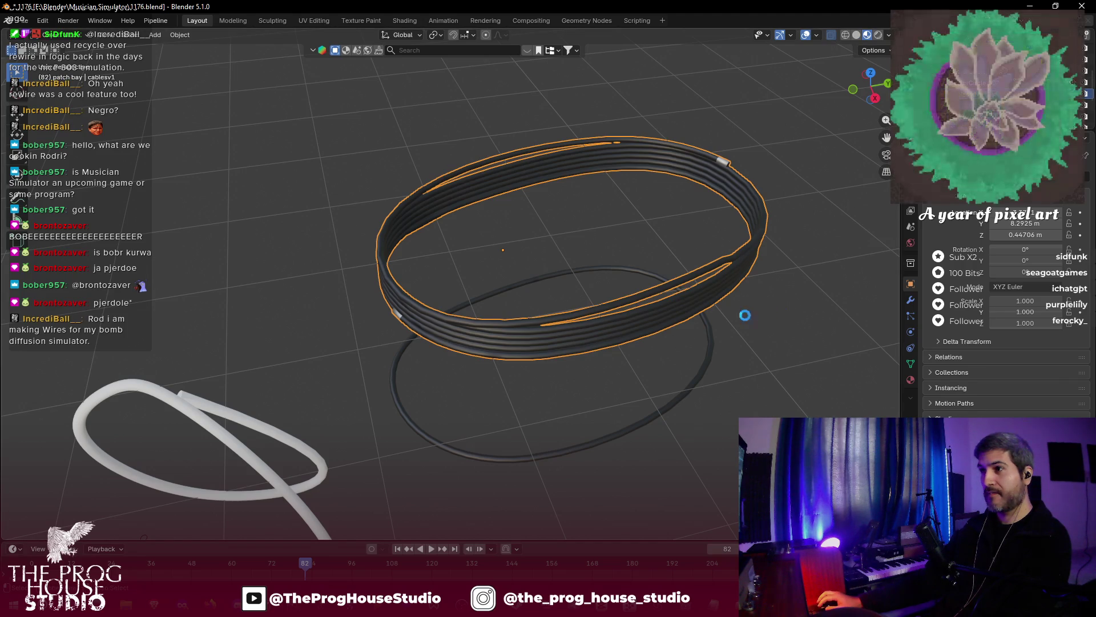
key("ctrl+a")
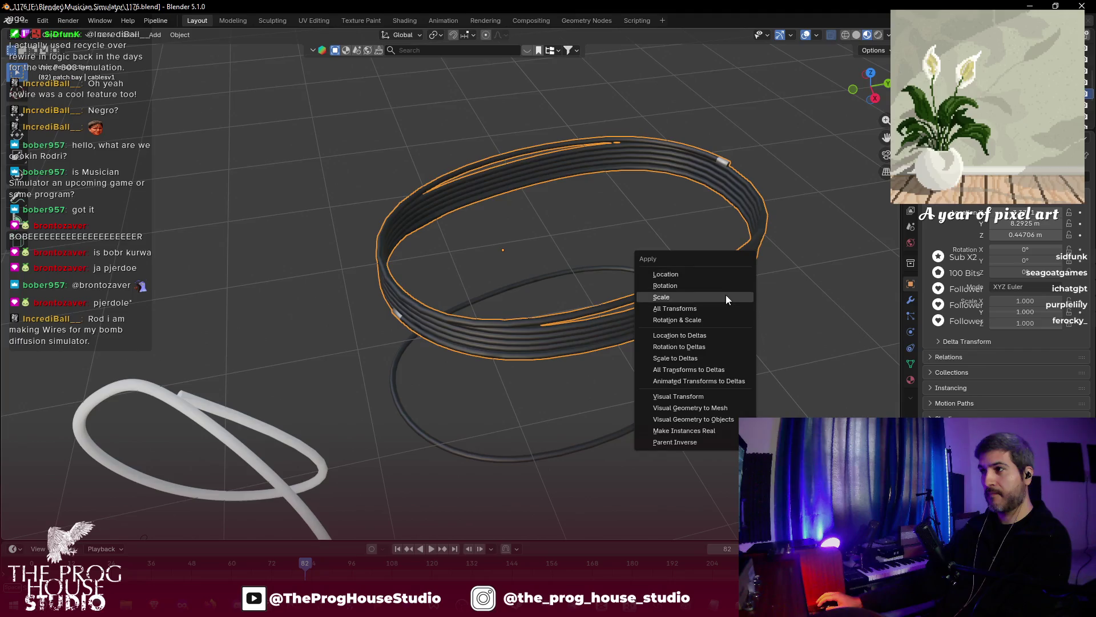
left_click(718, 310)
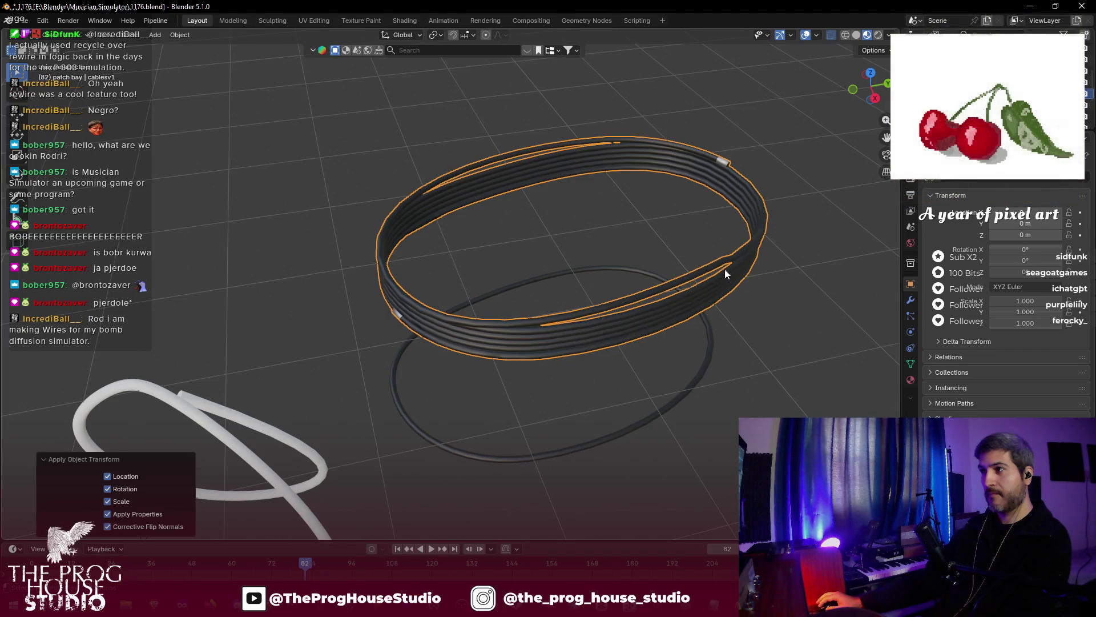
scroll(728, 269, "down", 5)
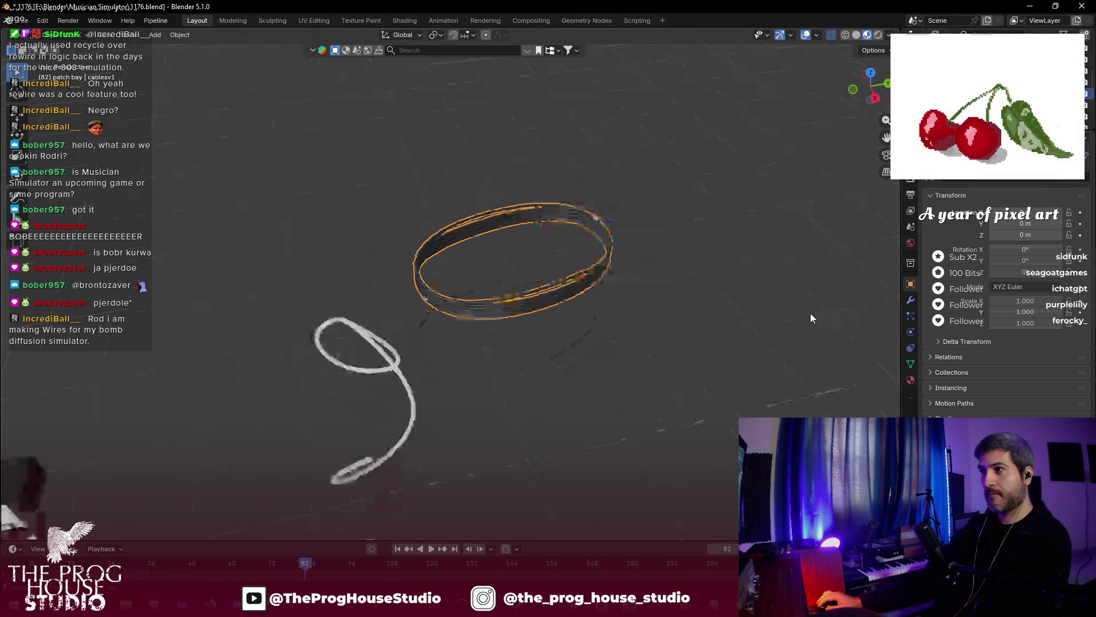
- Select a cable ring in the coil and clear its location to the world origin
left_click(609, 260)
left_click(615, 272)
left_click(611, 273)
left_click(593, 278)
left_click(598, 275)
left_click(597, 276)
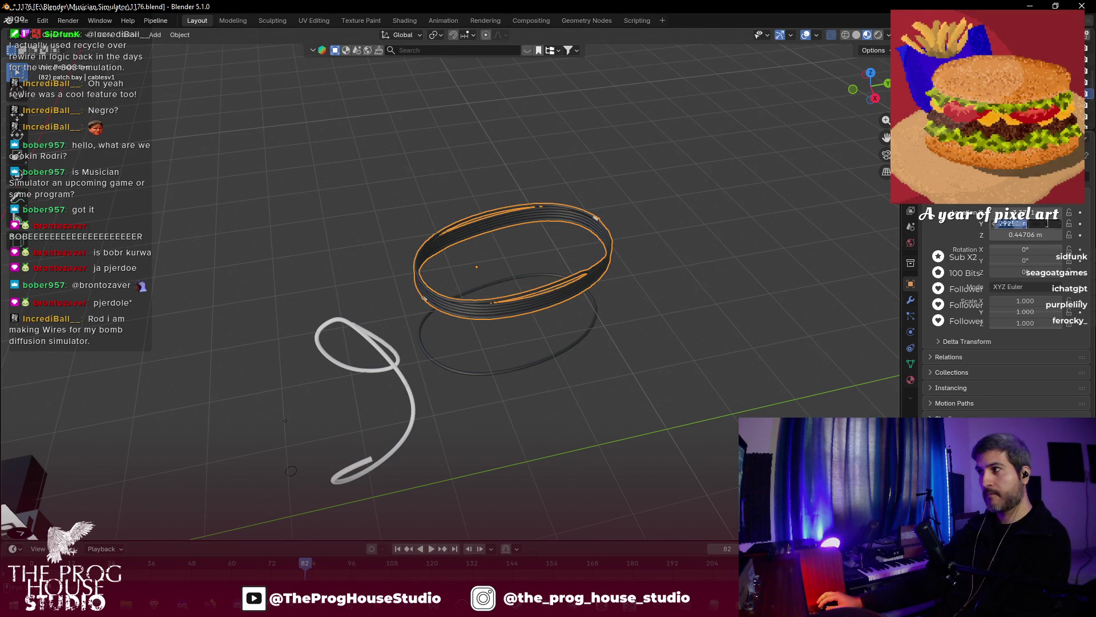
left_click(612, 249)
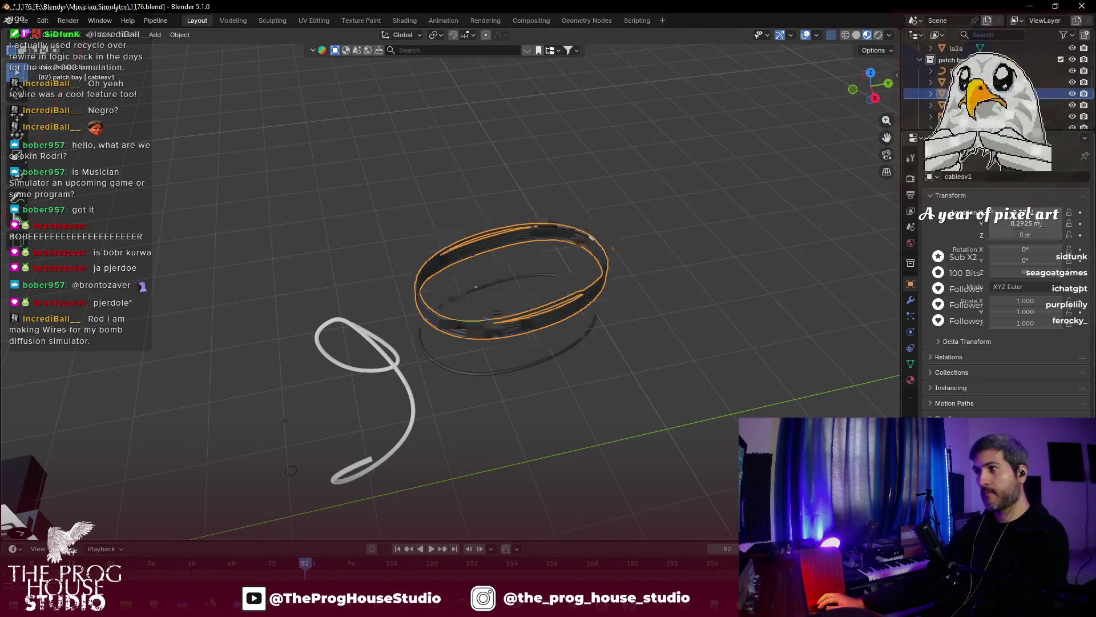
key("alt+g")
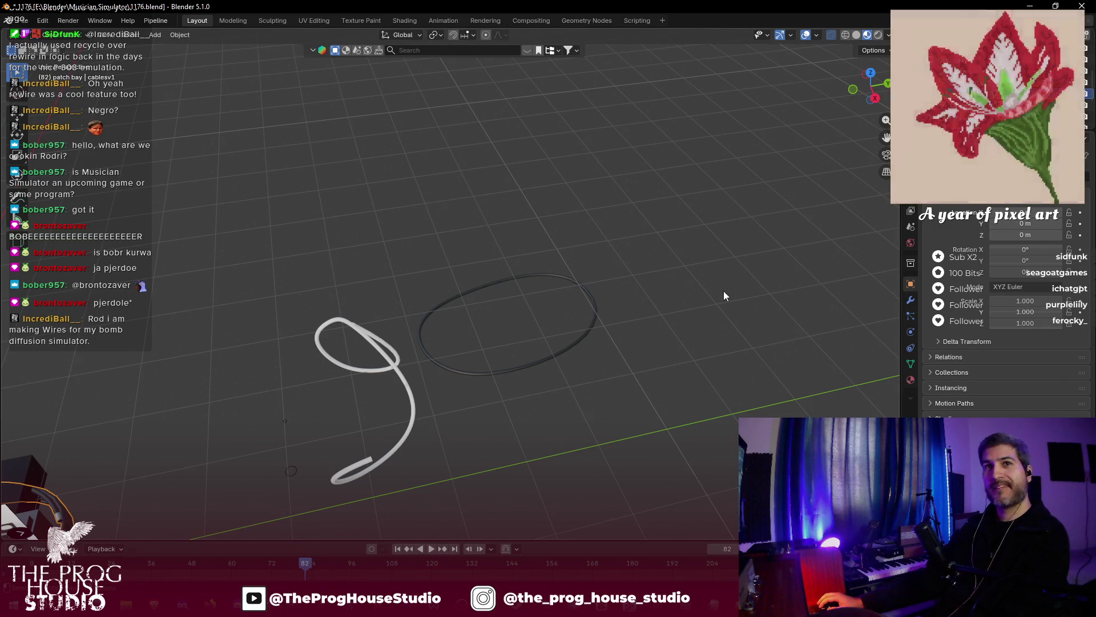
- In full-scene view, set the coil's origin to Center of Mass (Volume) and apply all transforms
key("KP_Divide")
mouse_move(519, 328)
left_mouse_down()
mouse_move(551, 309)
mouse_move(476, 327)
mouse_move(486, 344)
mouse_move(513, 336)
left_mouse_up()
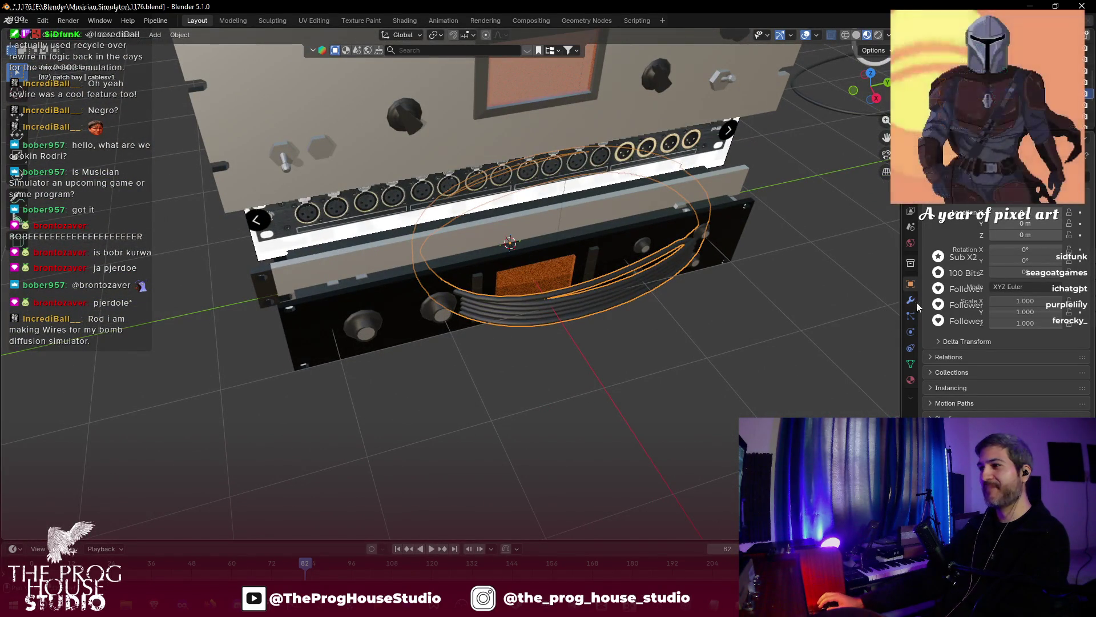
right_click(614, 290)
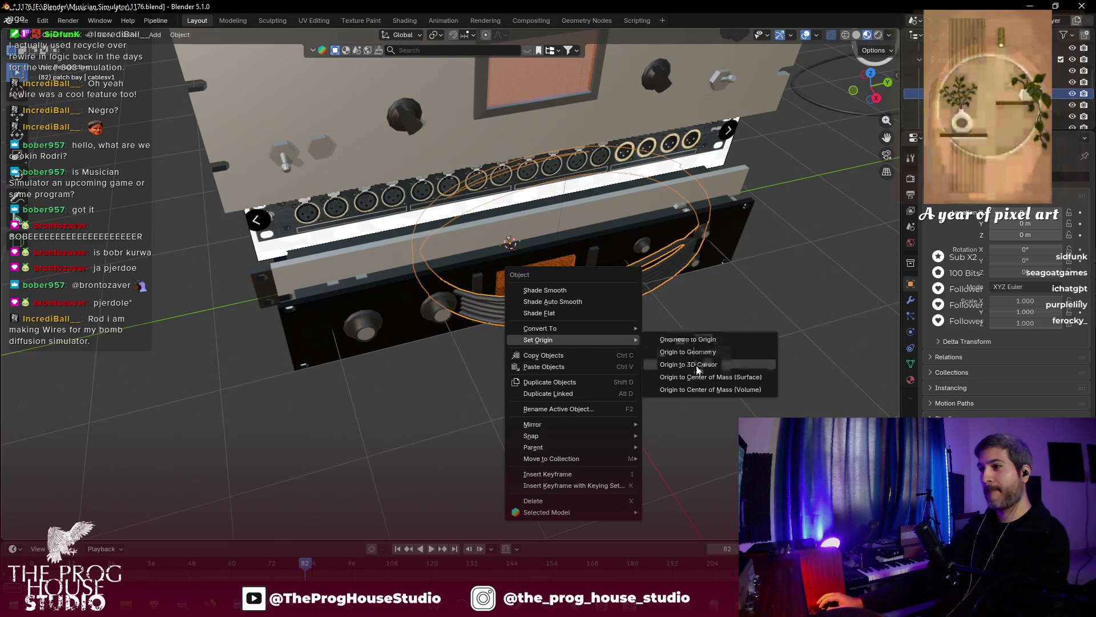
left_click(693, 390)
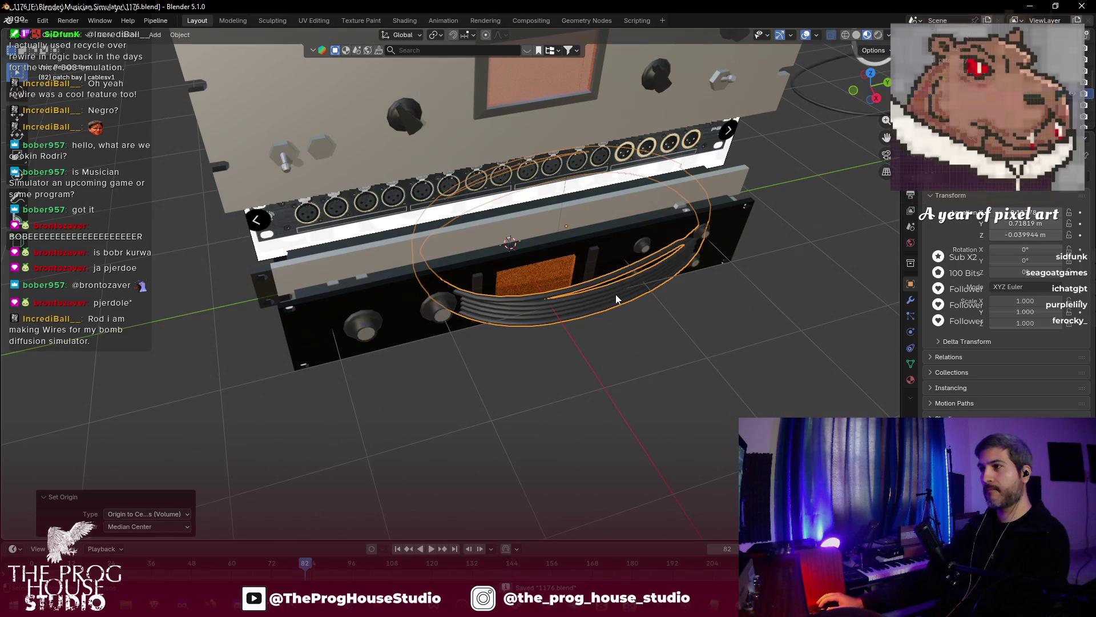
key("ctrl+a")
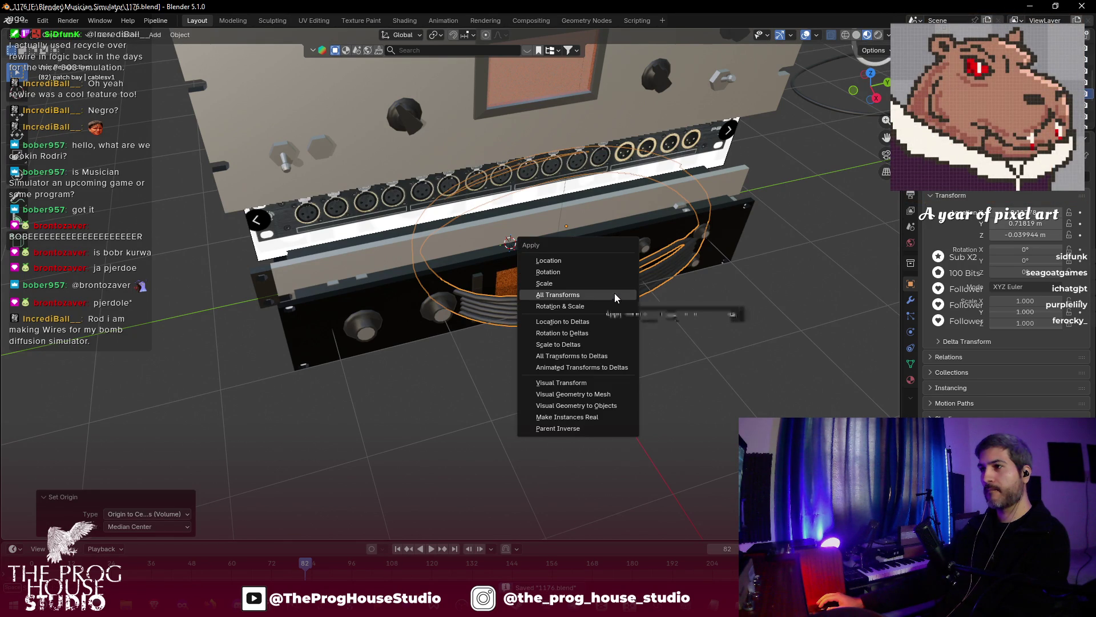
left_click(612, 297)
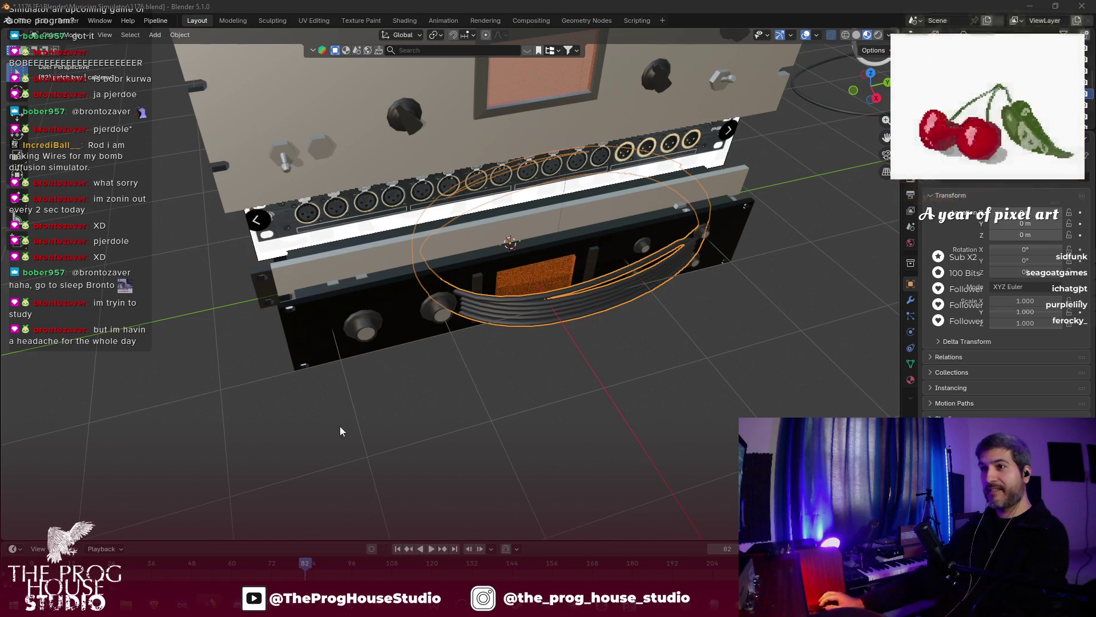
left_click(668, 333)
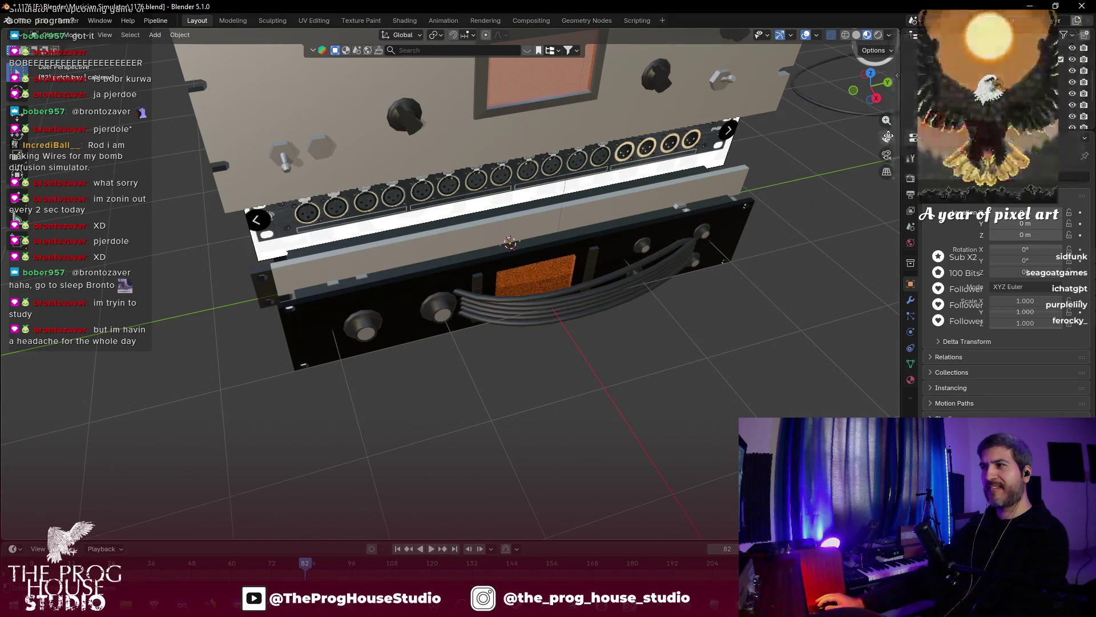
- Zoom in on the dark cable bundle across the lower rack panel and select it
scroll(488, 294, "up", 4)
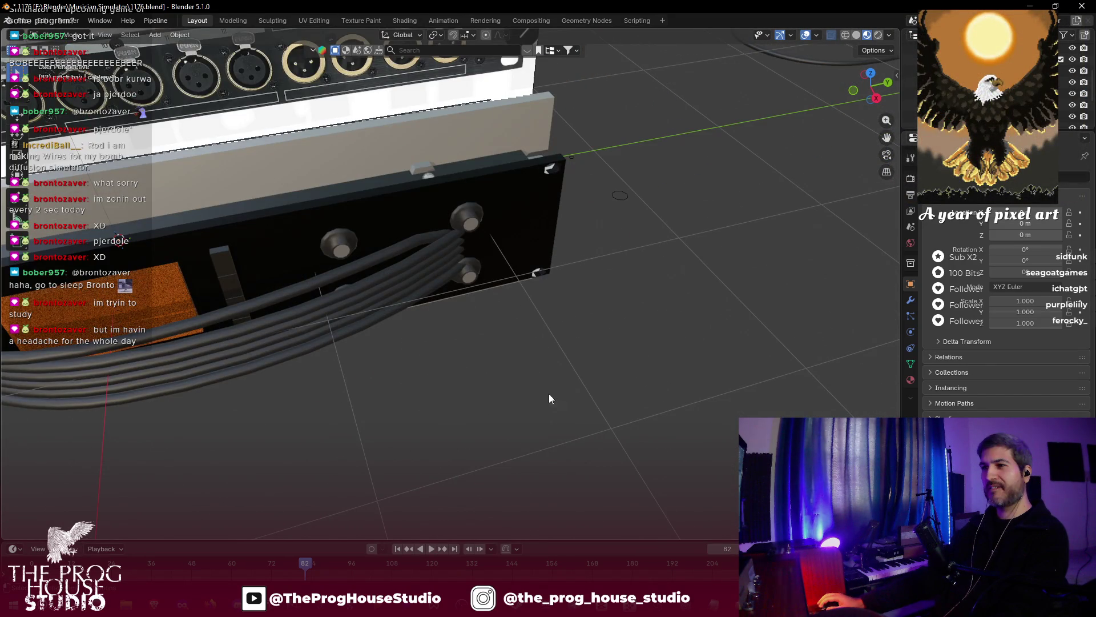
scroll(549, 398, "up", 6)
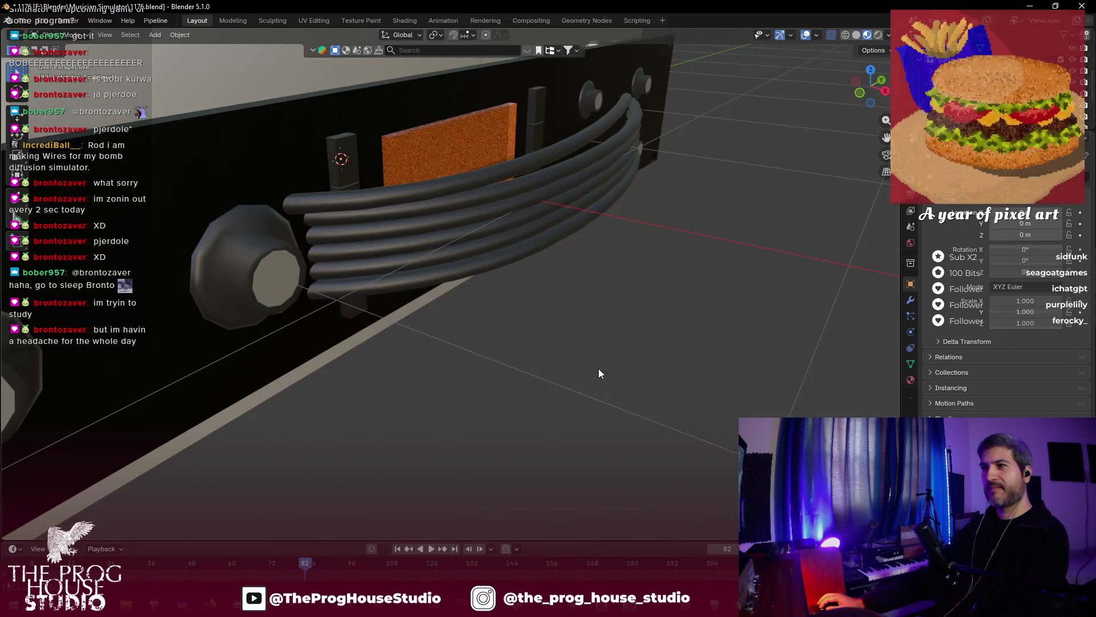
scroll(599, 373, "down", 5)
scroll(524, 374, "up", 6)
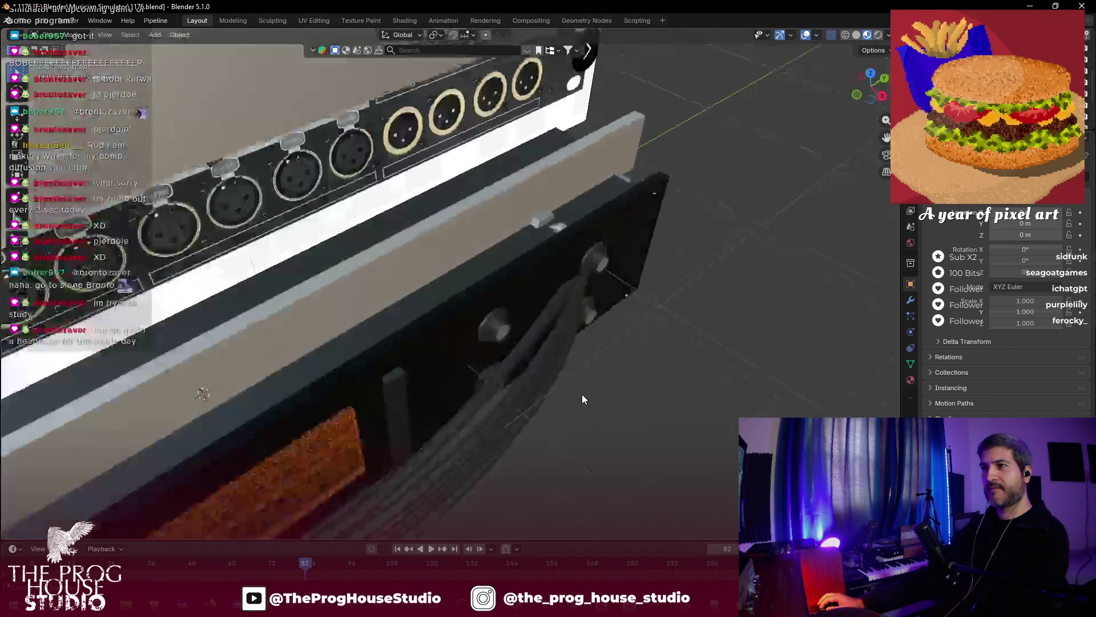
scroll(584, 394, "down", 2)
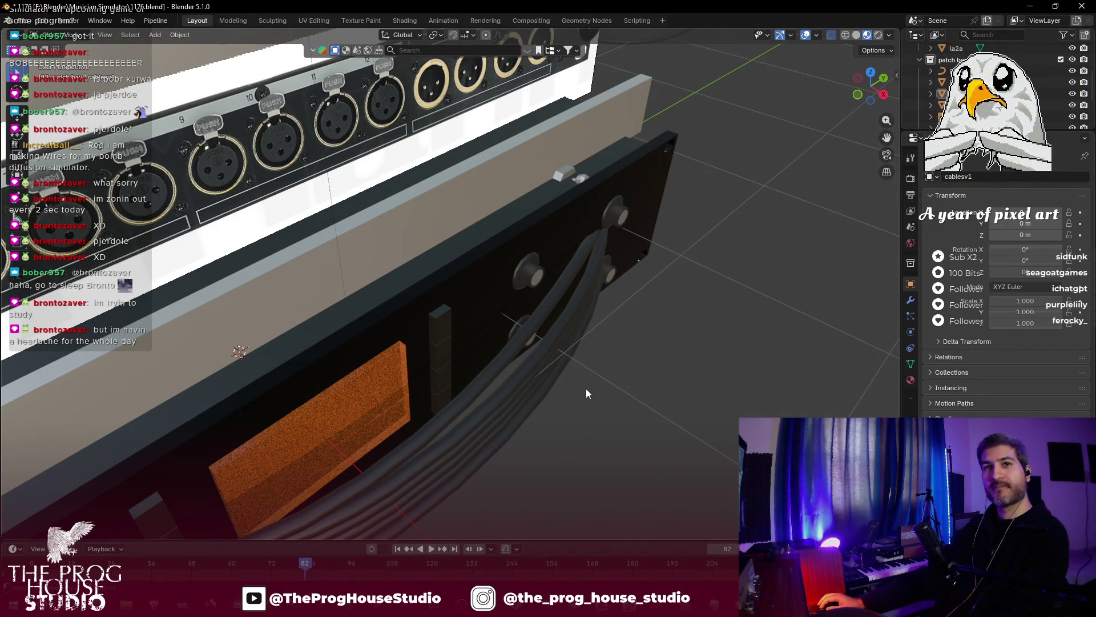
scroll(586, 389, "down", 3)
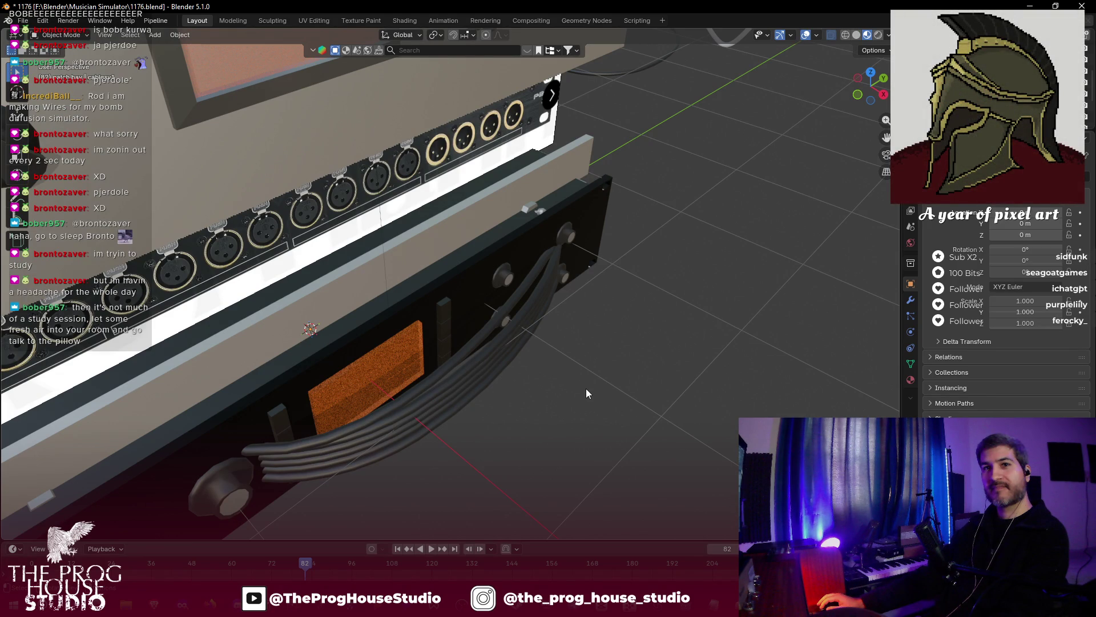
left_click(485, 370)
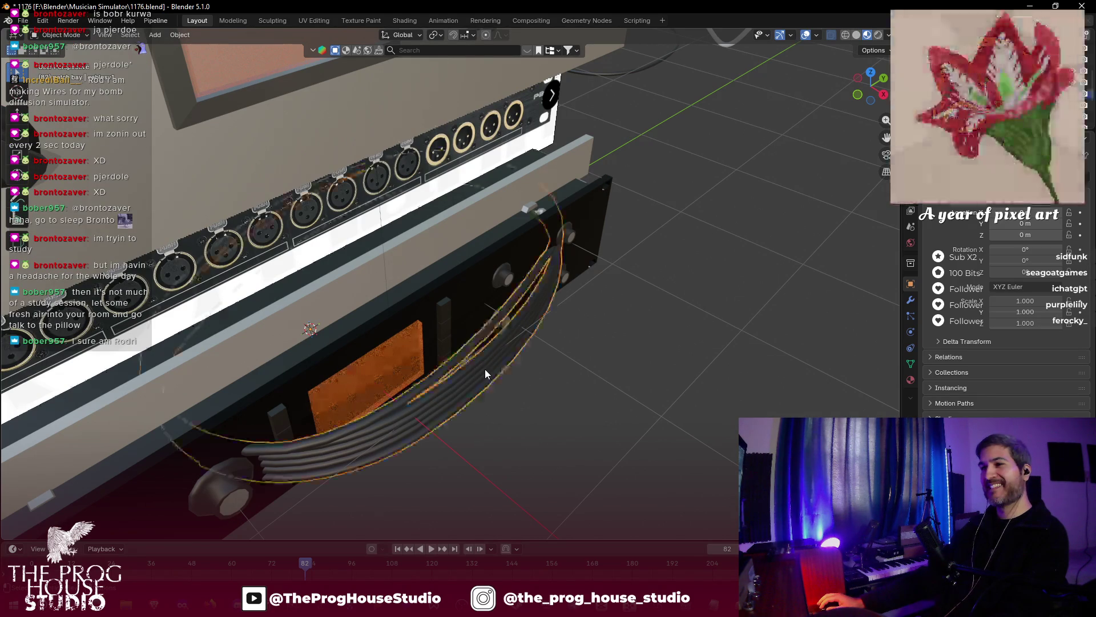
left_click(571, 384)
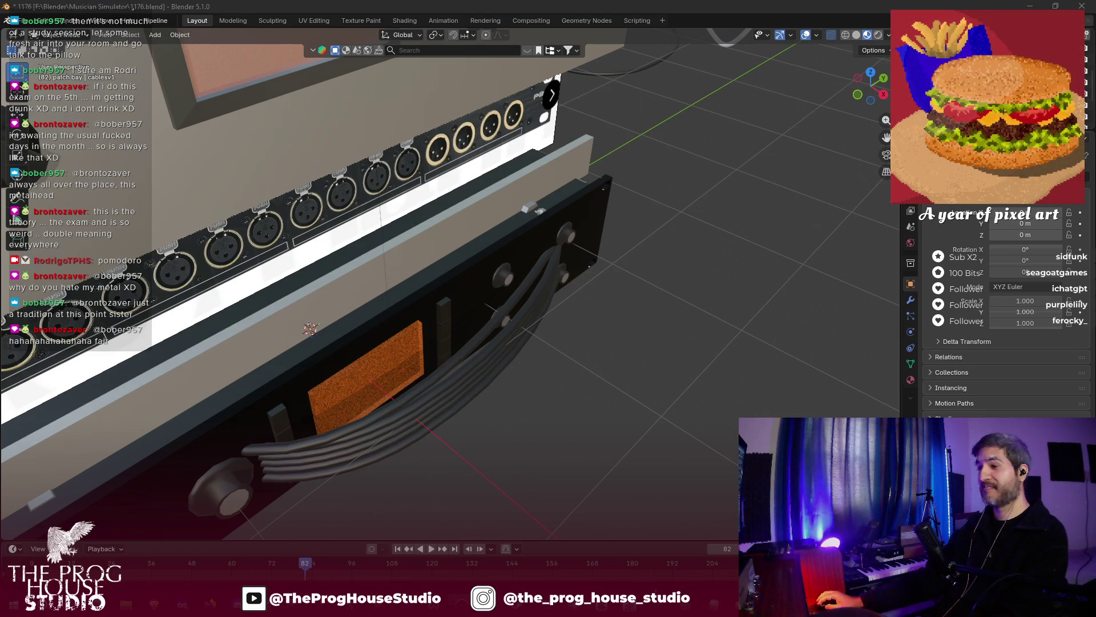
- Save, then export the selected cable bundle as glTF binary cablesV1.glb, limited to selected objects
left_click(461, 401)
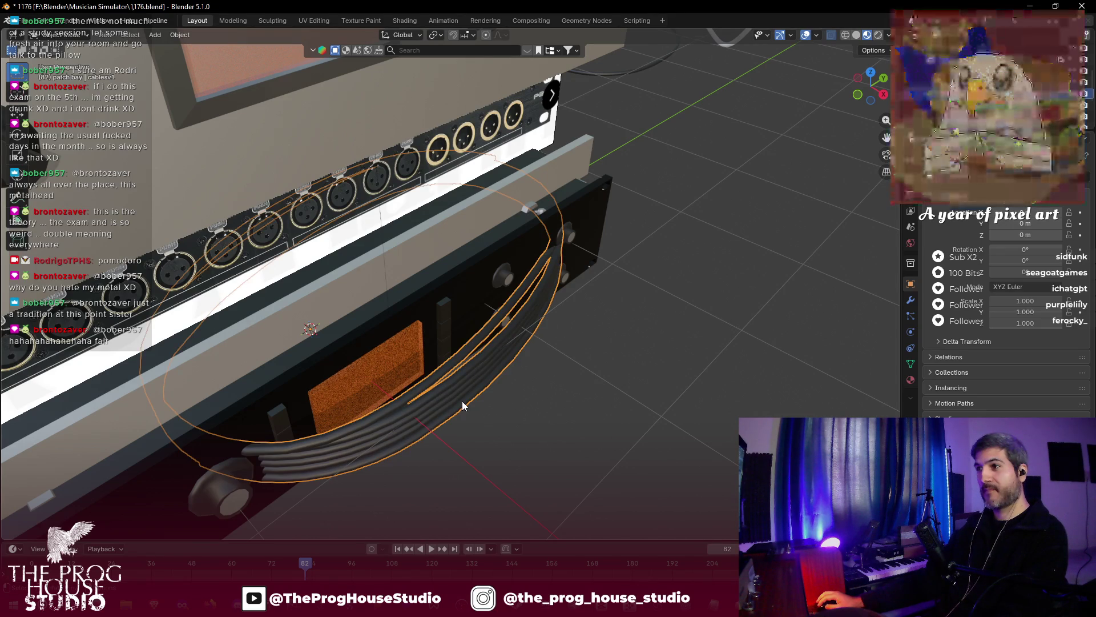
key("ctrl+s")
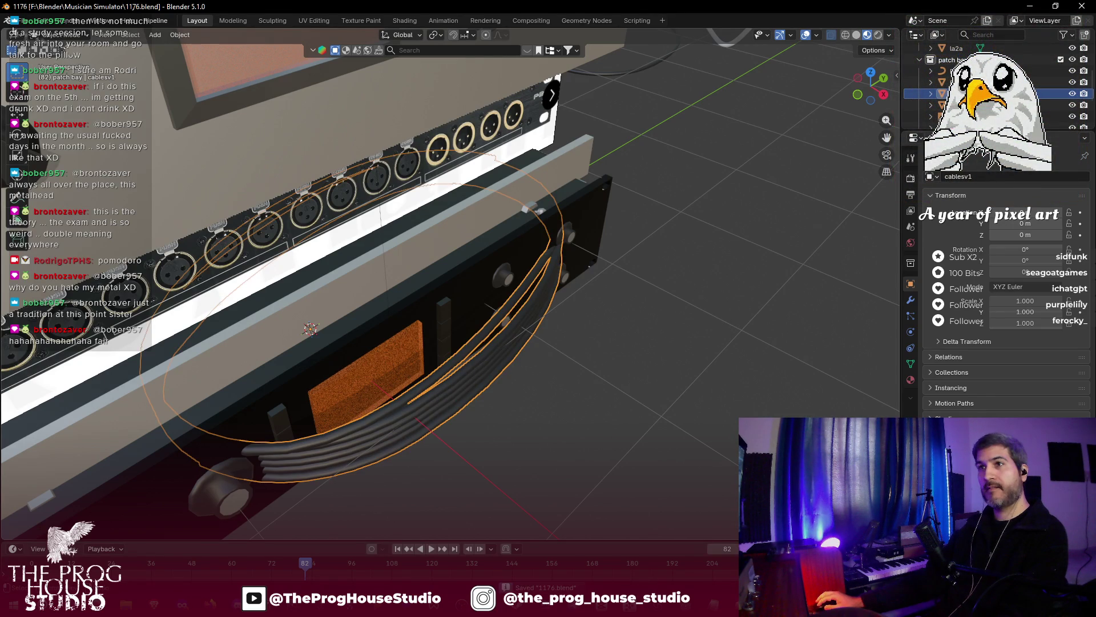
left_click(24, 24)
mouse_move(68, 194)
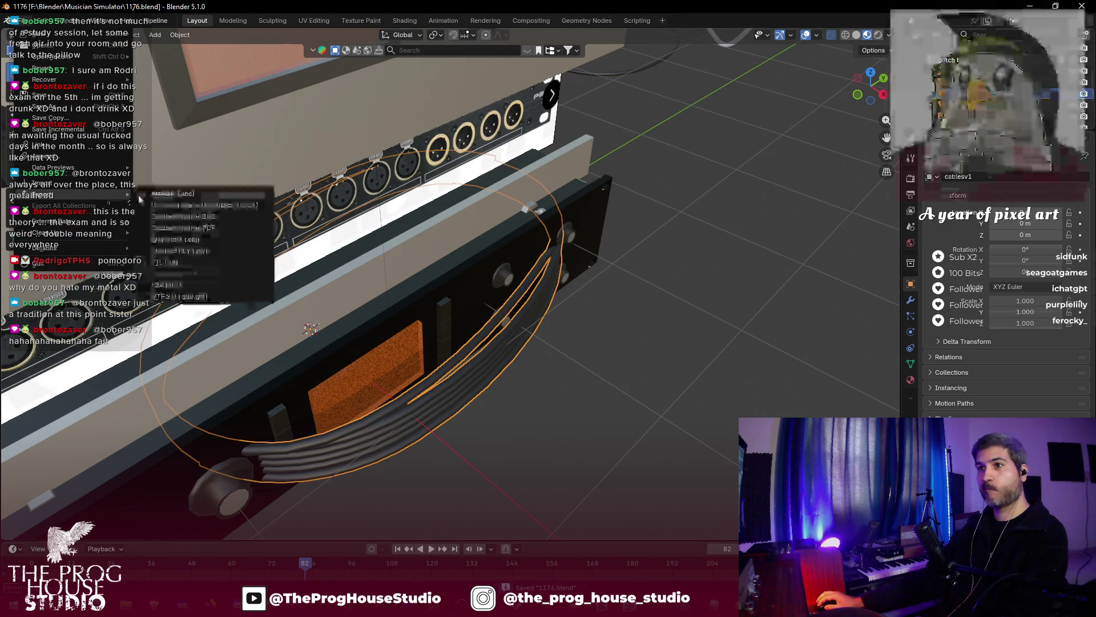
left_click(181, 297)
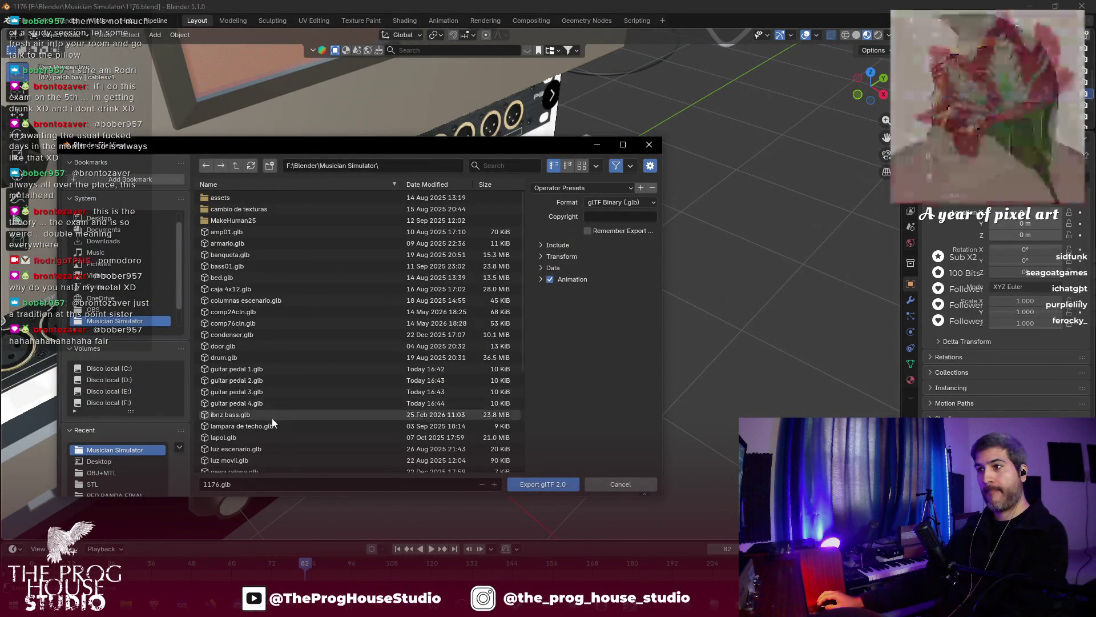
left_click(548, 246)
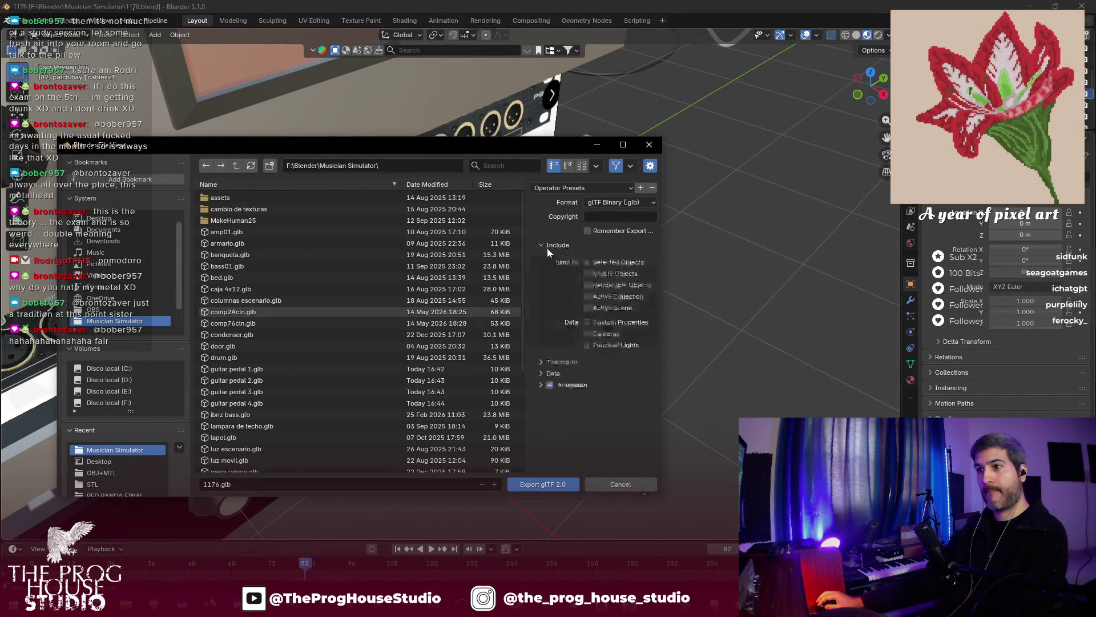
left_click(260, 485)
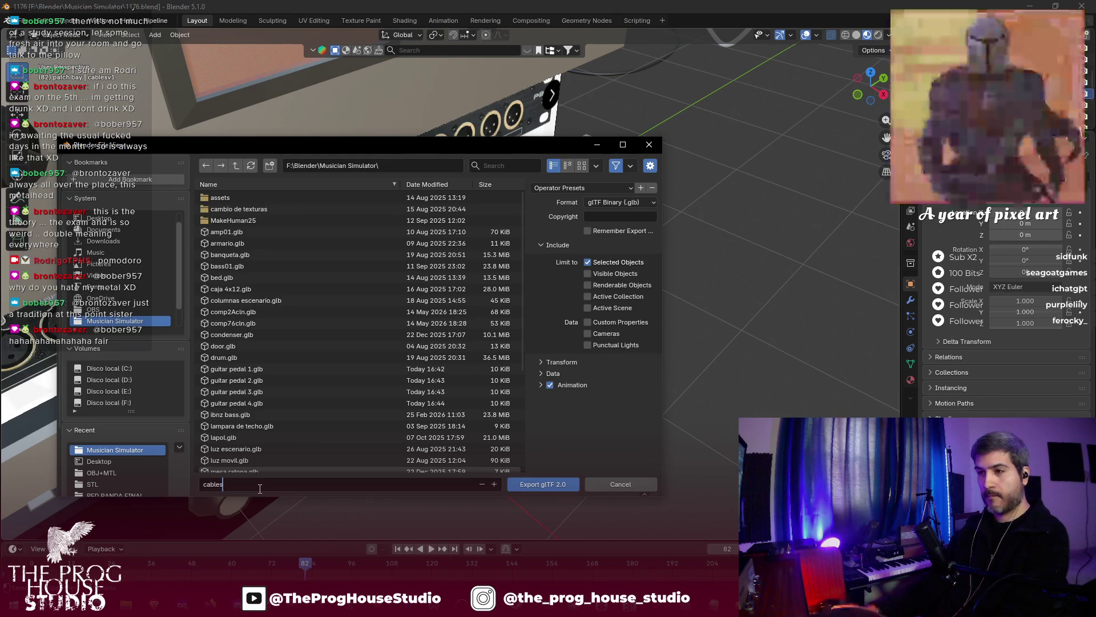
type("V1.glb")
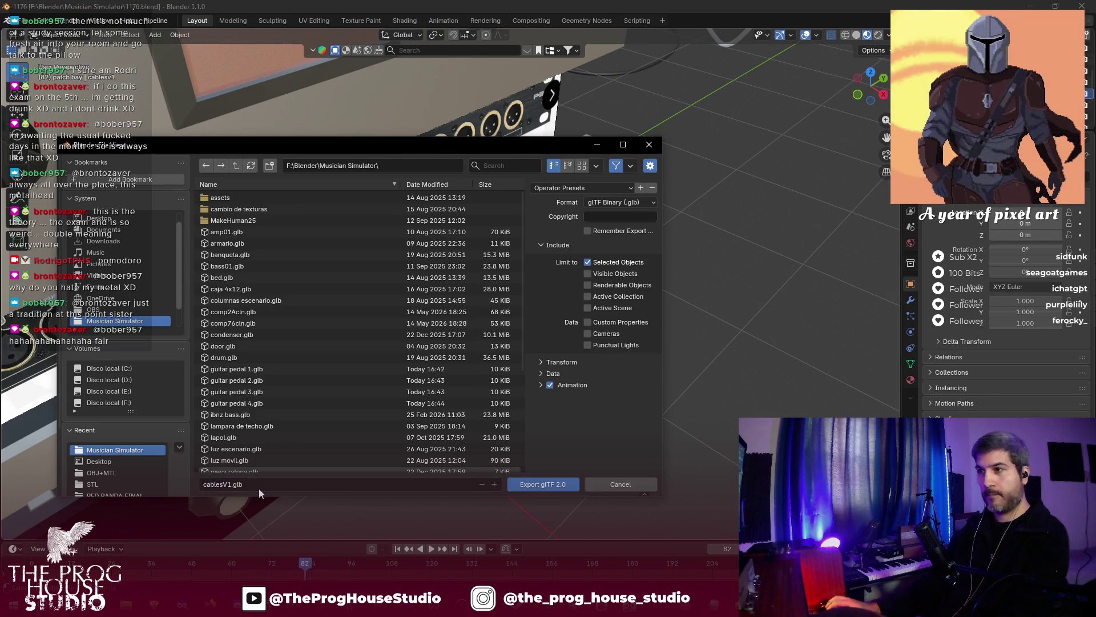
key("Return")
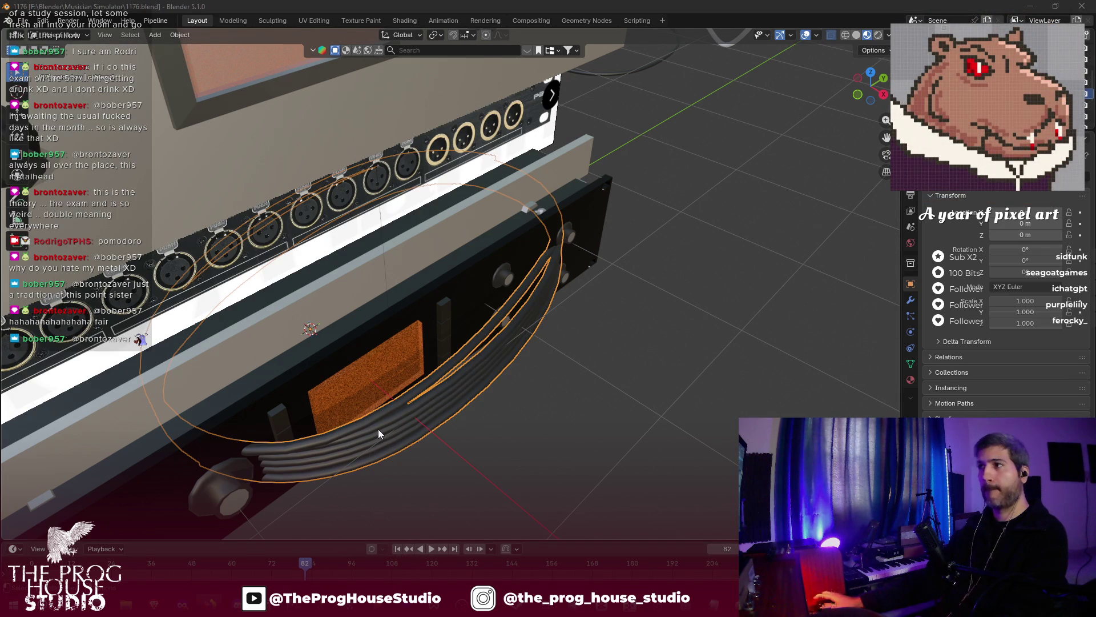
- Toggle see-through shading on and off, save again, and minimise Blender
left_click(857, 34)
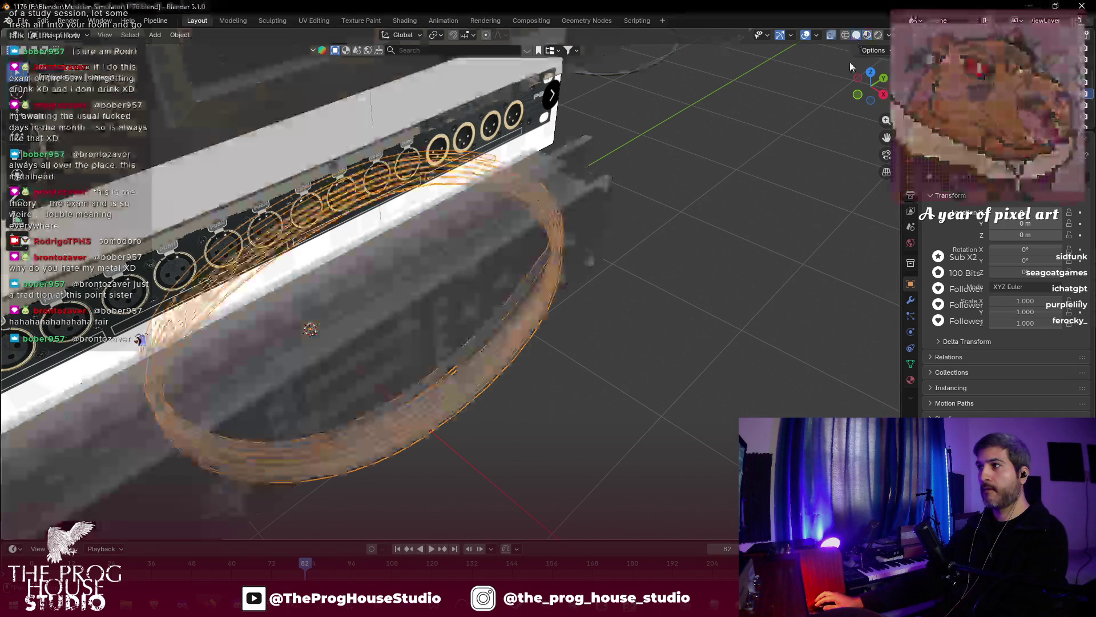
left_click(832, 35)
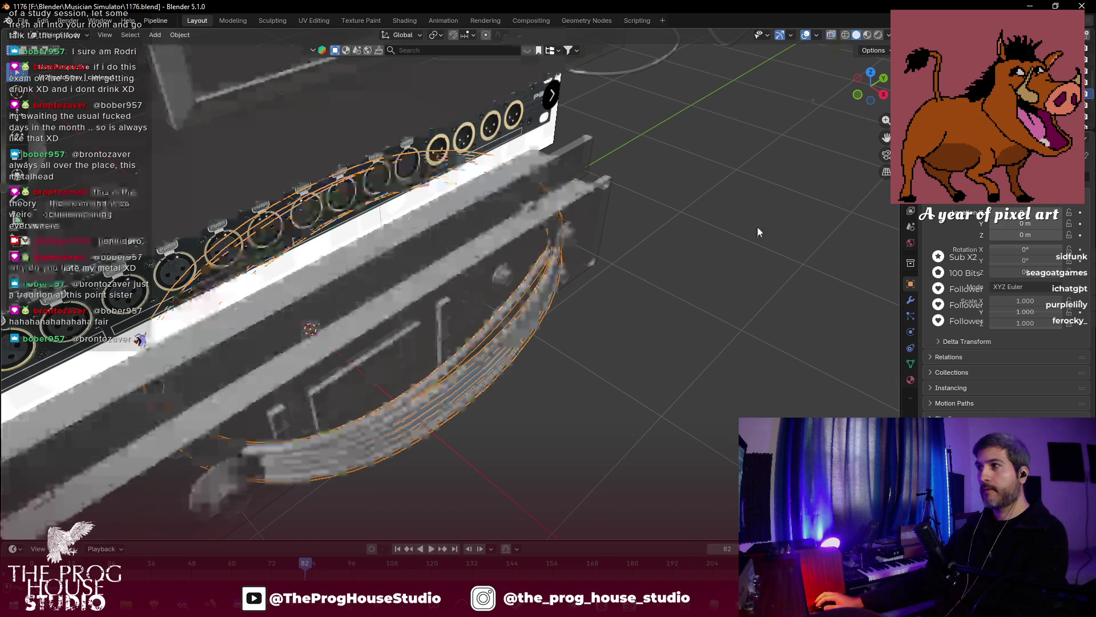
key("ctrl+s")
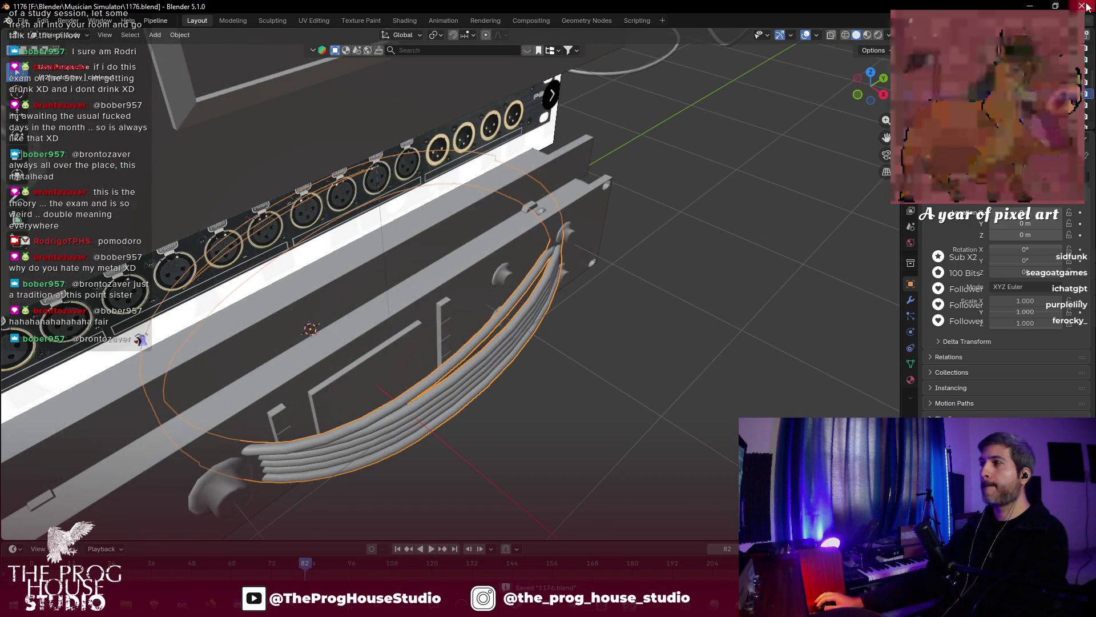
left_click(1056, 6)
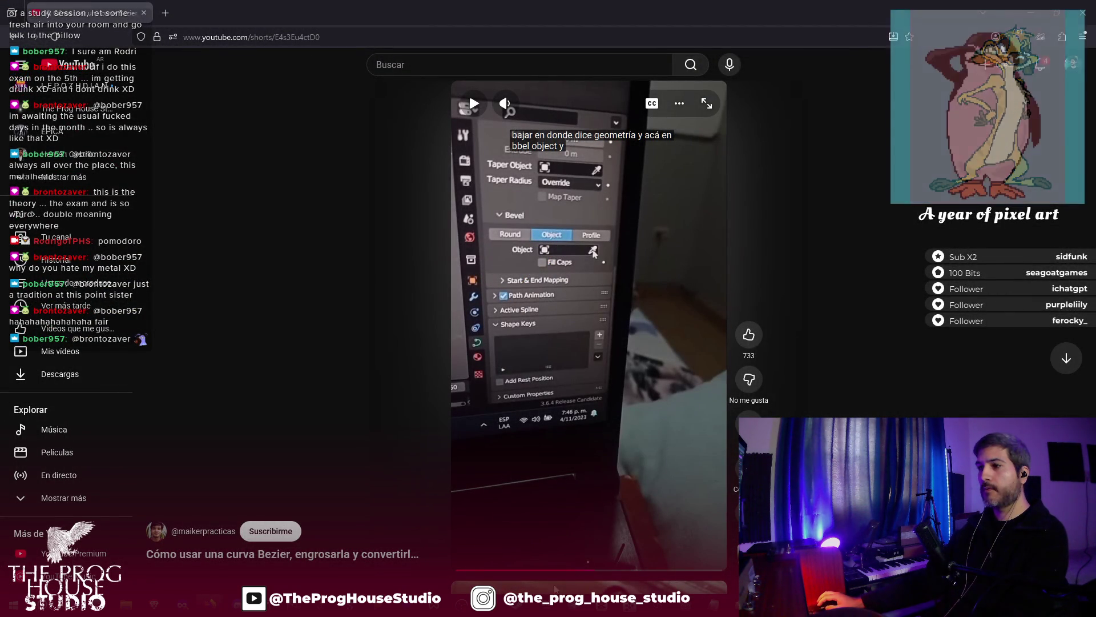
- Close the YouTube window with the Bezier-curve short and return to Deezer's 568-song favourites
mouse_move(211, 604)
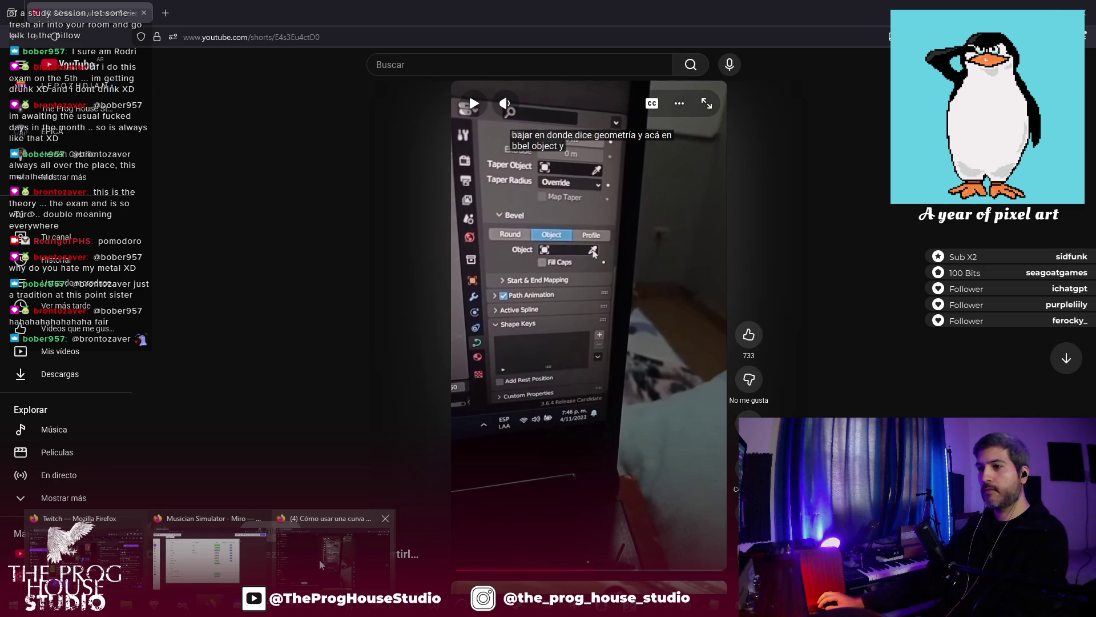
left_click(386, 518)
key("alt+Tab")
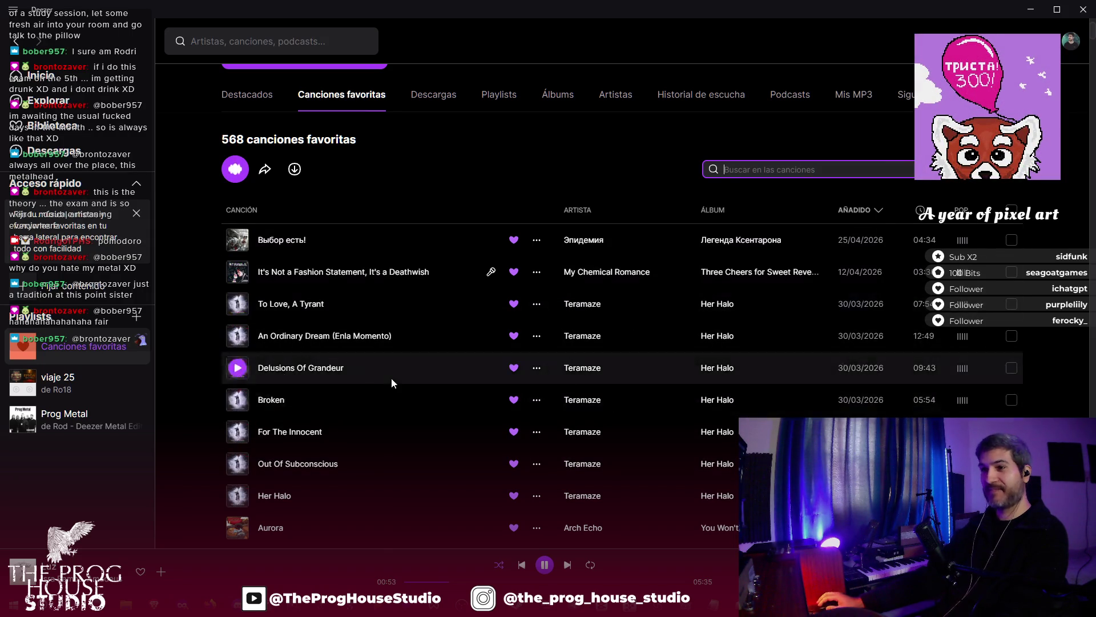
- Open Teramaze's artist page listing their in-library songs, then switch to the Polish cow video browser
left_click(581, 432)
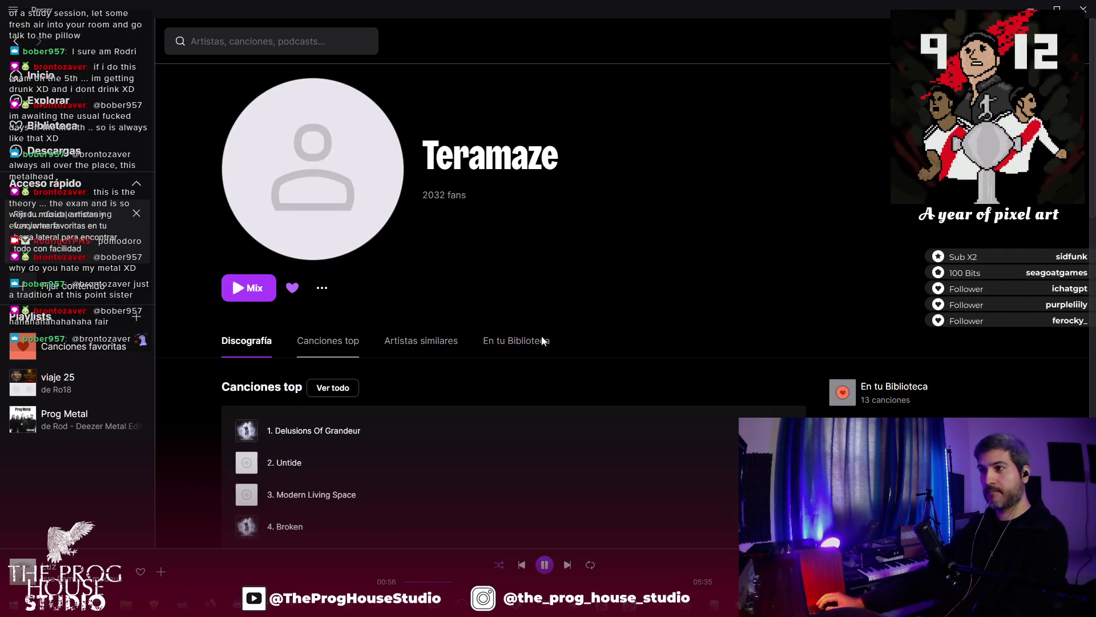
left_click(540, 341)
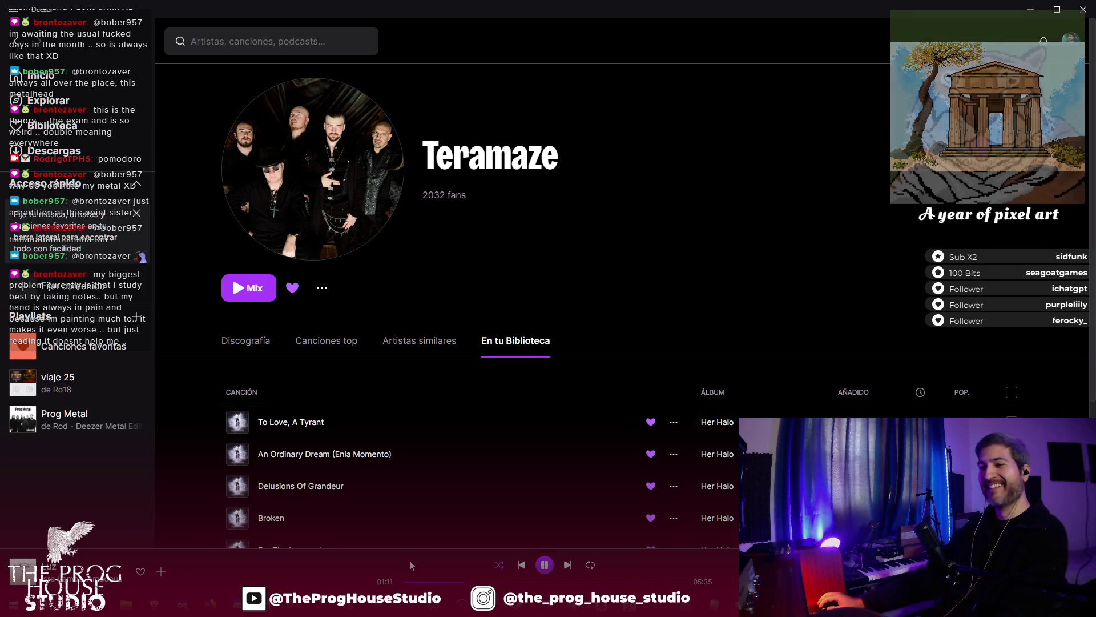
mouse_move(210, 604)
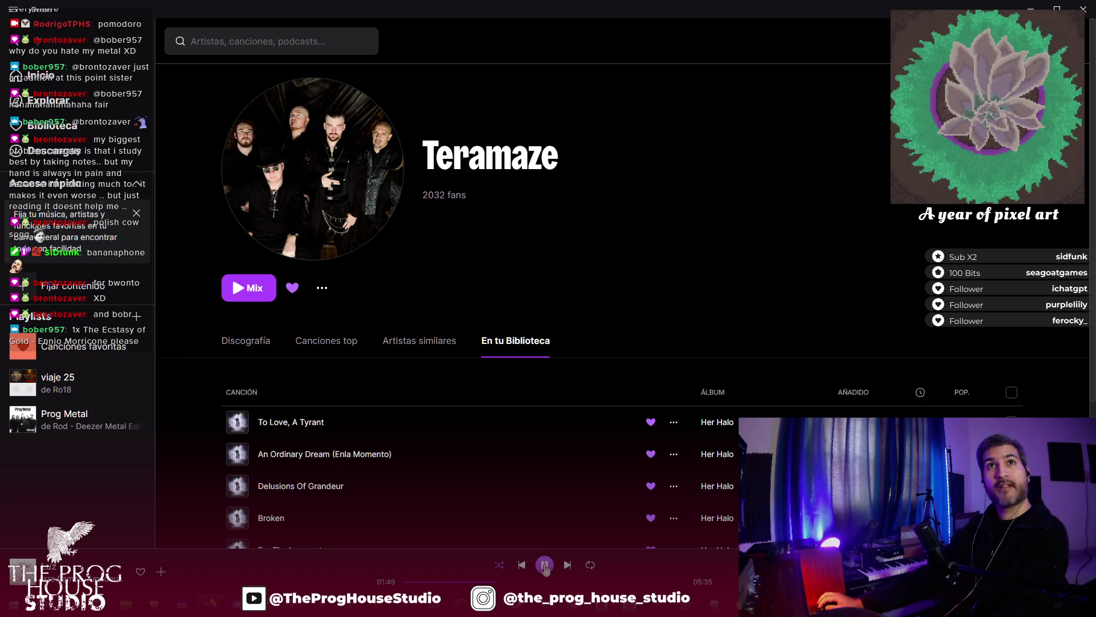
key("alt+Tab")
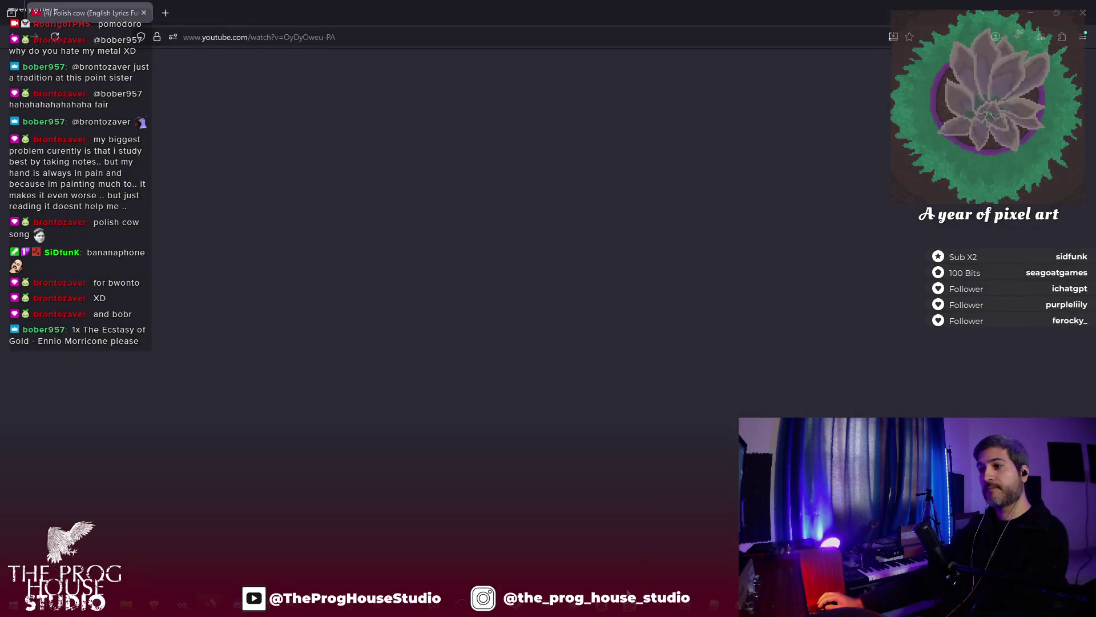
key("alt+Tab")
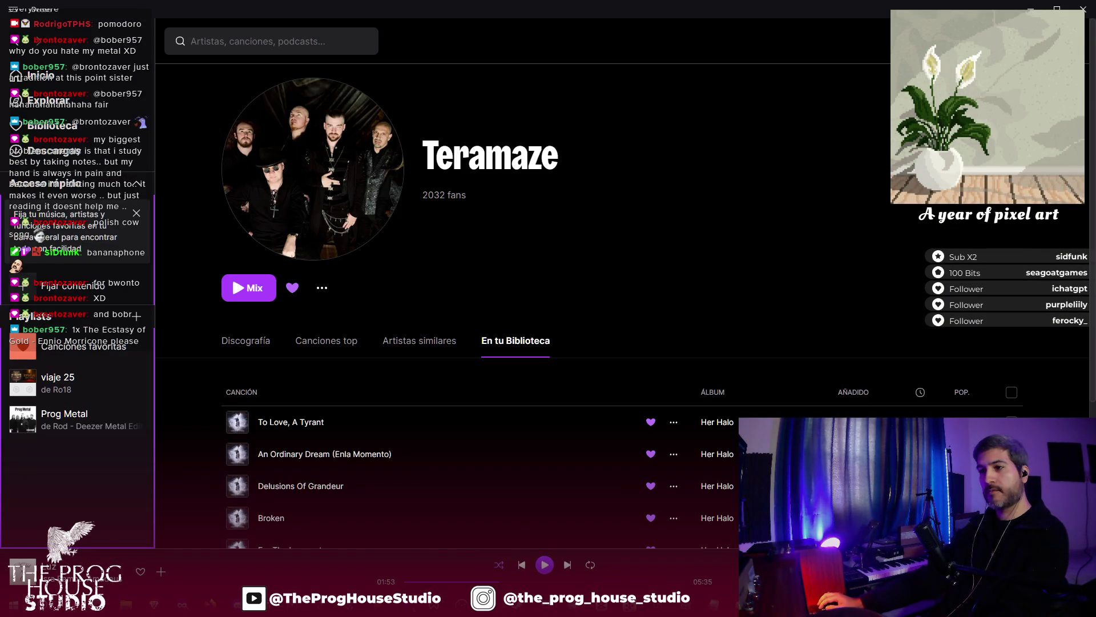
key("alt+Tab")
- Play the Polish Cow (English Lyrics Full Version) video to its end screen, then return to Deezer
left_click(408, 421)
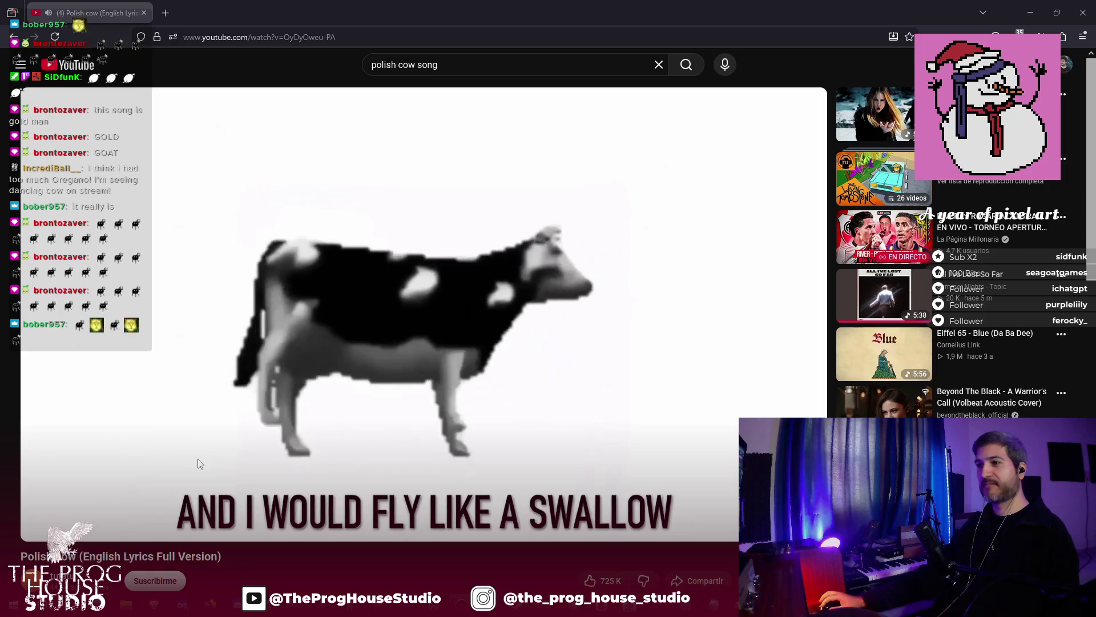
mouse_move(406, 604)
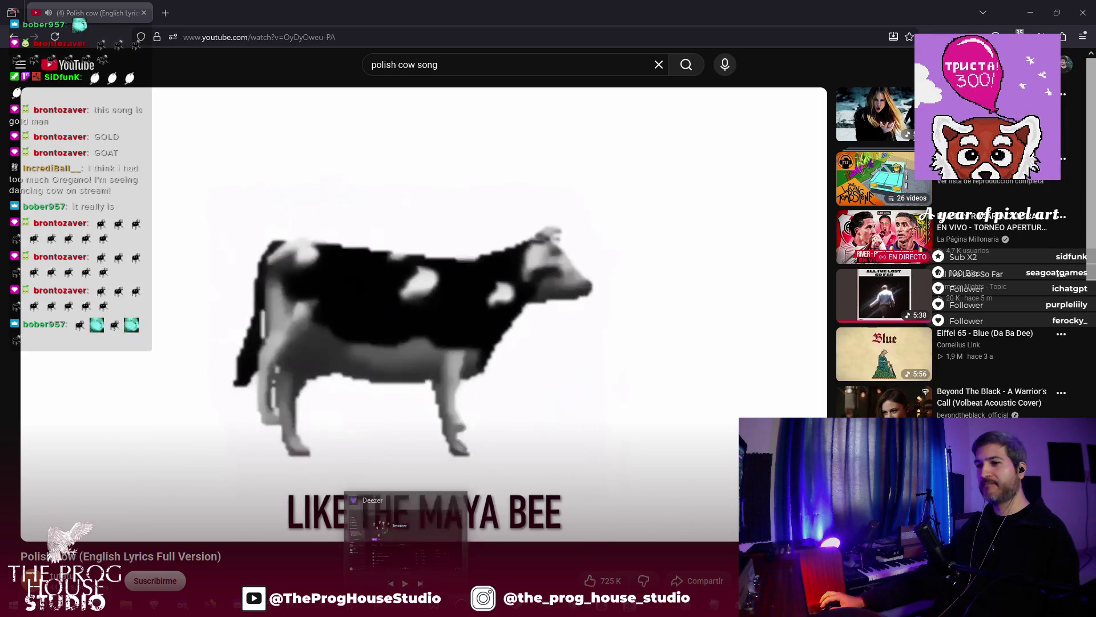
mouse_move(210, 604)
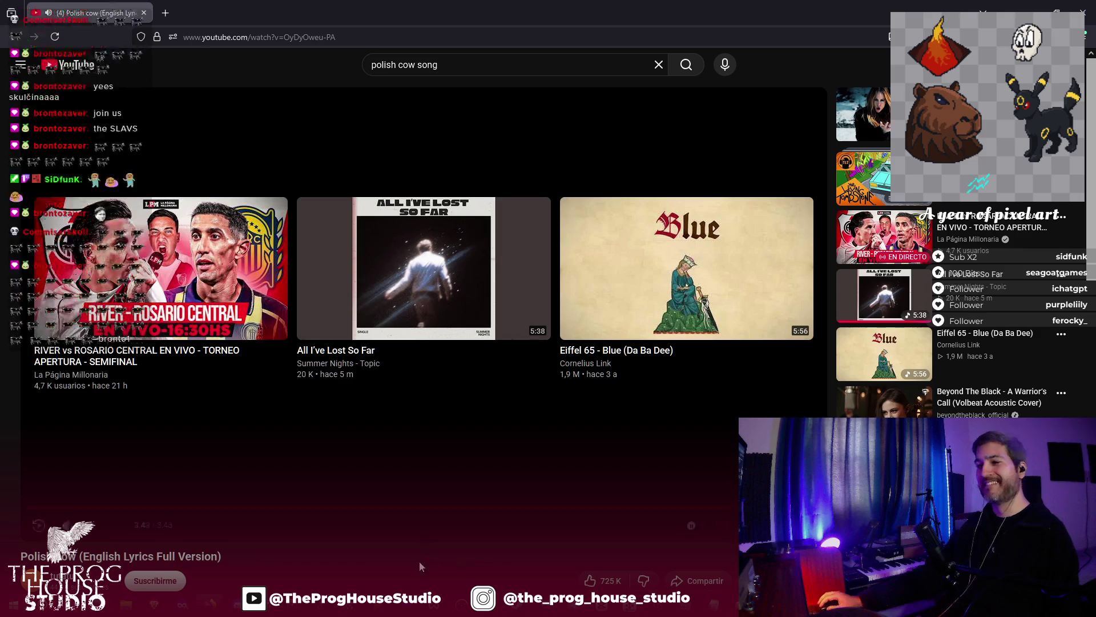
key("alt+Tab")
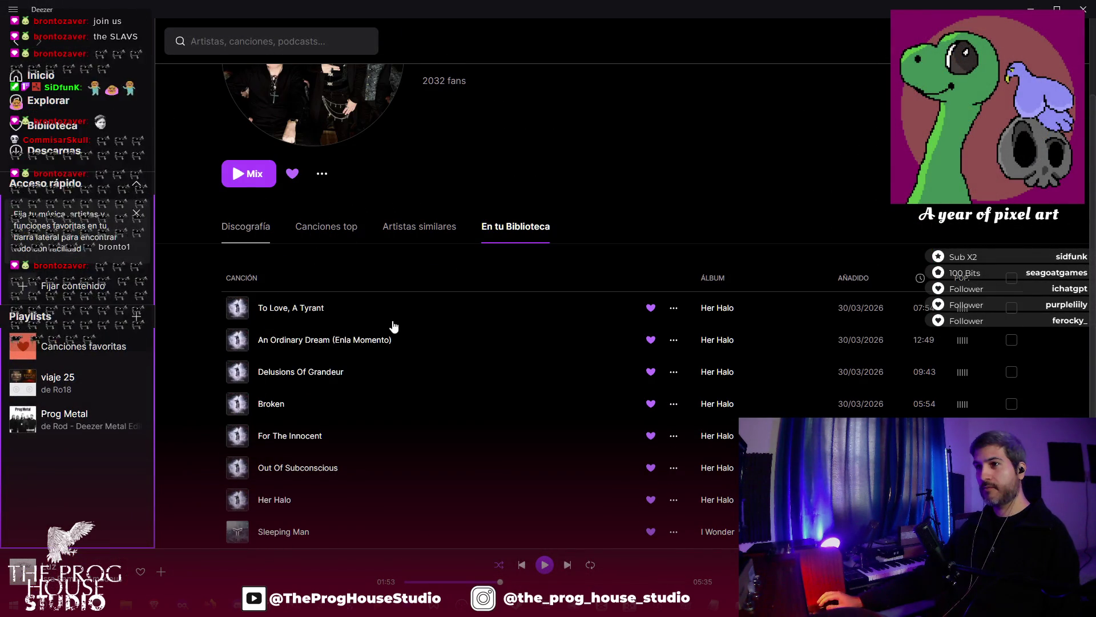
- Scroll to Teramaze's albums, open The Silent Architect and play track 5, Arrow
scroll(389, 320, "down", 6)
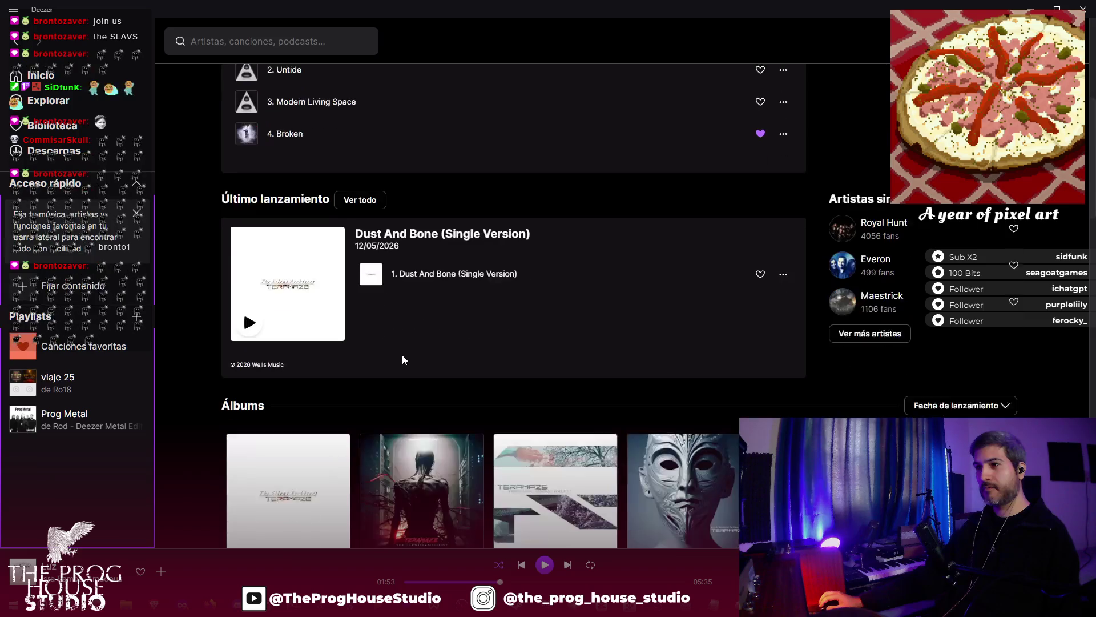
scroll(402, 359, "down", 3)
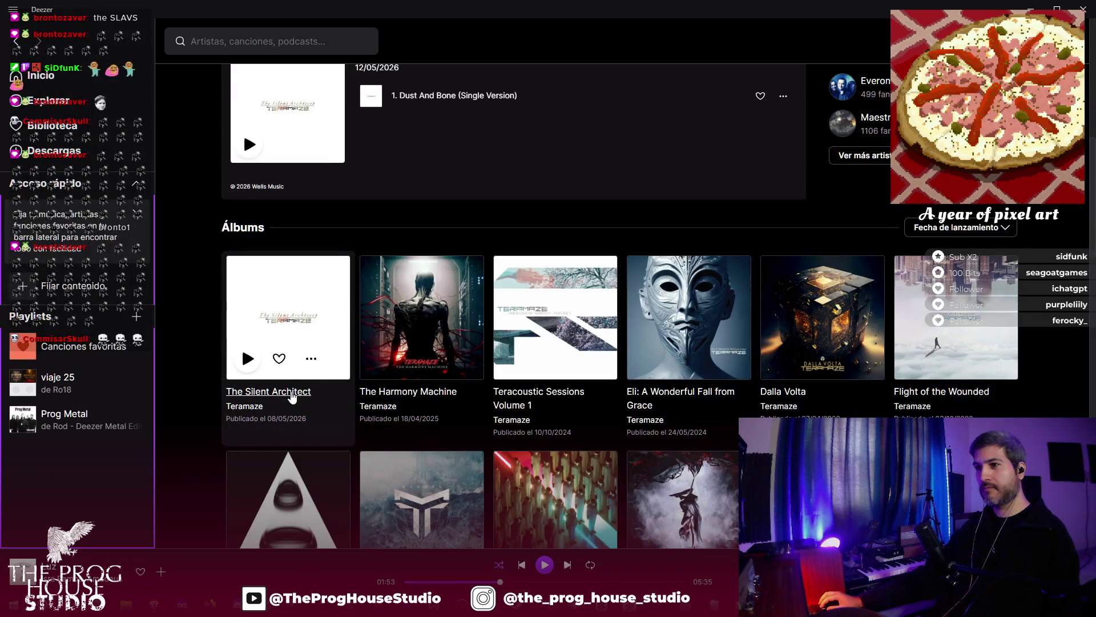
left_click(291, 392)
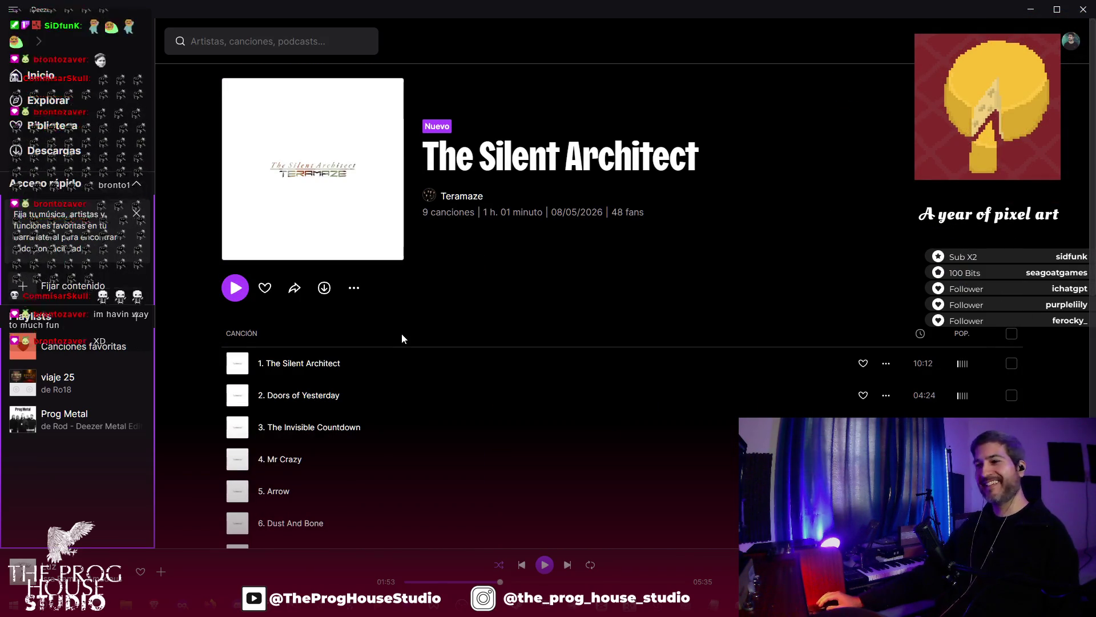
scroll(402, 333, "down", 2)
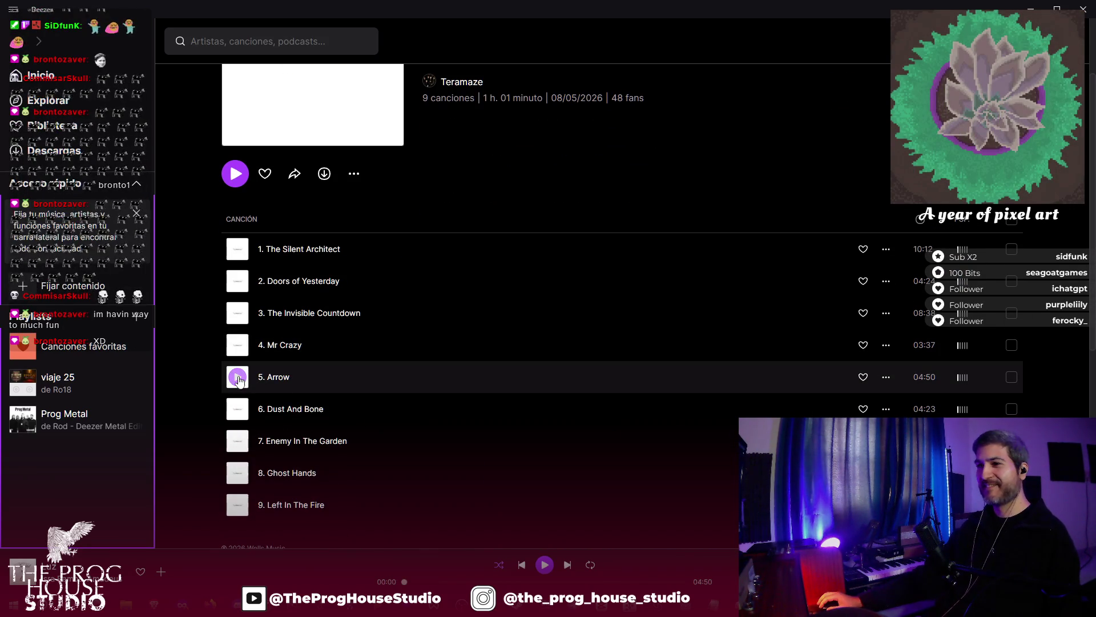
left_click(237, 377)
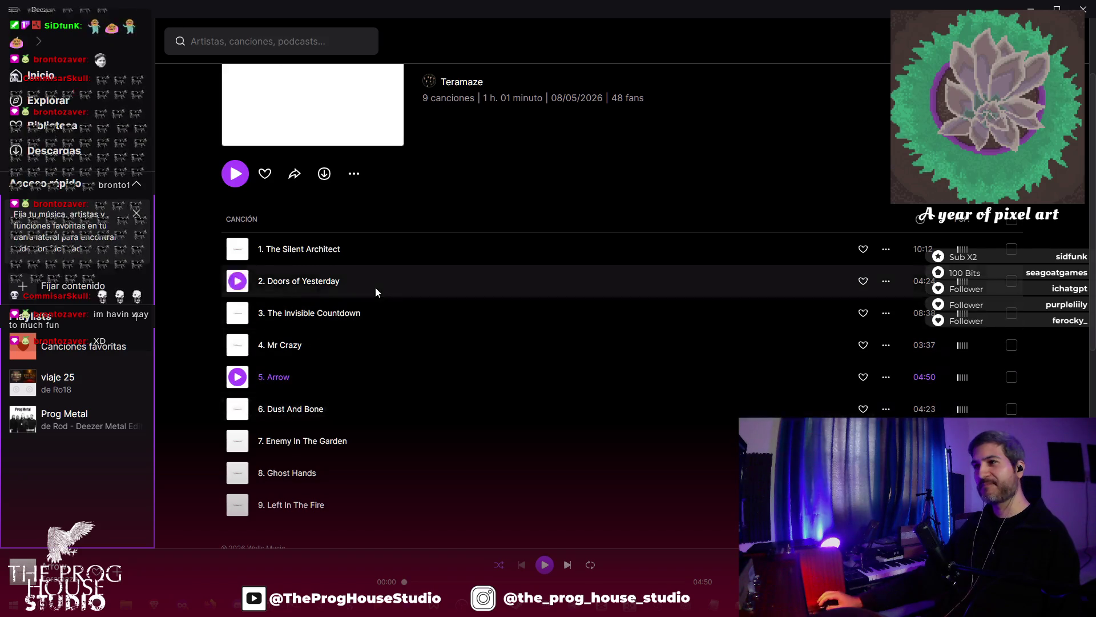
scroll(369, 340, "up", 1)
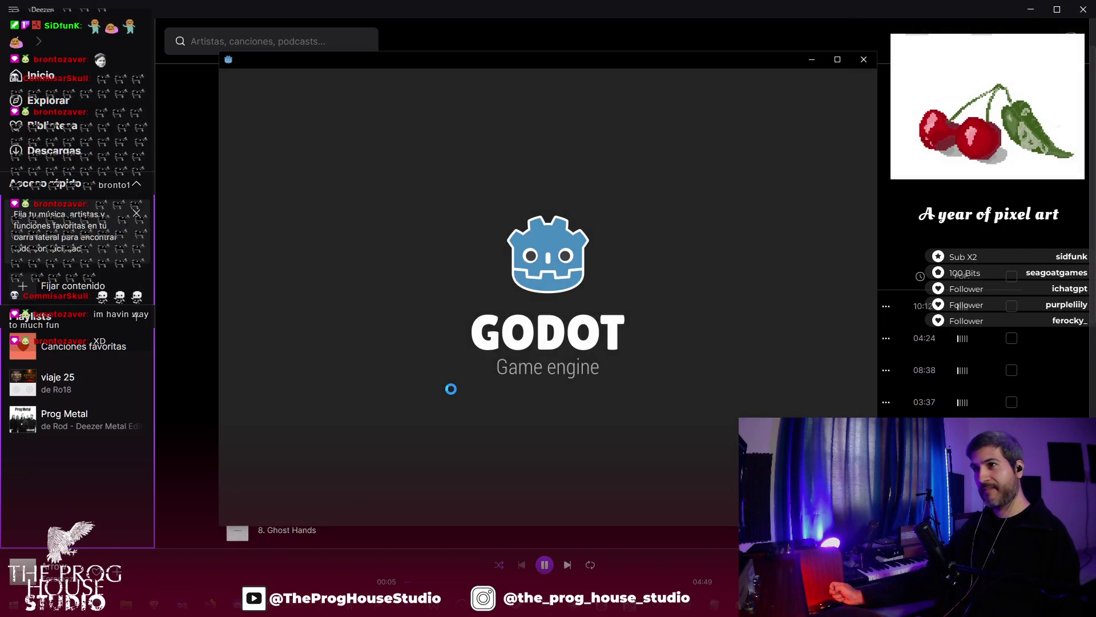
- Open the Musician Simulator project from the Godot Project Manager
double_click(432, 146)
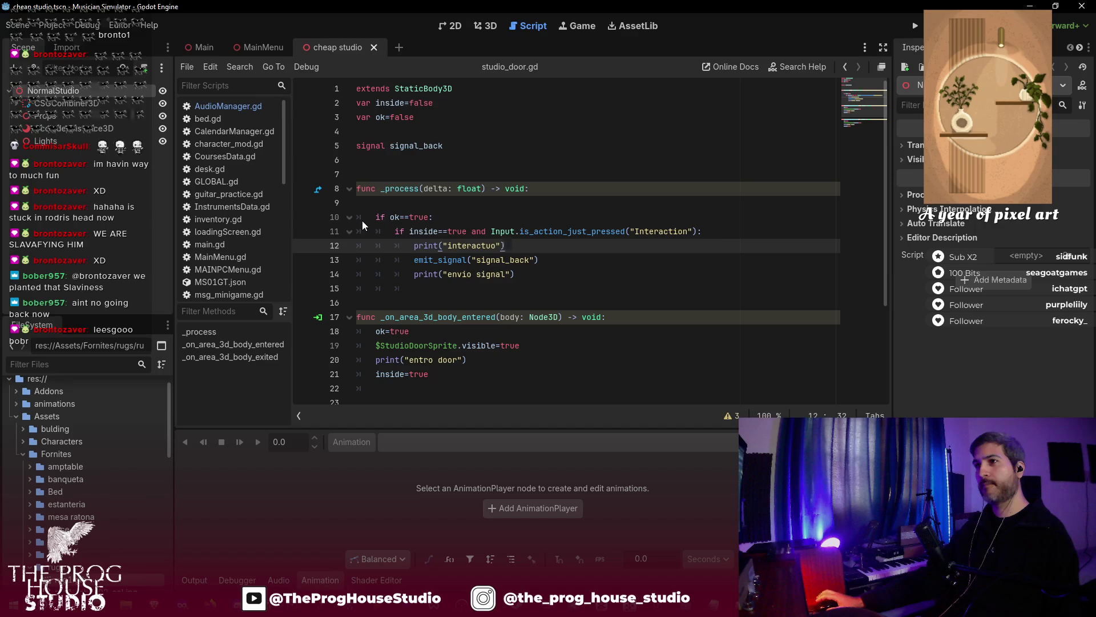
- Filter the FileSystem by 'studio' and open the StudioRoom.tscn scene
left_click(96, 365)
type("studio")
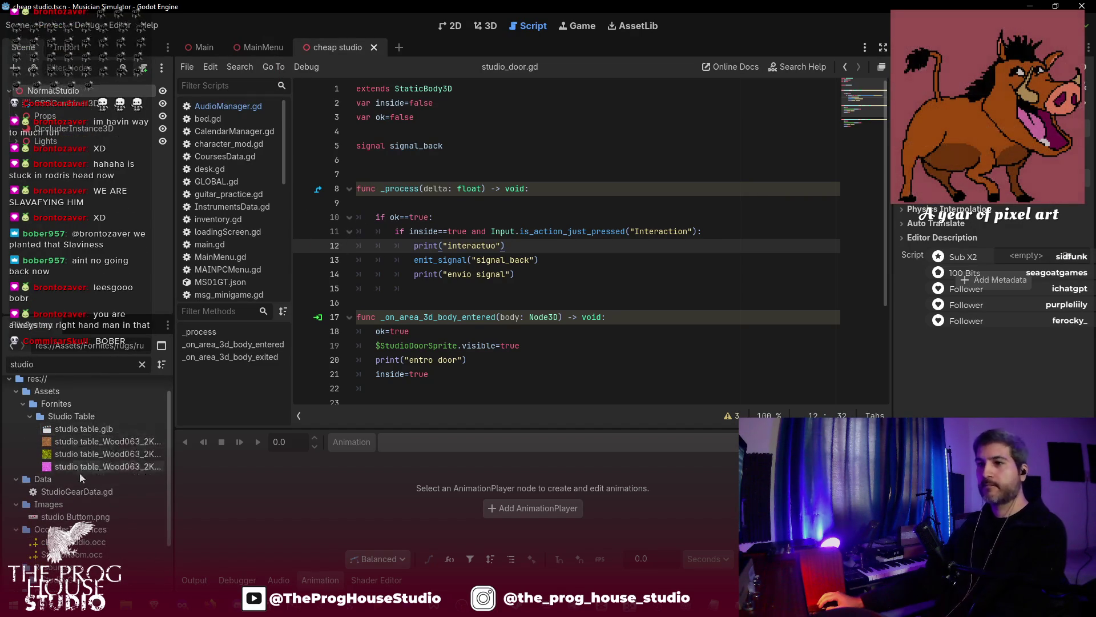
scroll(88, 517, "down", 2)
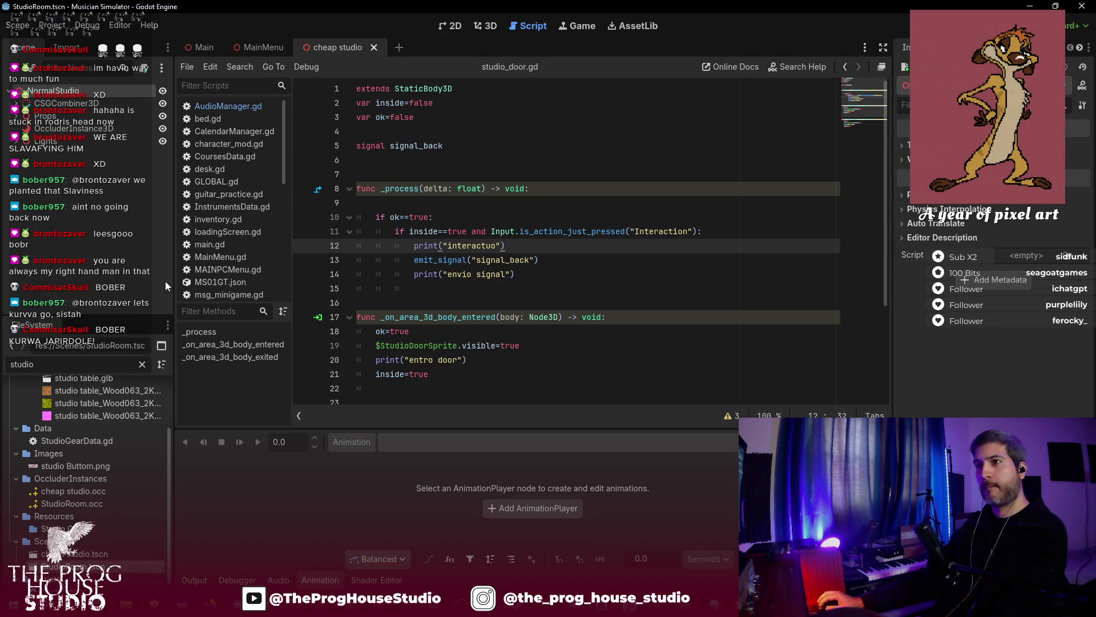
double_click(75, 566)
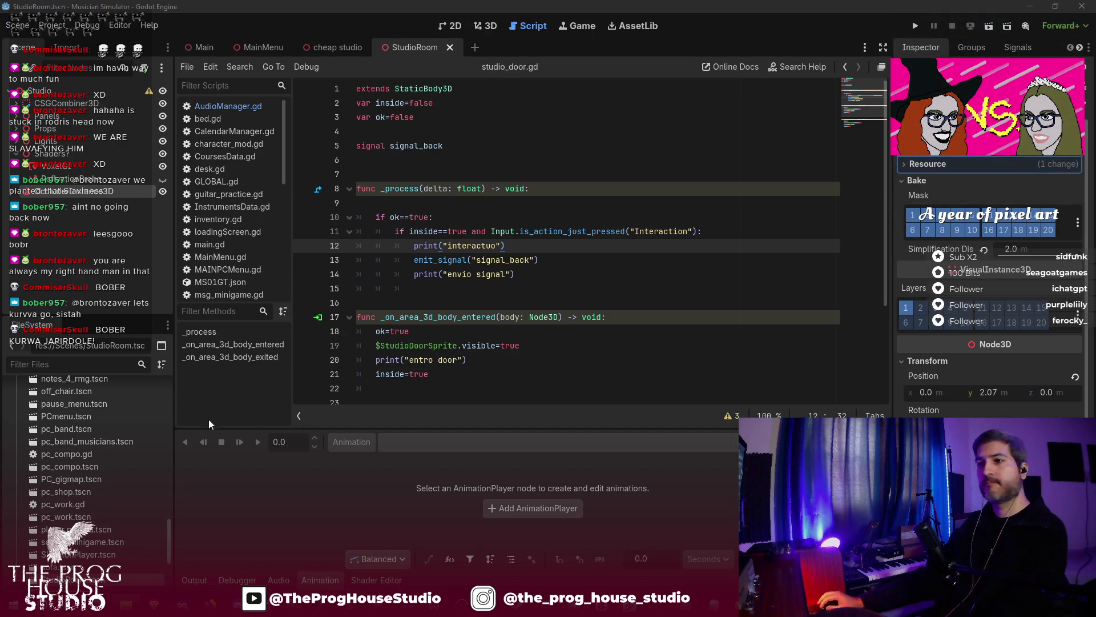
- Collapse the Fornites folder and expand Assets/Props to reveal cablesV1.glb
scroll(52, 453, "up", 10)
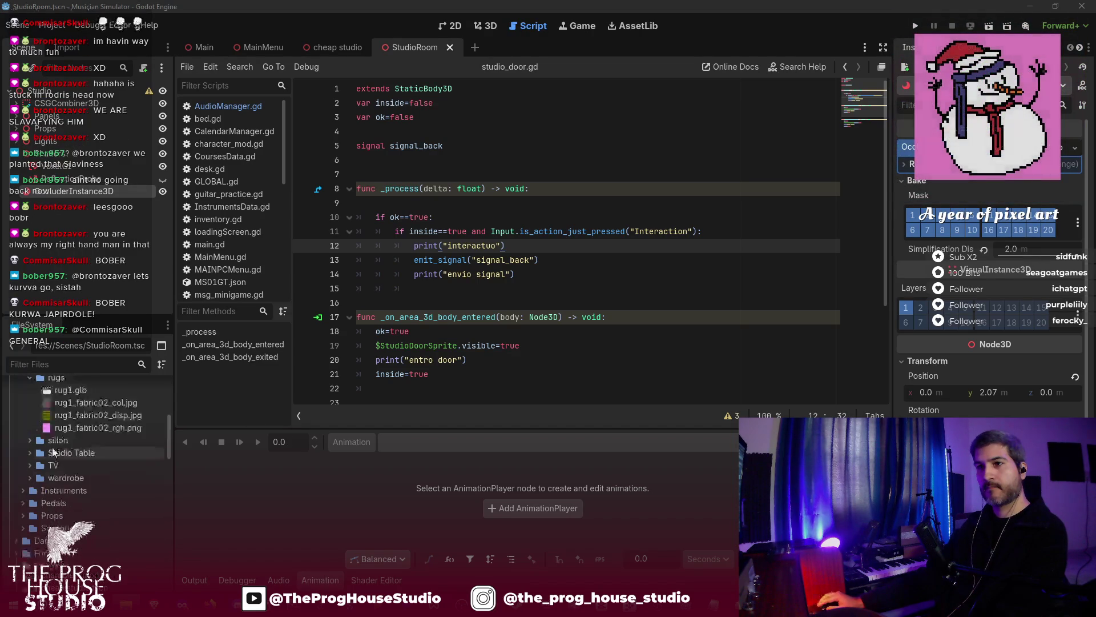
scroll(49, 447, "up", 5)
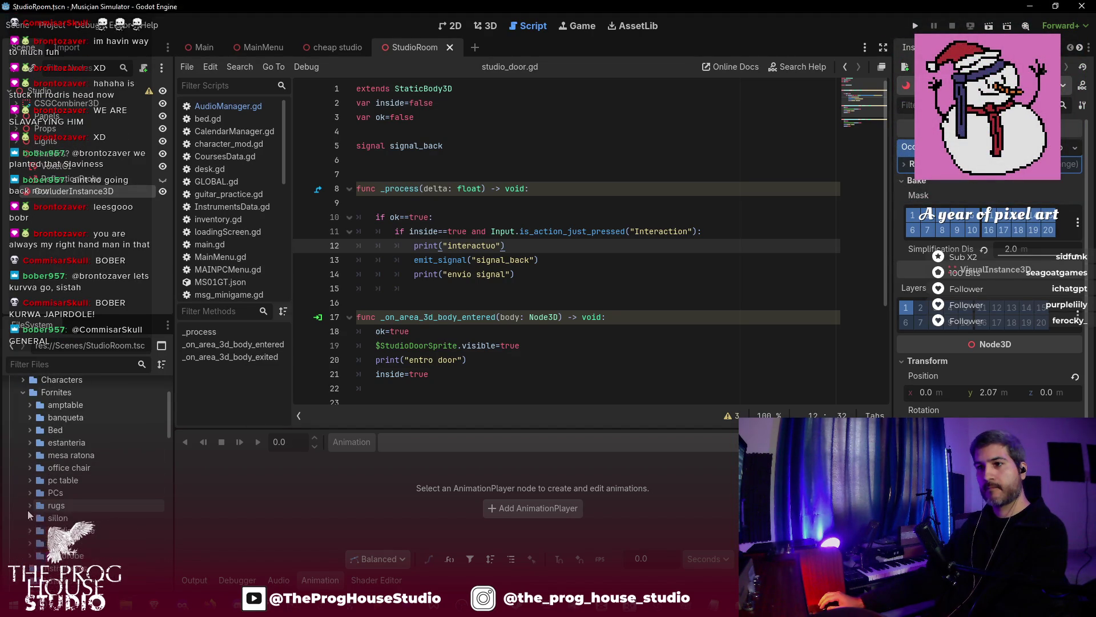
left_click(23, 392)
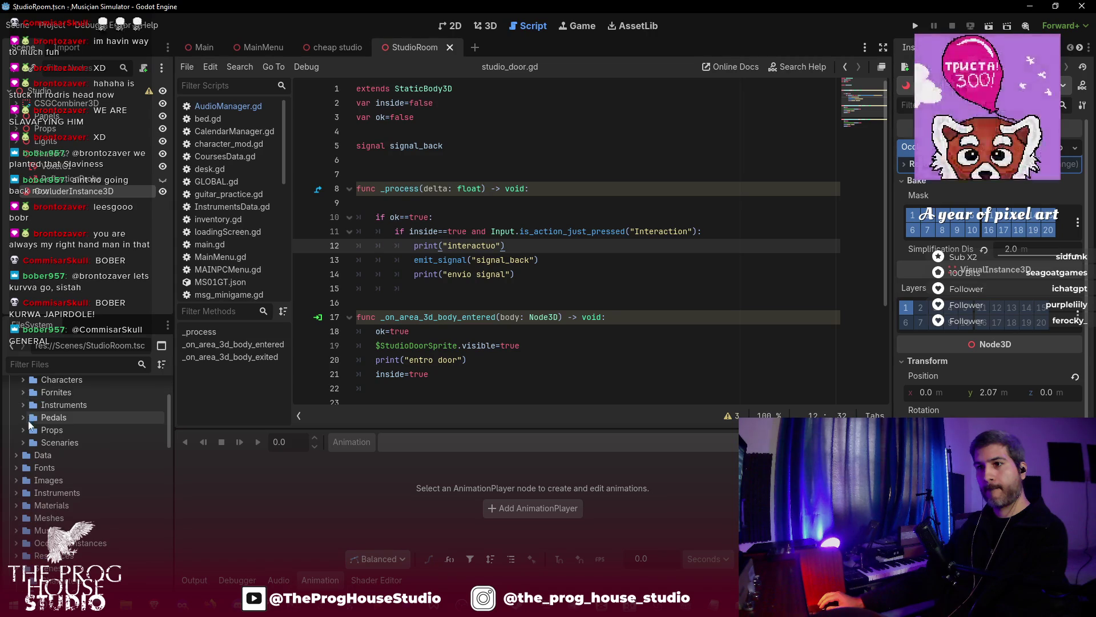
left_click(23, 430)
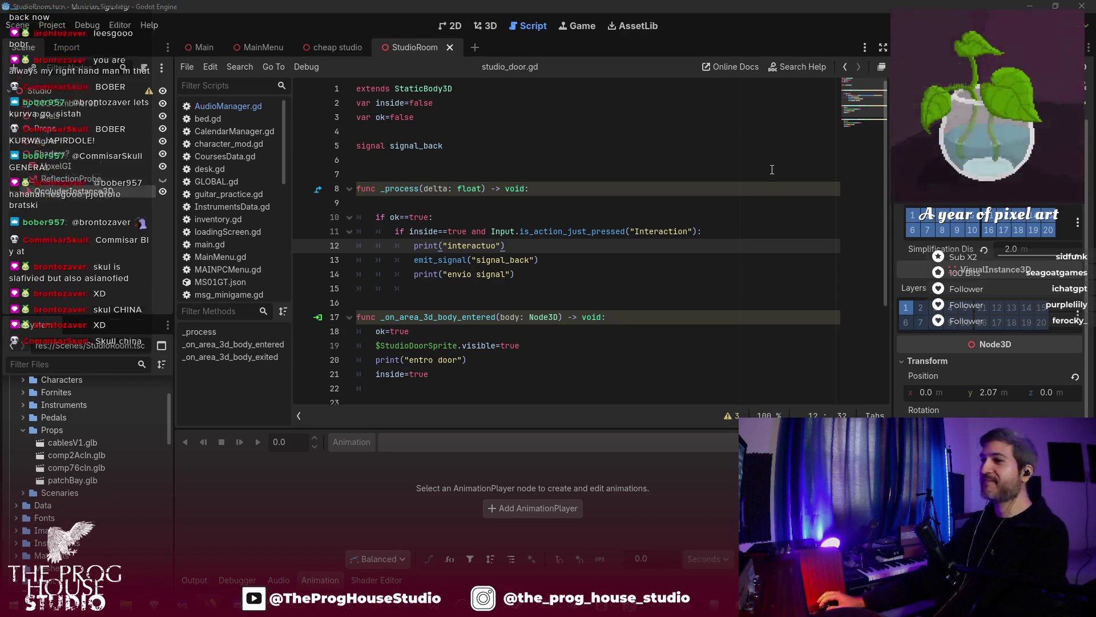
- Inspect the cablesV1.glb import settings preview, orbiting the cable model, then close it
double_click(111, 441)
mouse_move(612, 378)
left_mouse_down()
mouse_move(582, 320)
mouse_move(517, 364)
mouse_move(516, 334)
mouse_move(458, 331)
mouse_move(489, 367)
mouse_move(621, 341)
mouse_move(624, 379)
mouse_move(675, 367)
mouse_move(709, 340)
mouse_move(730, 255)
left_mouse_up()
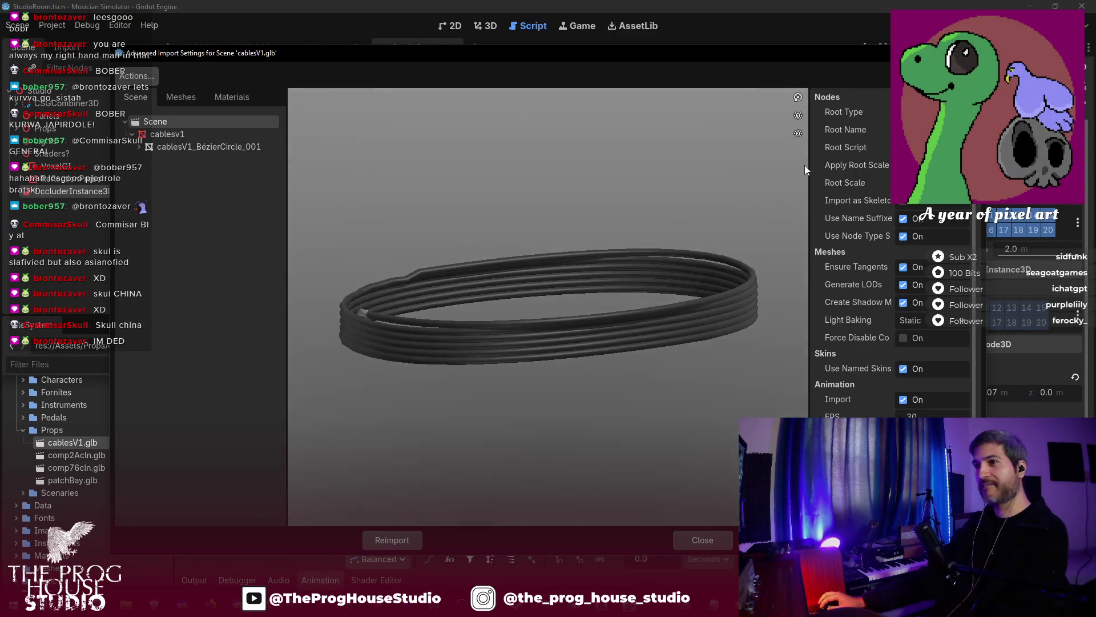
key("Escape")
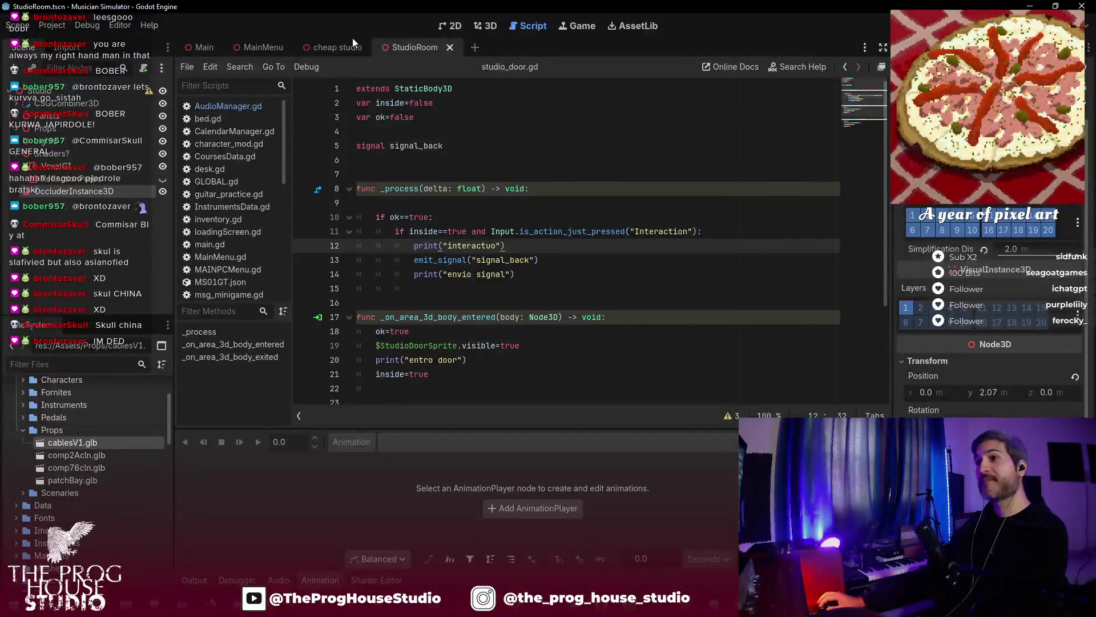
left_click(490, 28)
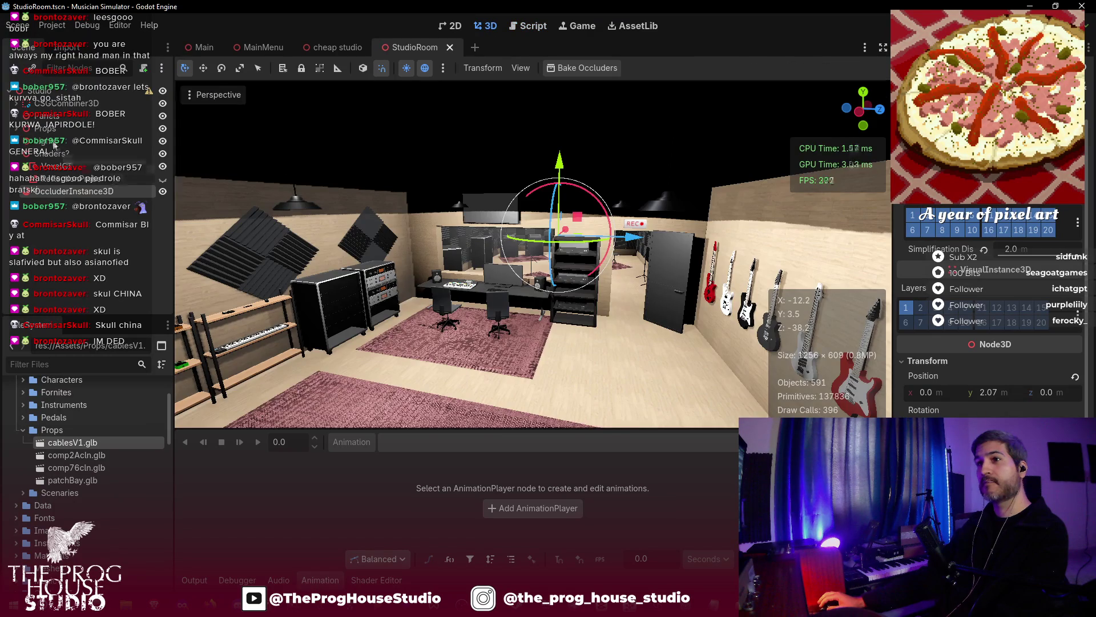
double_click(80, 443)
key("Escape")
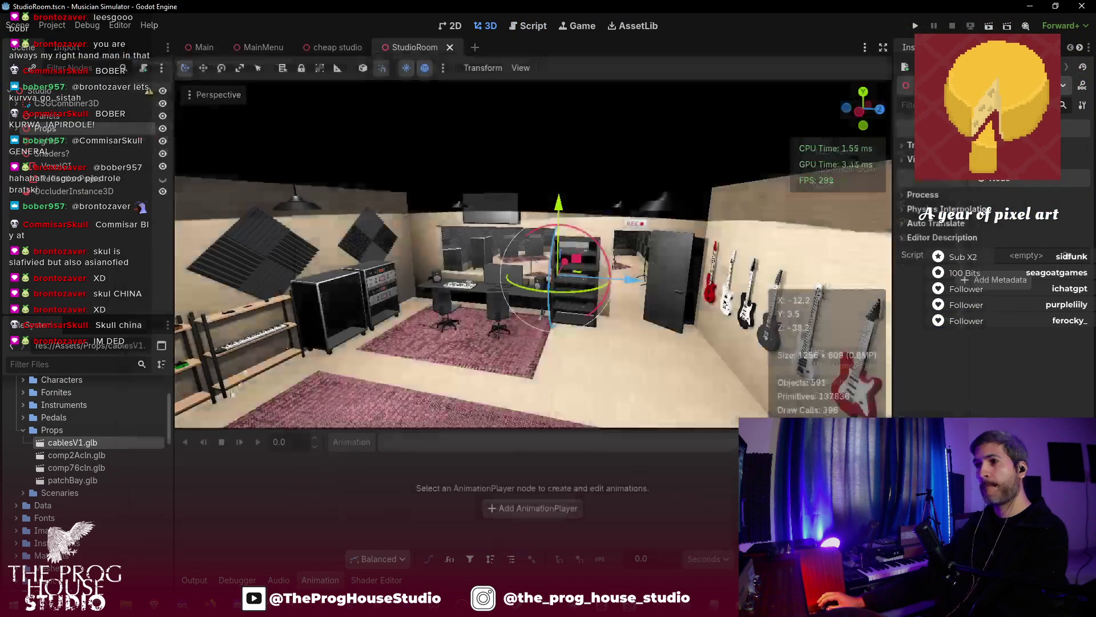
- Create a new inherited scene from cablesV1.glb, then return to the StudioRoom scene
right_click(78, 442)
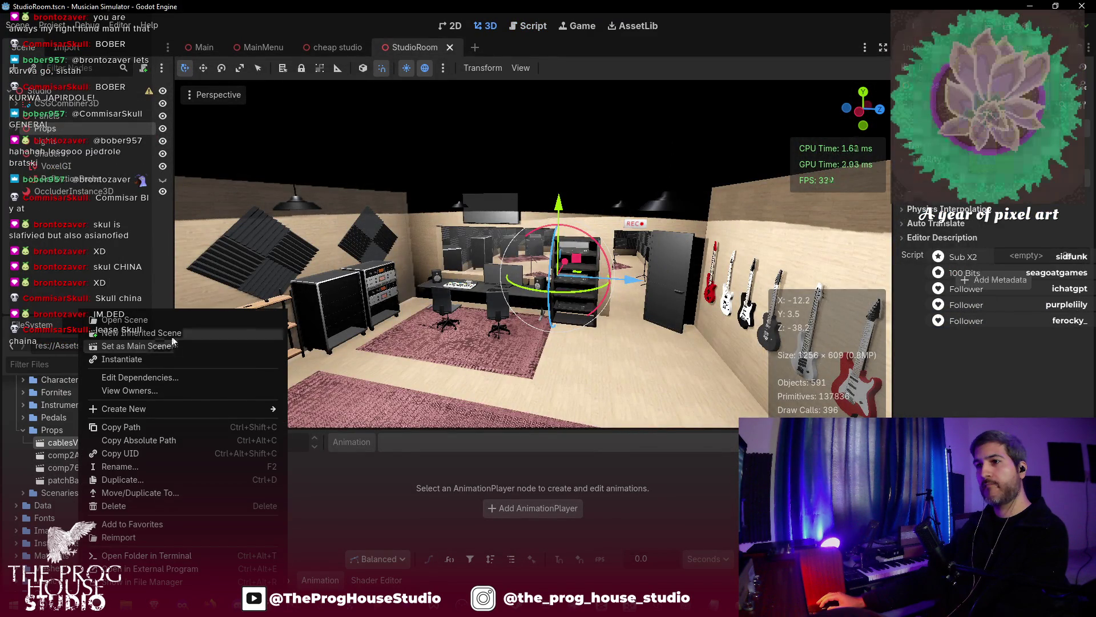
left_click(165, 332)
left_click(57, 104)
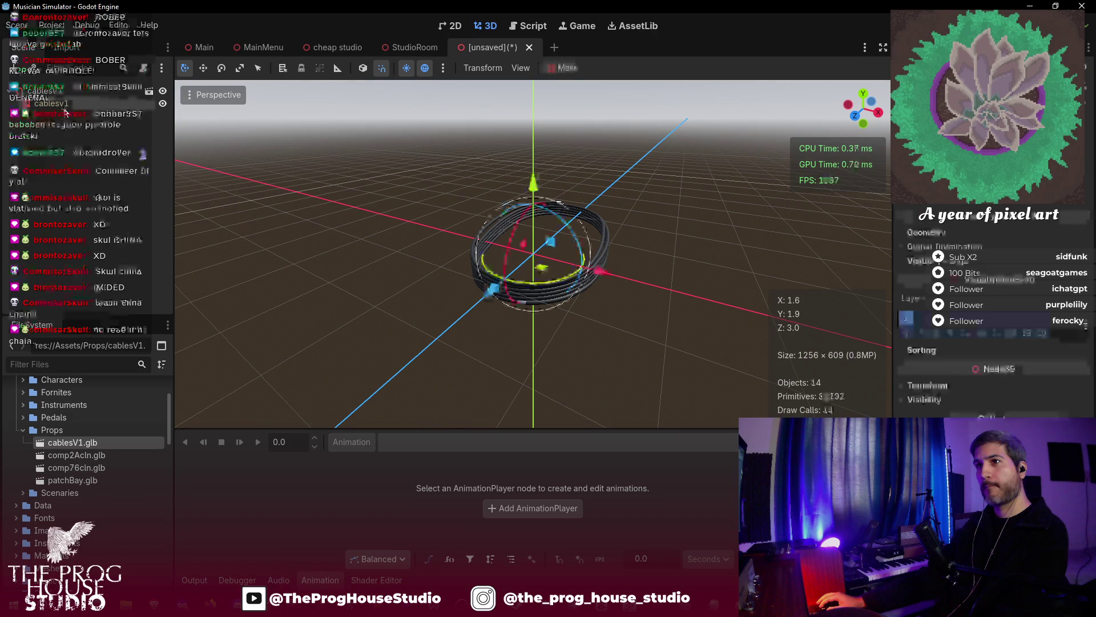
left_click(414, 47)
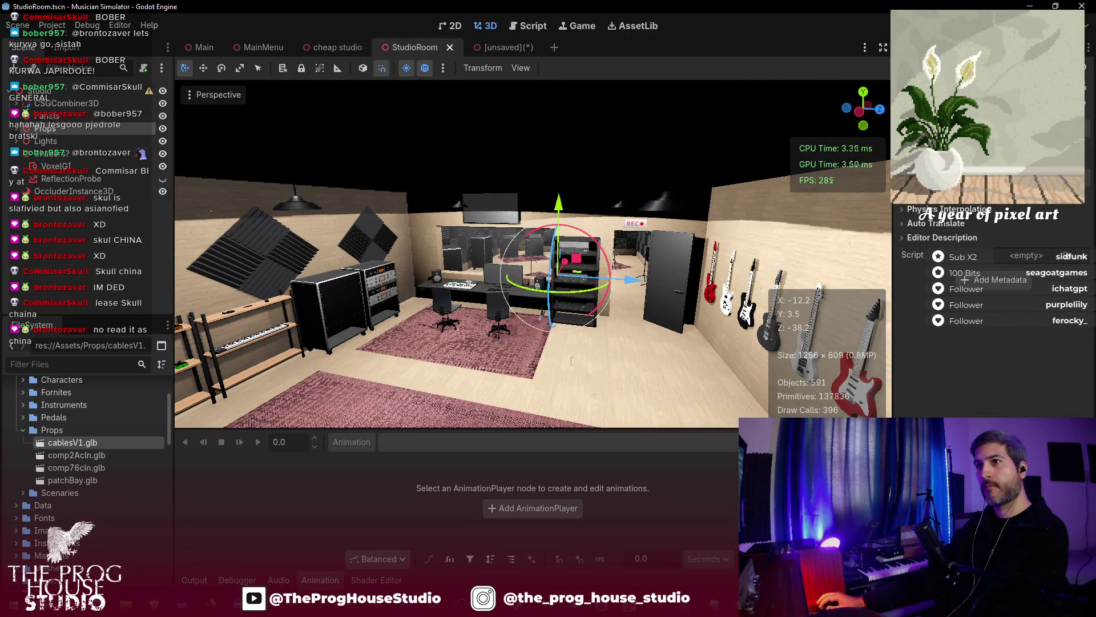
- Drag cablesV1.glb into the studio room and shift it along X and upward, undoing the oversized ring
left_click_drag(582, 370, 559, 341)
left_click_drag(580, 273, 529, 319)
left_click_drag(465, 370, 466, 250)
left_click(927, 386)
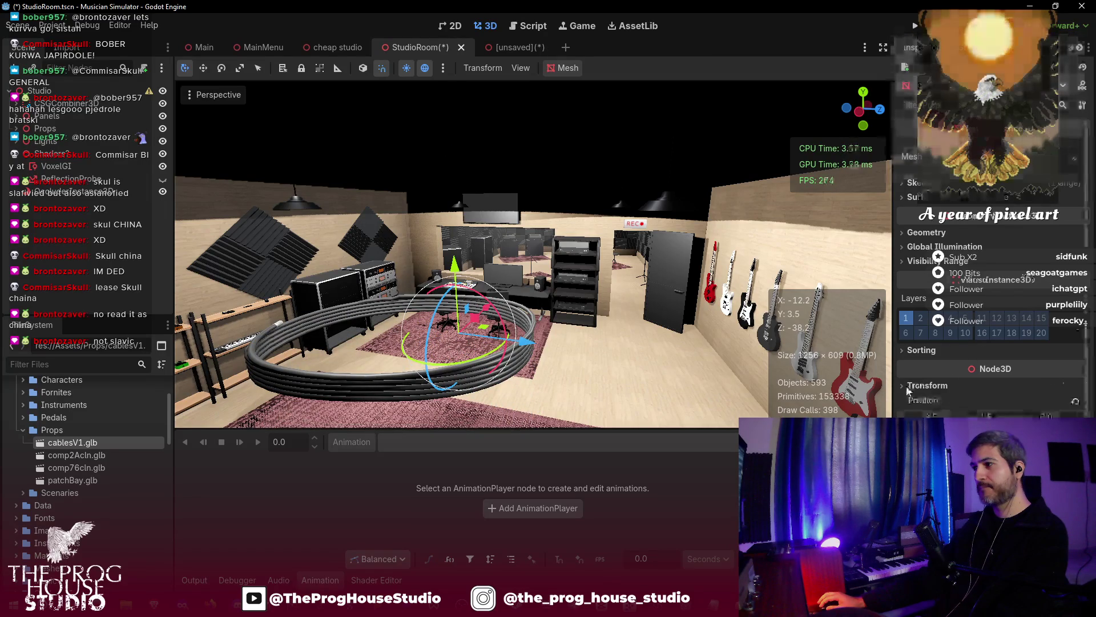
key("ctrl+z")
- Rotate the cable coil 70° around Y and lower it onto the keyboard shelf
key("w")
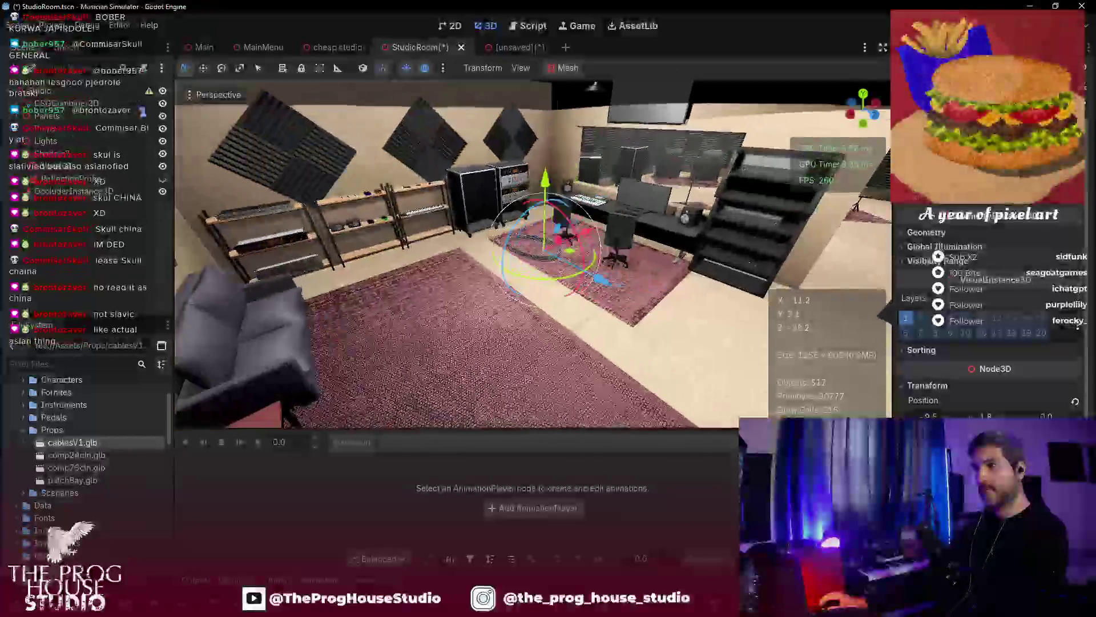
key("w")
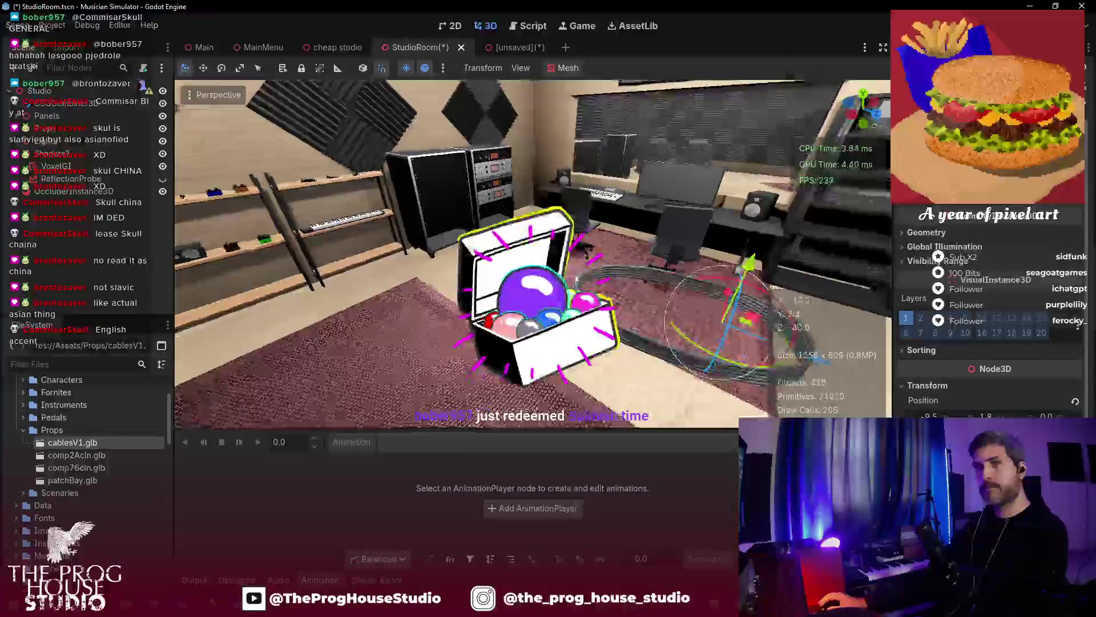
key("w")
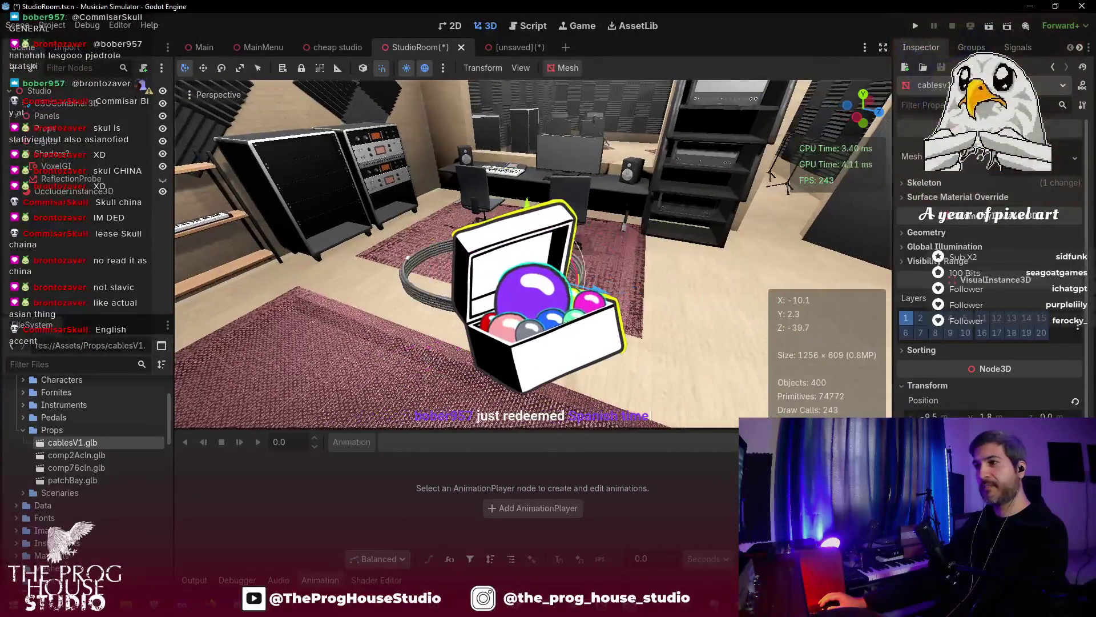
key("a")
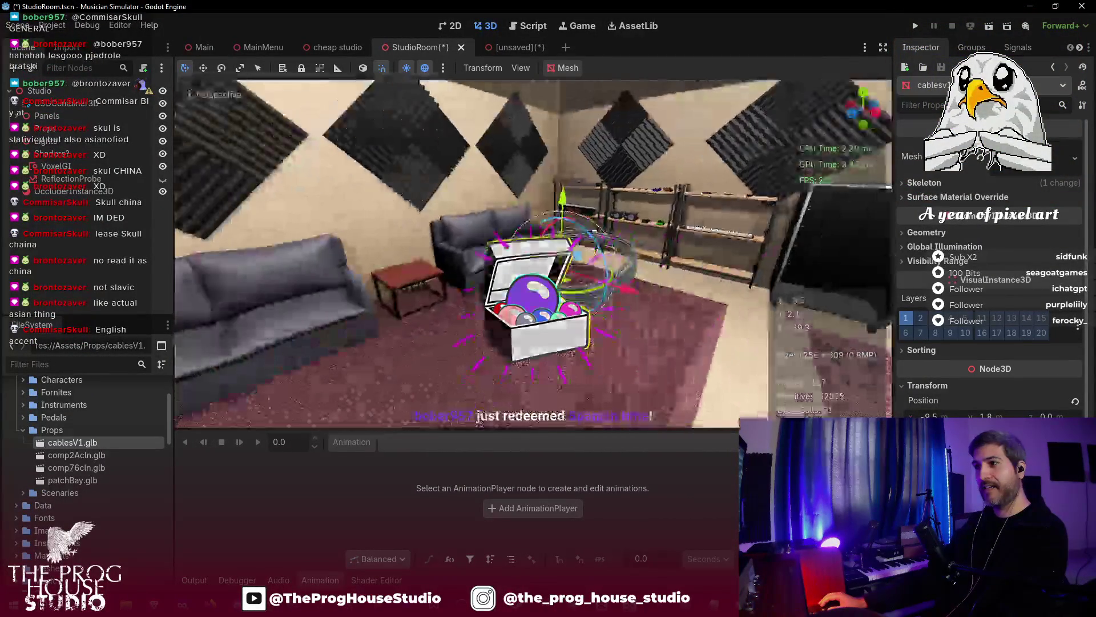
left_click_drag(527, 296, 602, 301)
key("d")
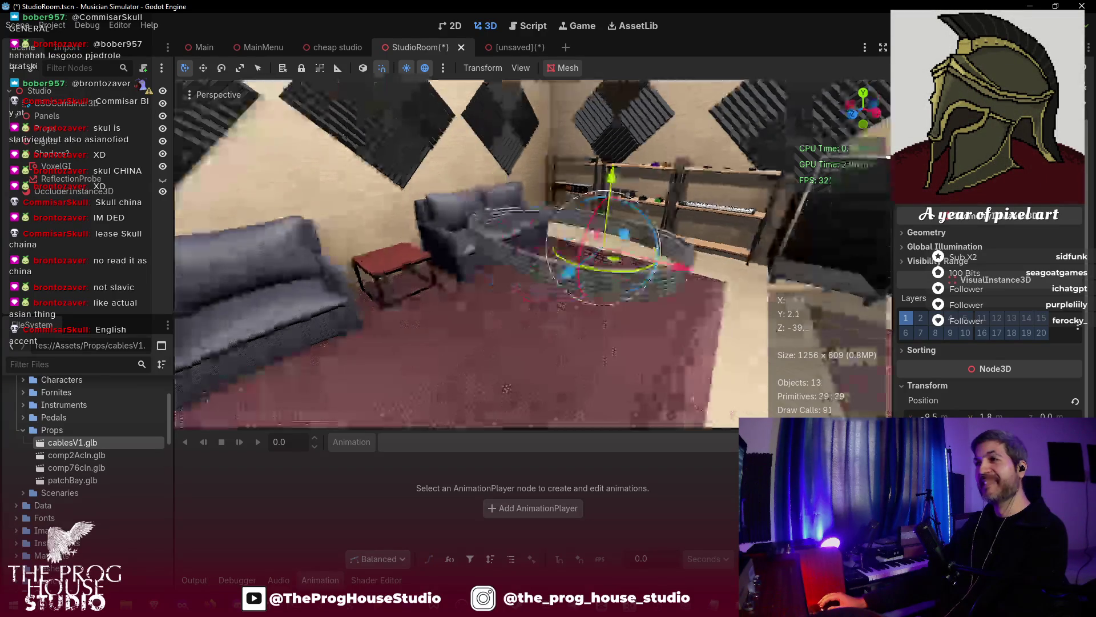
key("e")
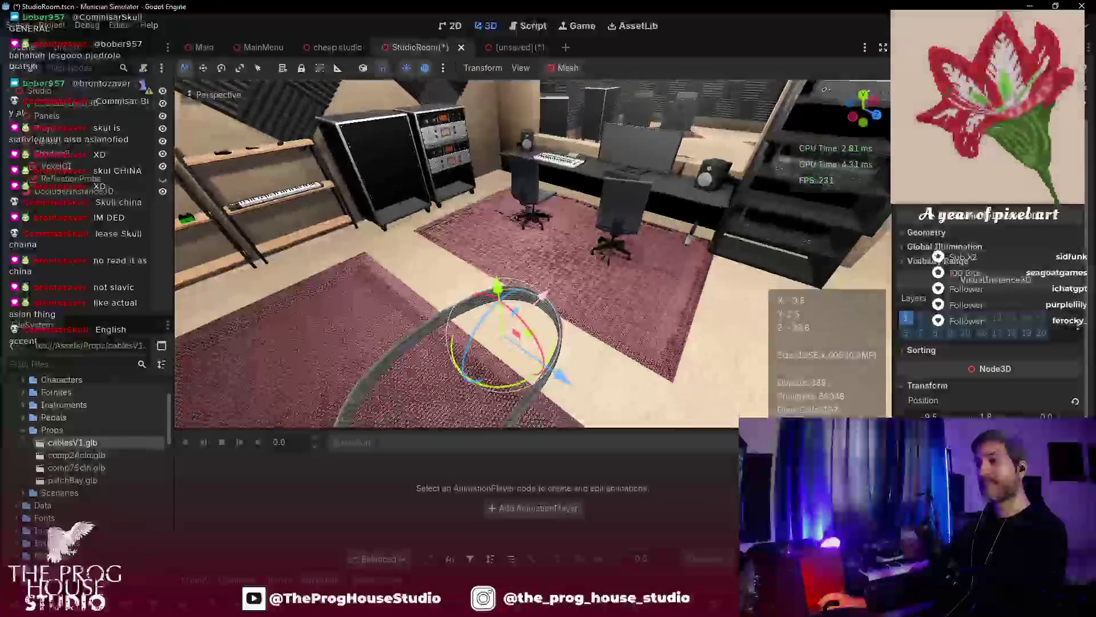
mouse_move(656, 294)
left_mouse_down()
mouse_move(479, 268)
mouse_move(302, 220)
left_mouse_up()
key("f")
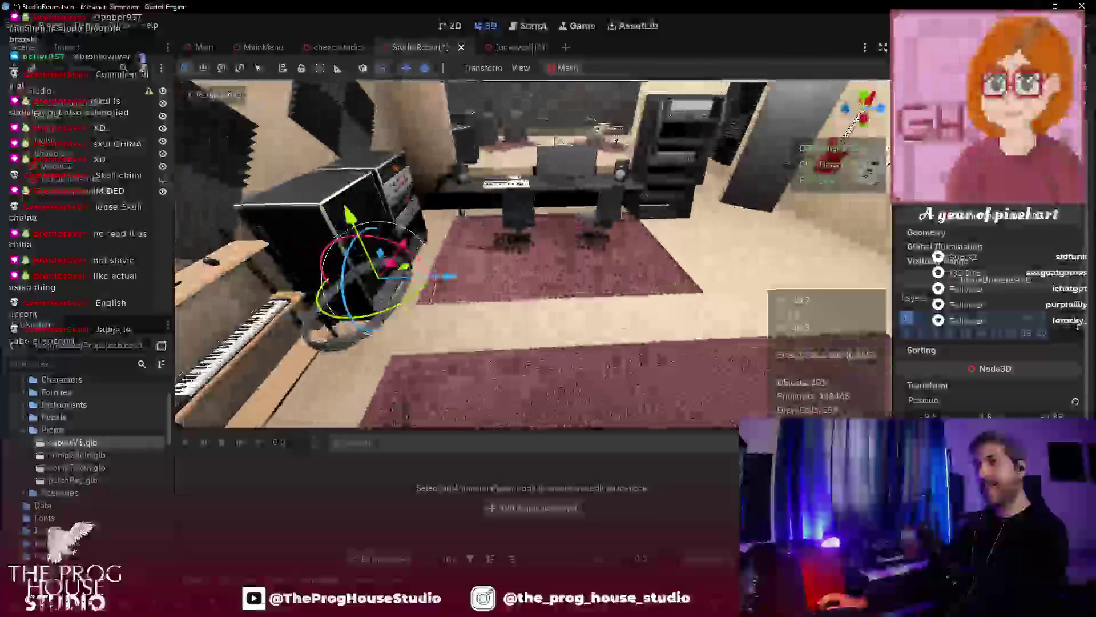
mouse_move(486, 214)
left_mouse_down()
mouse_move(542, 323)
mouse_move(441, 350)
left_mouse_up()
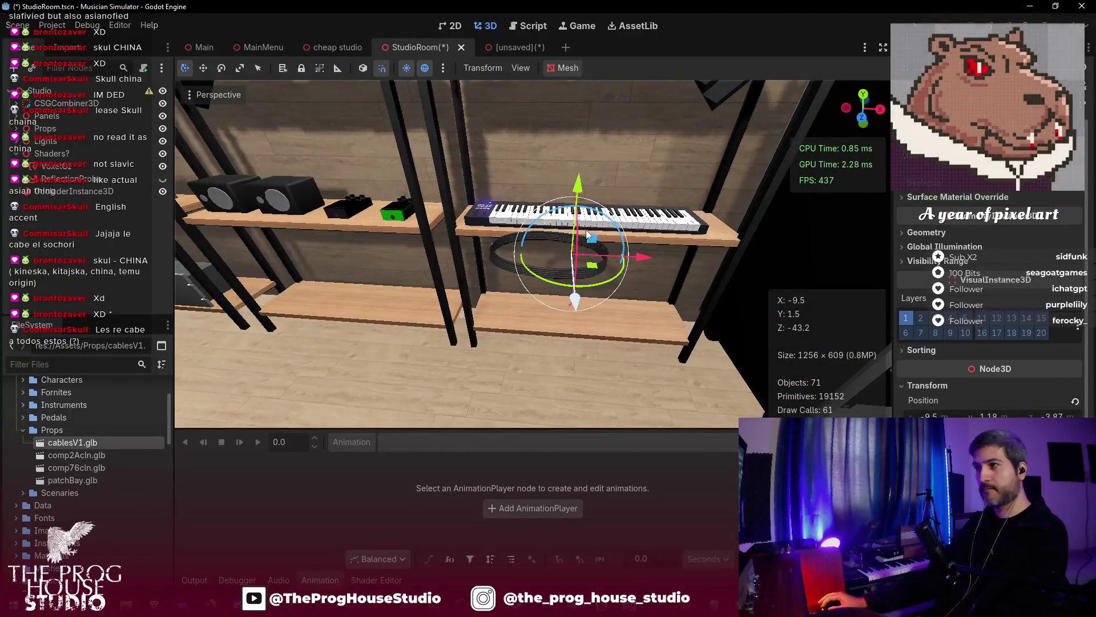
- Settle the cable coil onto the bottom shelf, nudging it along X and Z
left_click_drag(580, 185, 578, 264)
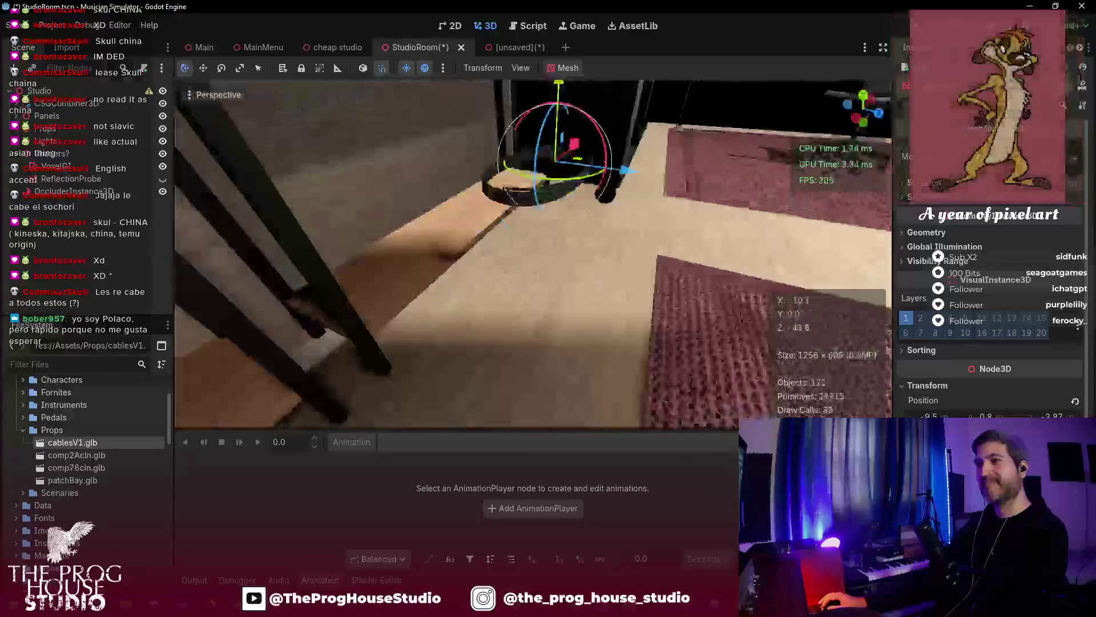
left_click_drag(594, 204, 484, 400)
mouse_move(433, 160)
left_mouse_down()
mouse_move(431, 196)
mouse_move(433, 180)
left_mouse_up()
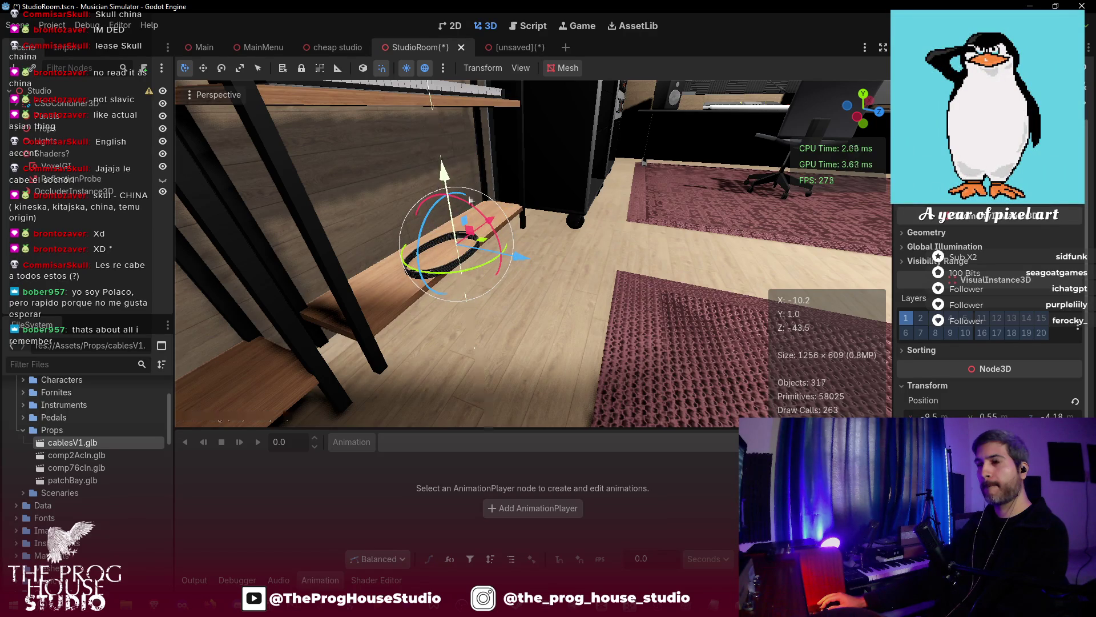
key("KP_1")
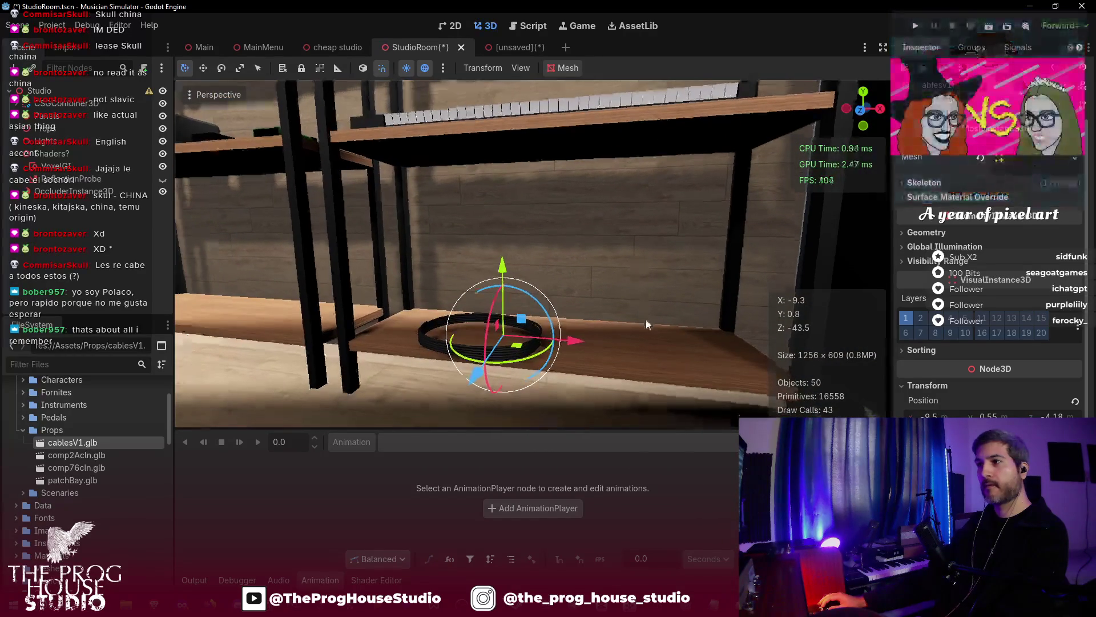
mouse_move(582, 340)
left_mouse_down()
mouse_move(685, 364)
mouse_move(690, 384)
left_mouse_up()
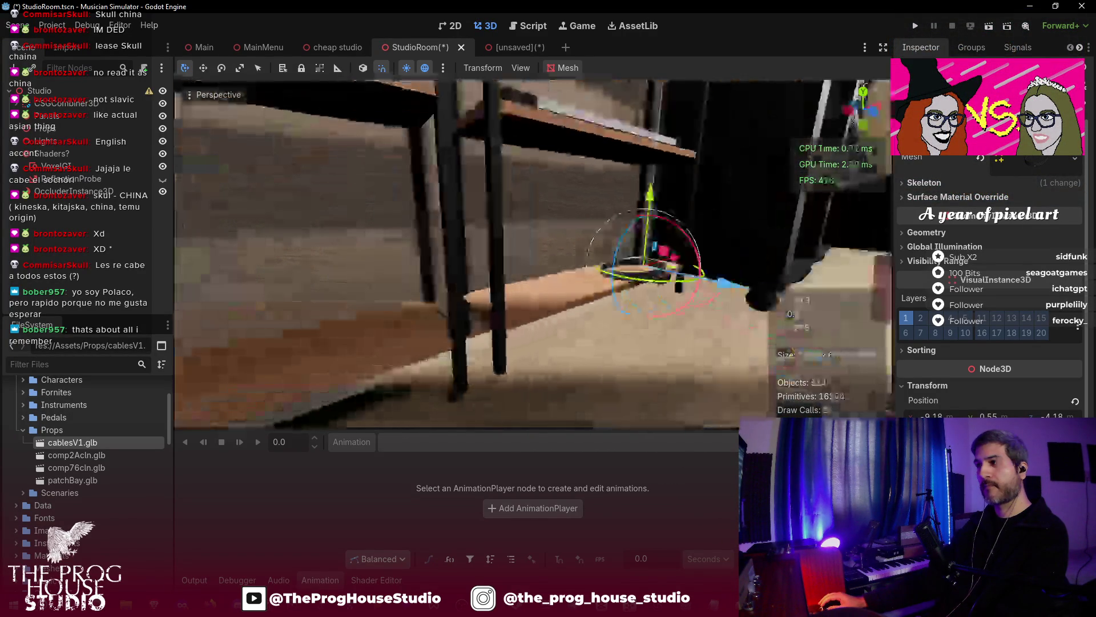
left_click_drag(662, 281, 669, 271)
left_click_drag(591, 254, 590, 254)
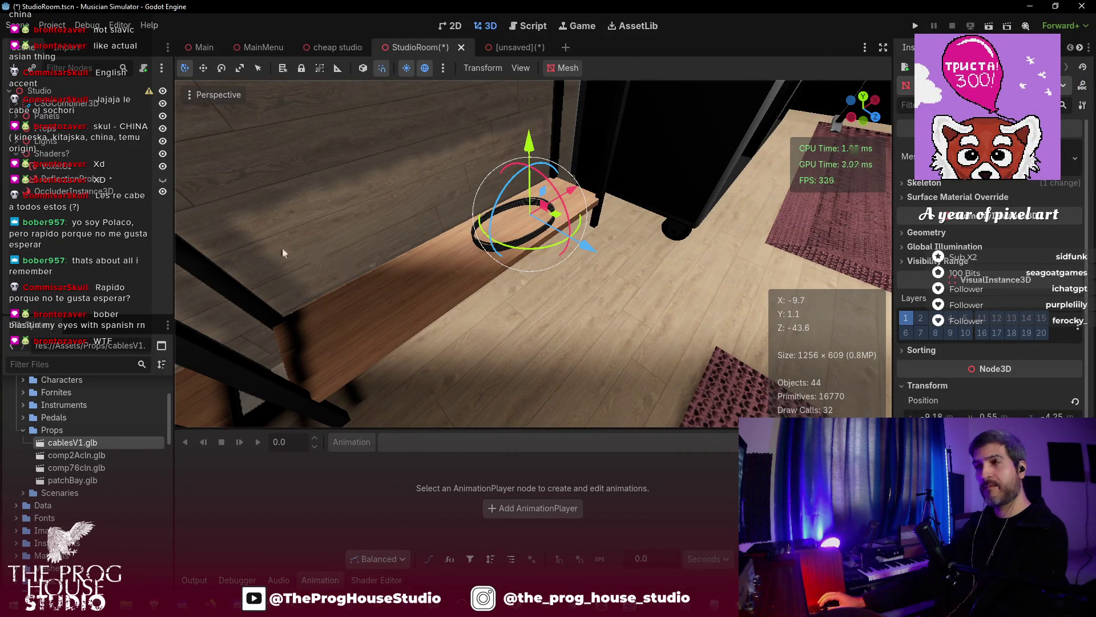
- Duplicate the coil and drag two more cablesV1.glb coils onto the shelf under Props
key("ctrl+d")
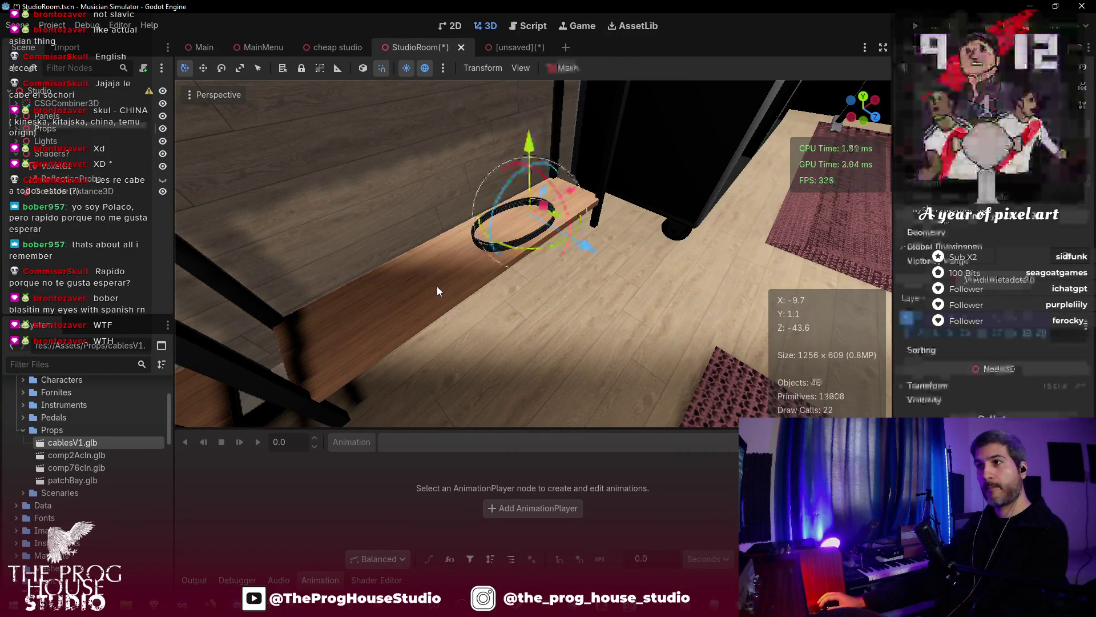
left_click_drag(574, 194, 471, 245)
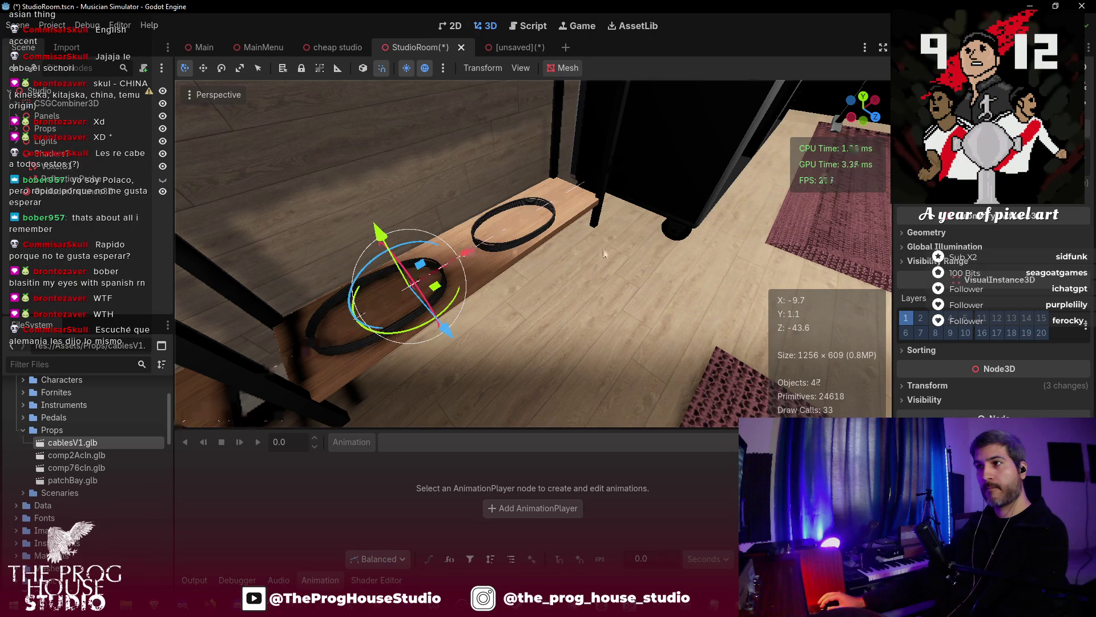
key("s")
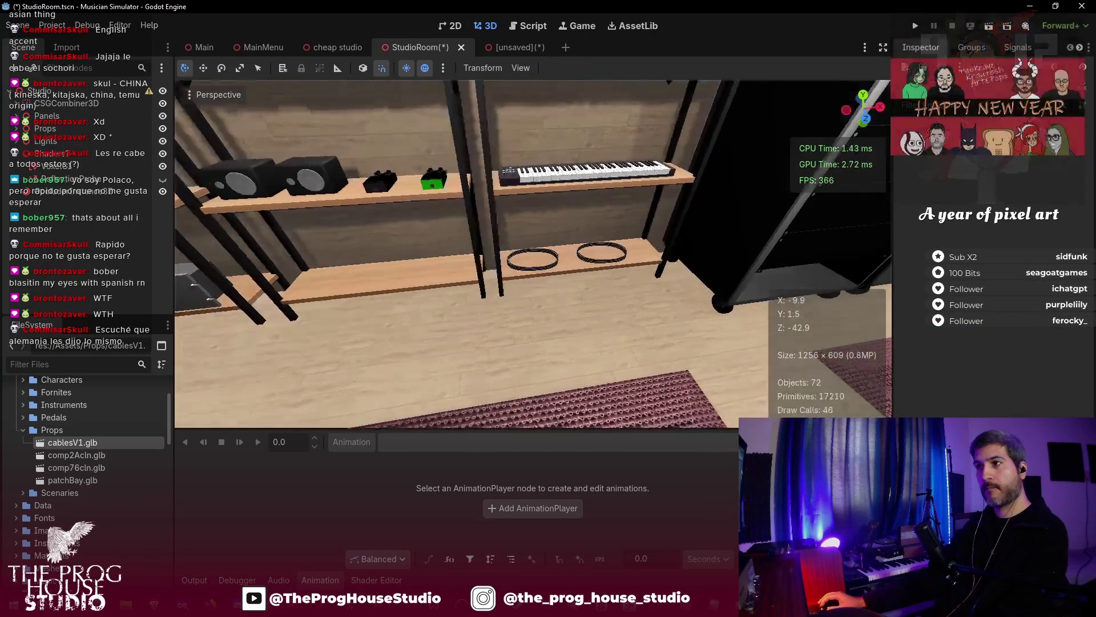
left_click(50, 131)
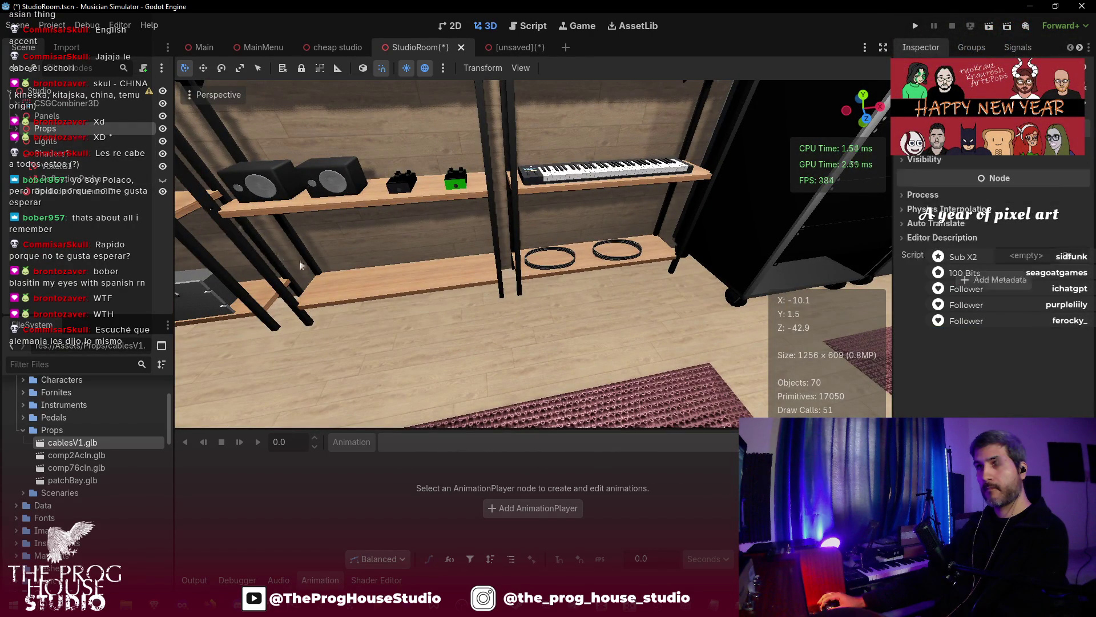
mouse_move(72, 442)
left_mouse_down()
mouse_move(638, 251)
mouse_move(449, 263)
left_mouse_up()
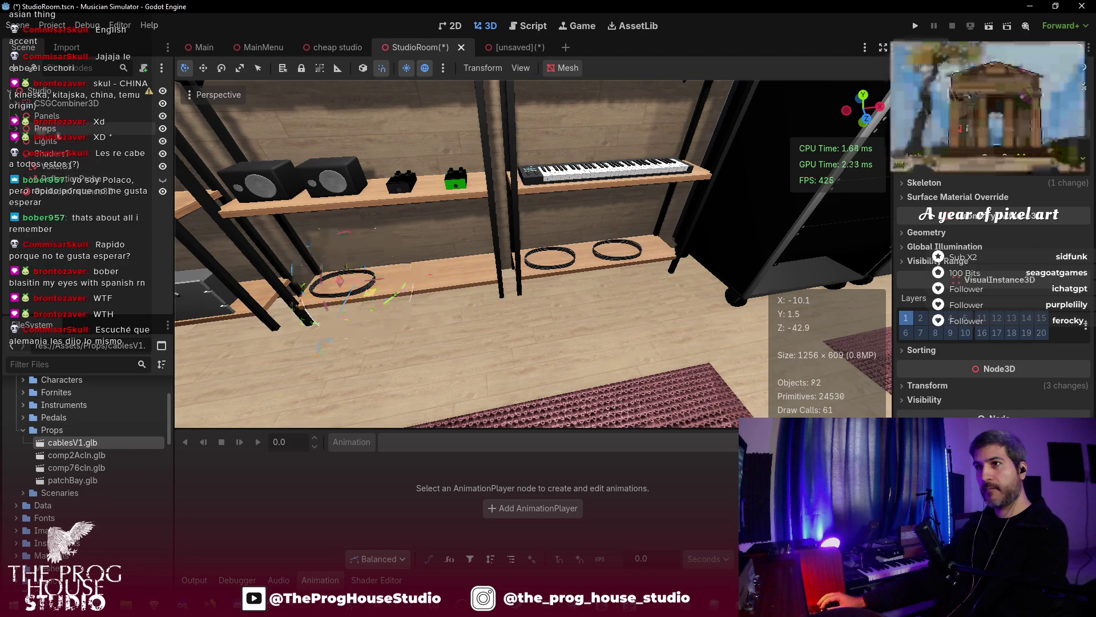
mouse_move(73, 443)
left_mouse_down()
mouse_move(654, 254)
mouse_move(531, 259)
left_mouse_up()
- Space the four coils along the shelf, nudging the third ring along X
left_click(369, 285)
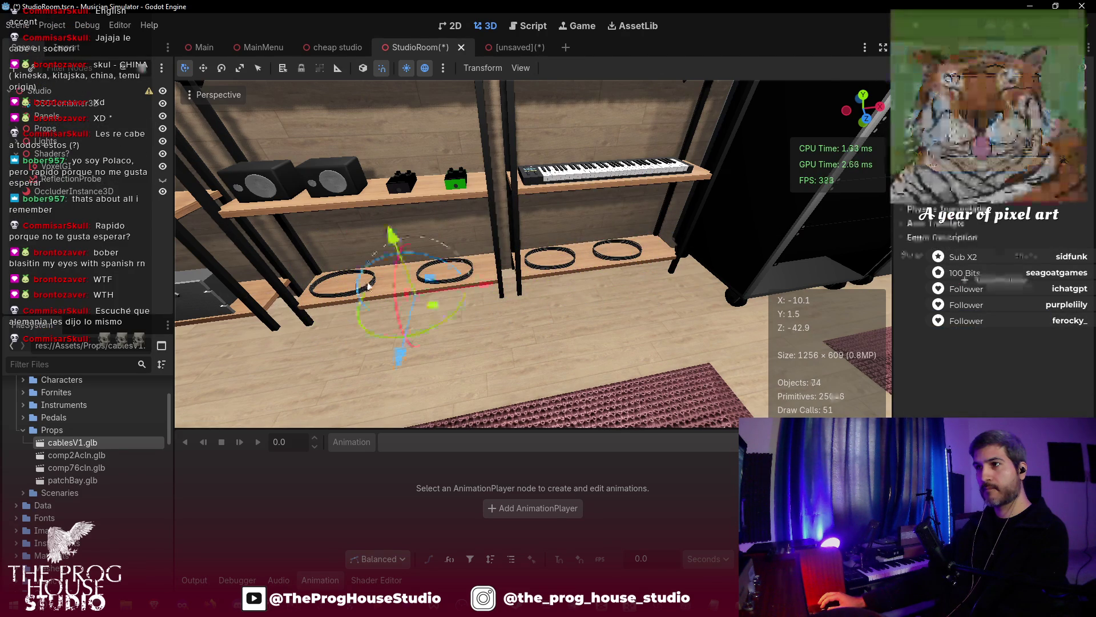
left_click(360, 291)
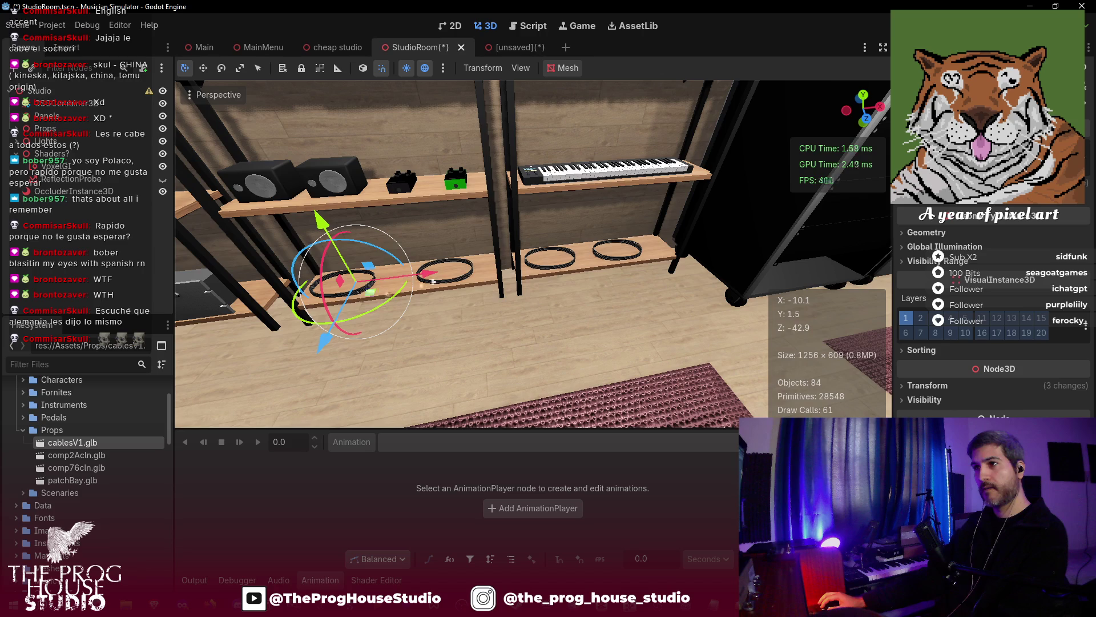
left_click(461, 313)
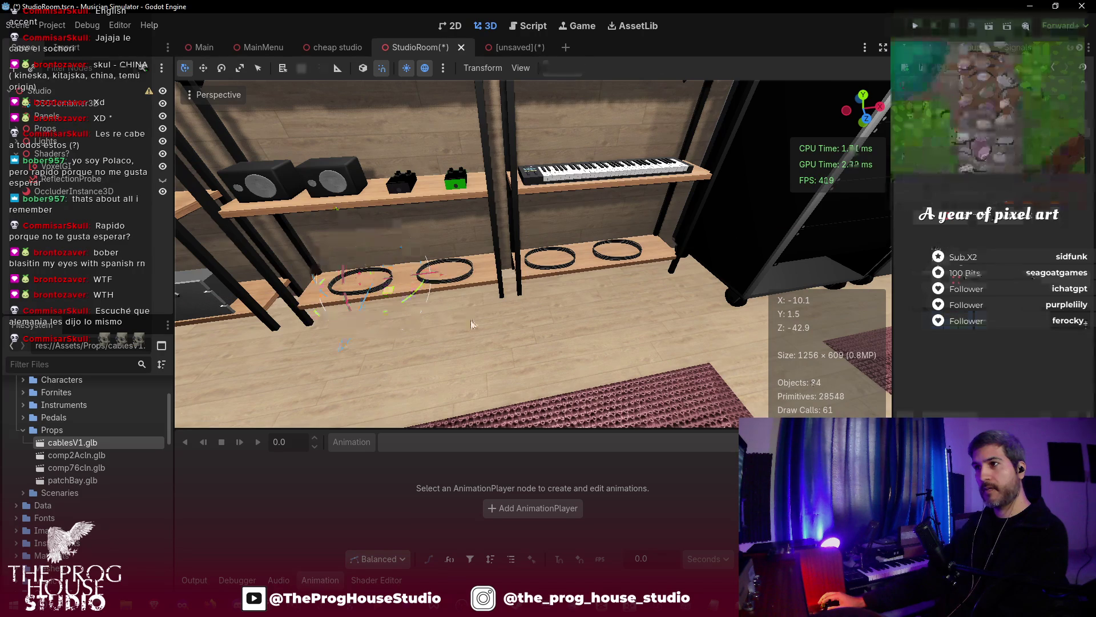
left_click_drag(531, 254, 588, 254)
left_click_drag(533, 254, 497, 240)
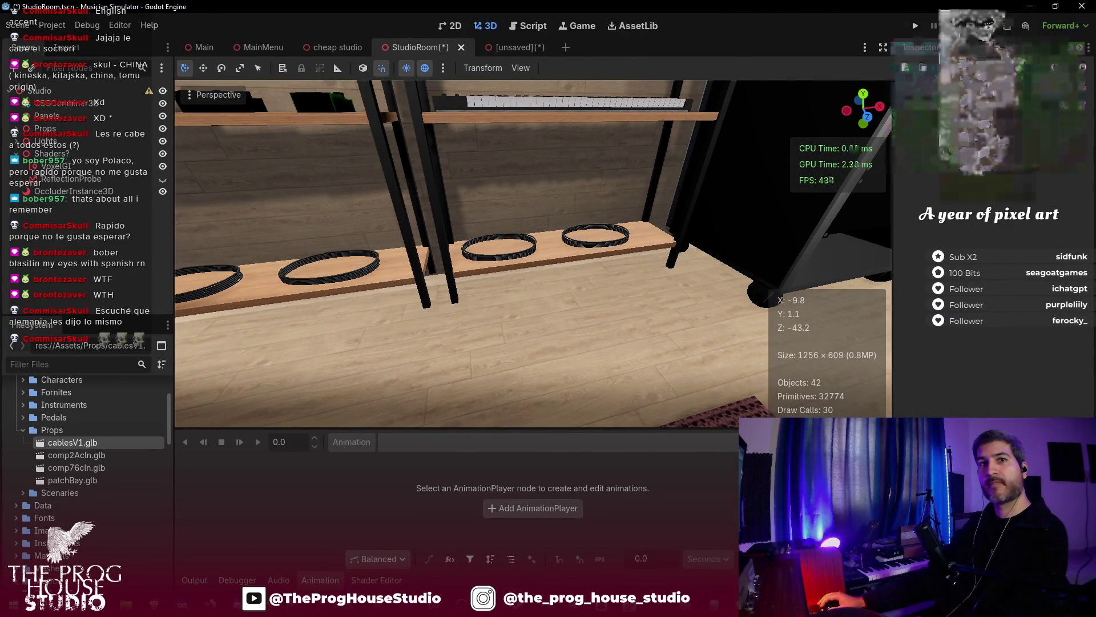
mouse_move(497, 239)
left_mouse_down()
mouse_move(343, 280)
mouse_move(394, 268)
left_mouse_up()
left_click(540, 245)
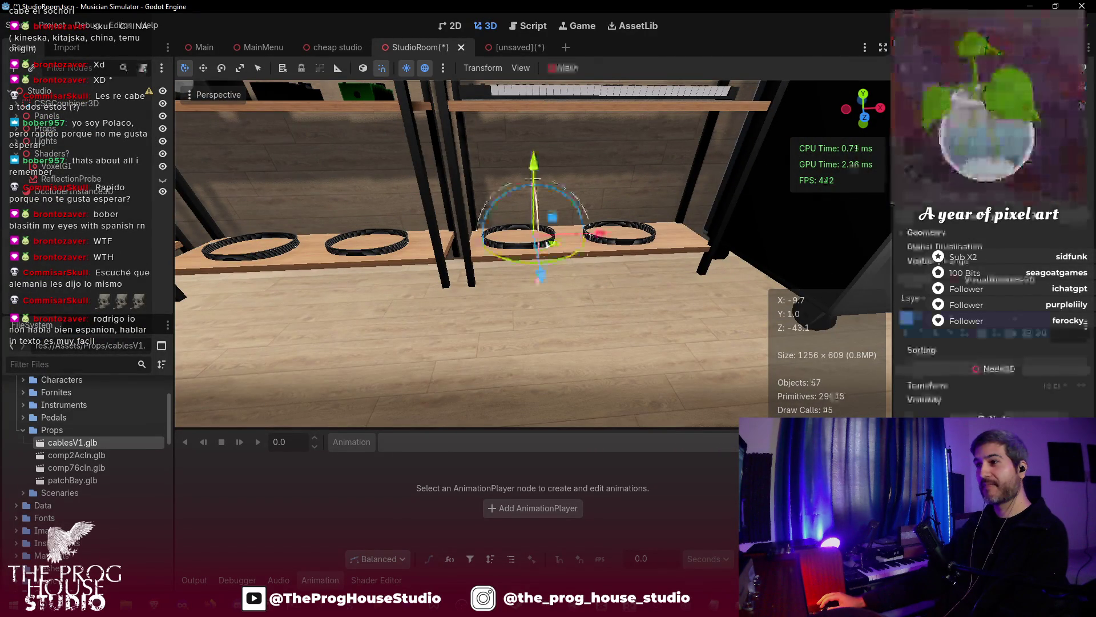
left_click_drag(610, 234, 627, 234)
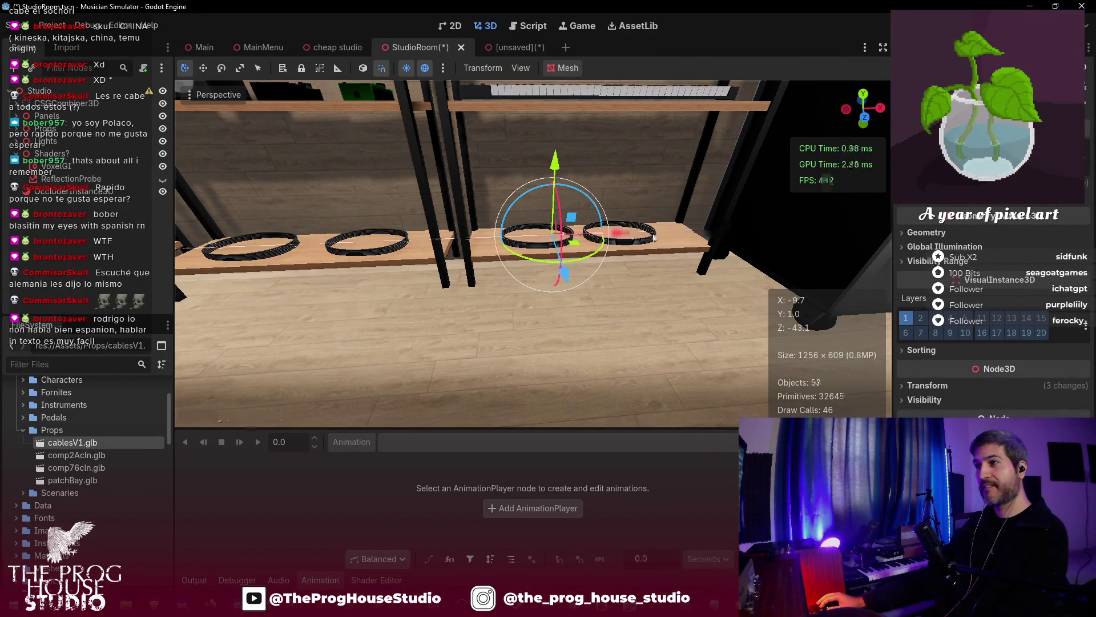
left_click(655, 237)
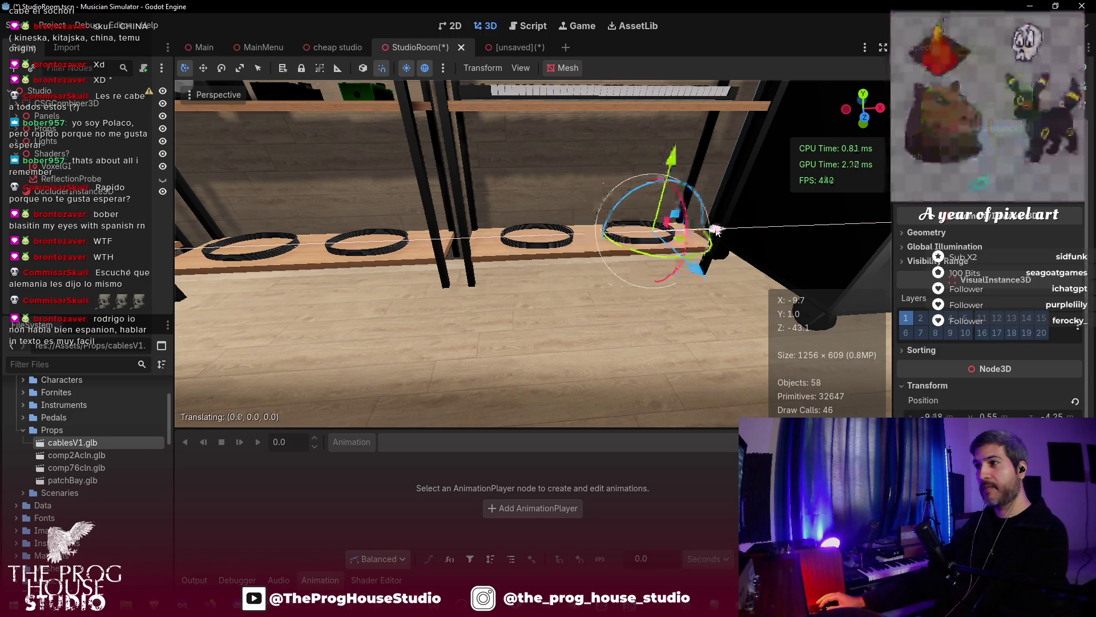
mouse_move(704, 232)
left_mouse_down()
mouse_move(714, 237)
mouse_move(674, 229)
left_mouse_up()
left_click_drag(585, 299, 563, 306)
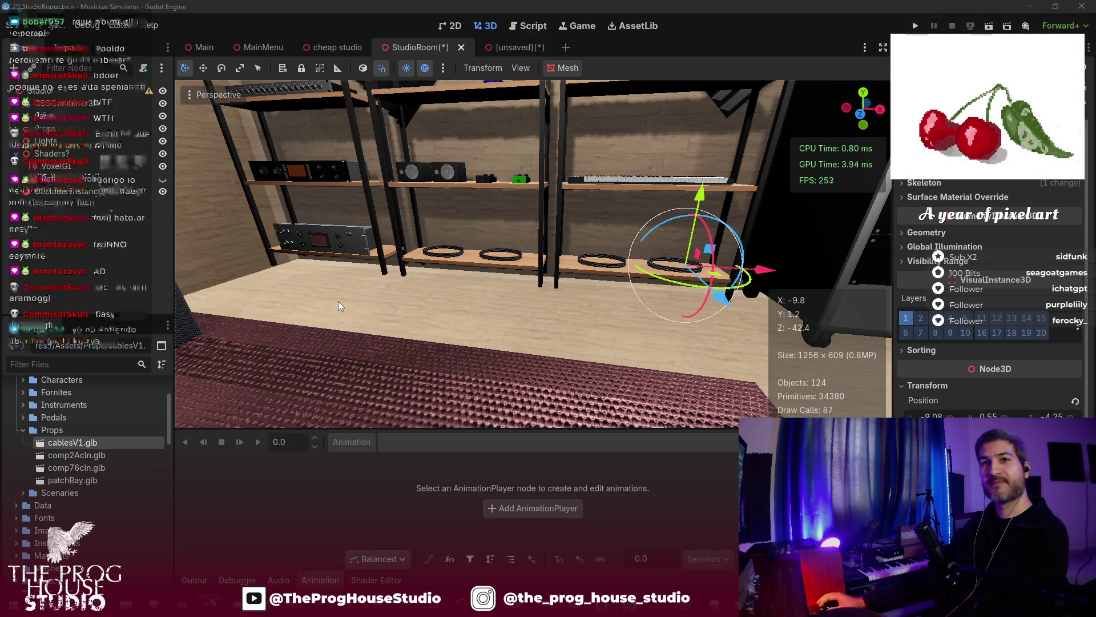
- Save the StudioRoom scene with its row of shelf coils
mouse_move(338, 300)
left_mouse_down()
mouse_move(399, 320)
mouse_move(434, 308)
mouse_move(394, 320)
left_mouse_up()
key("ctrl+s")
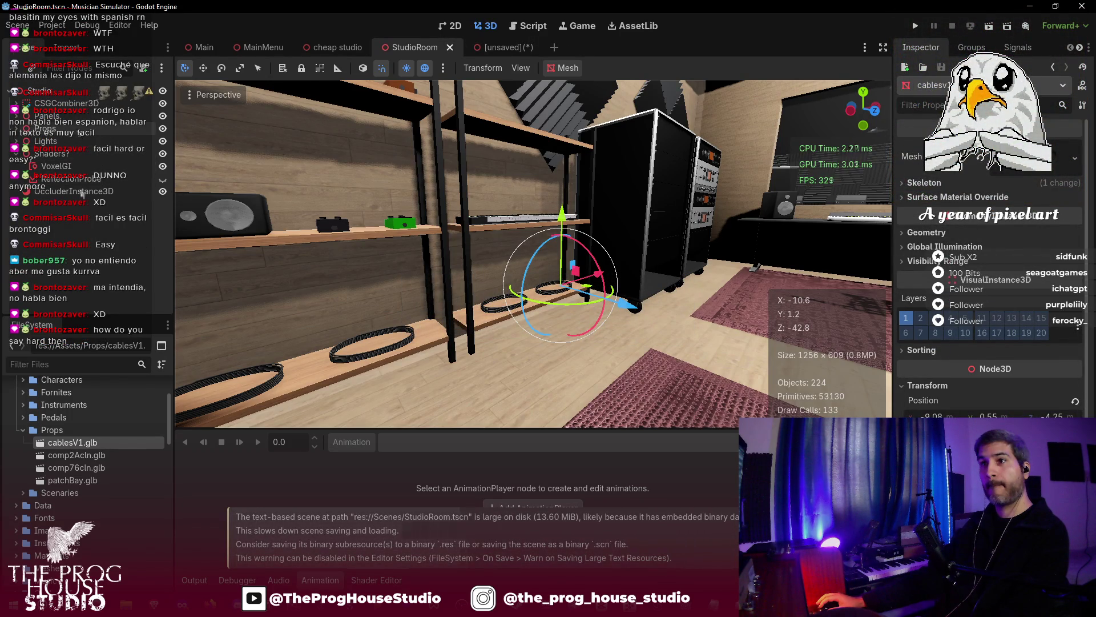
left_click(492, 47)
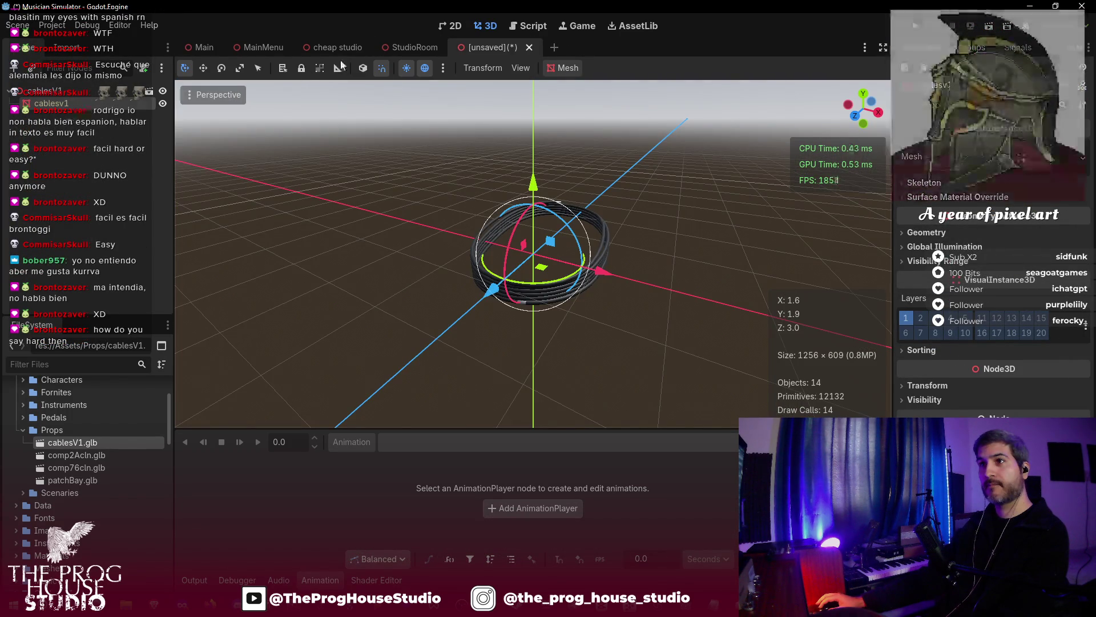
key("ctrl+shift+Tab")
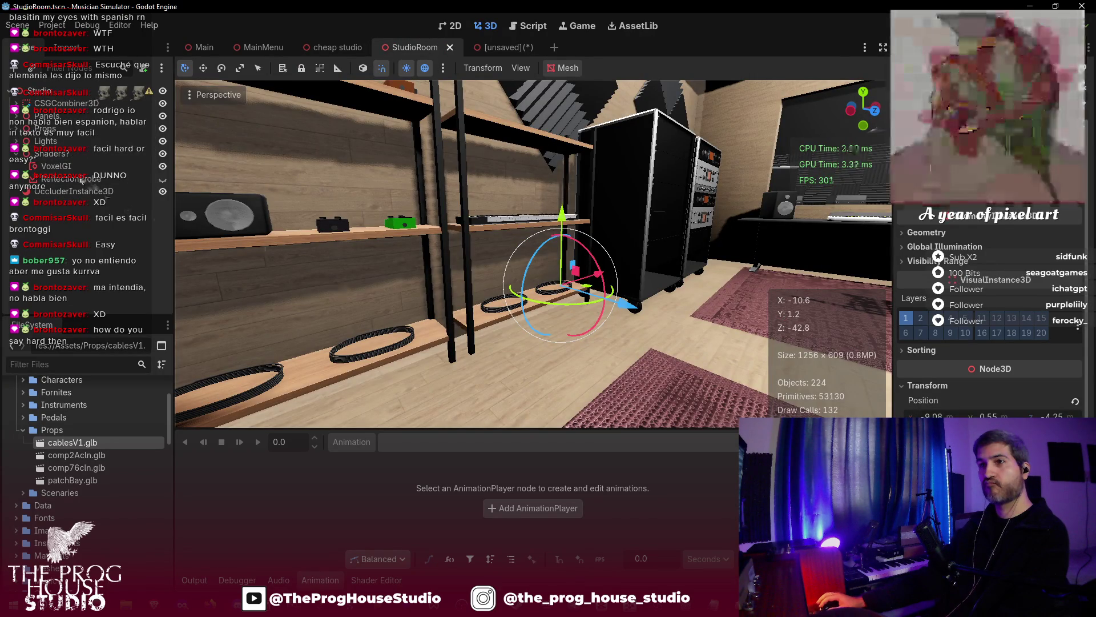
- Duplicate the shelf coil and pull the copy out along Z toward the equipment rack
key("ctrl+d")
key("ctrl+d")
key("g")
key("z")
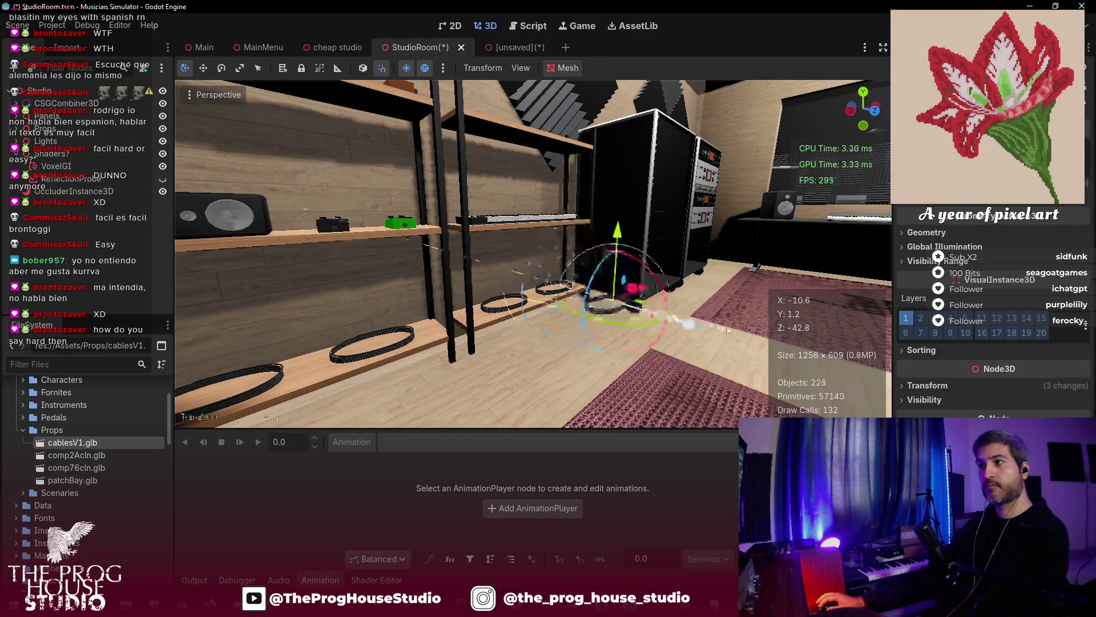
scroll(531, 254, "down", 5)
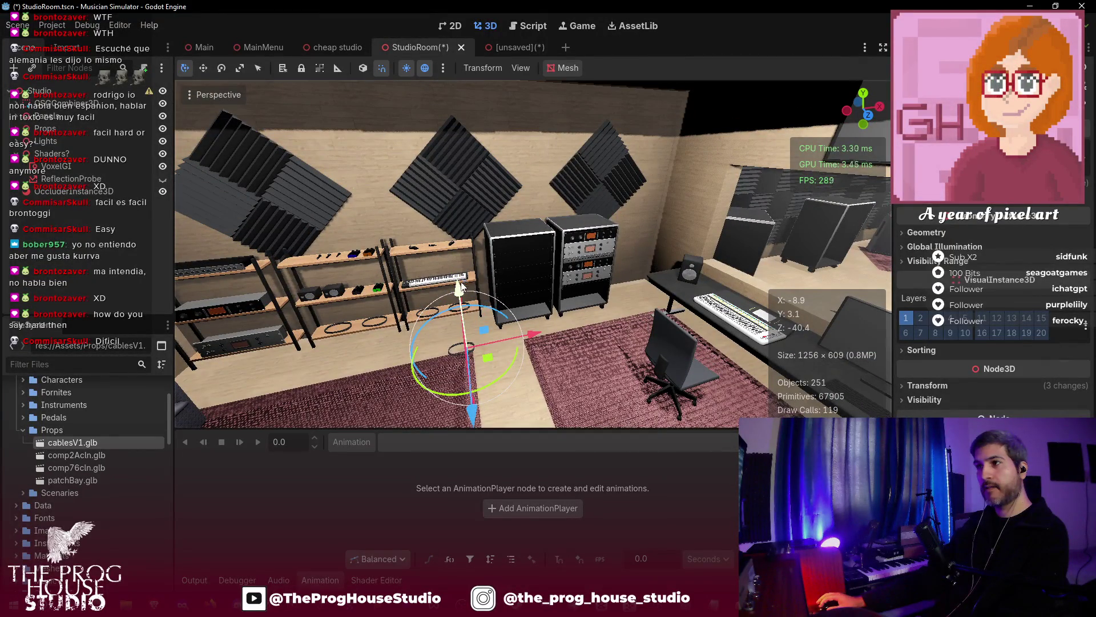
- Lift the copied cablesV1 coil and move it over and down onto the tall rack's top
left_click_drag(462, 286, 454, 106)
left_click_drag(518, 213, 591, 217)
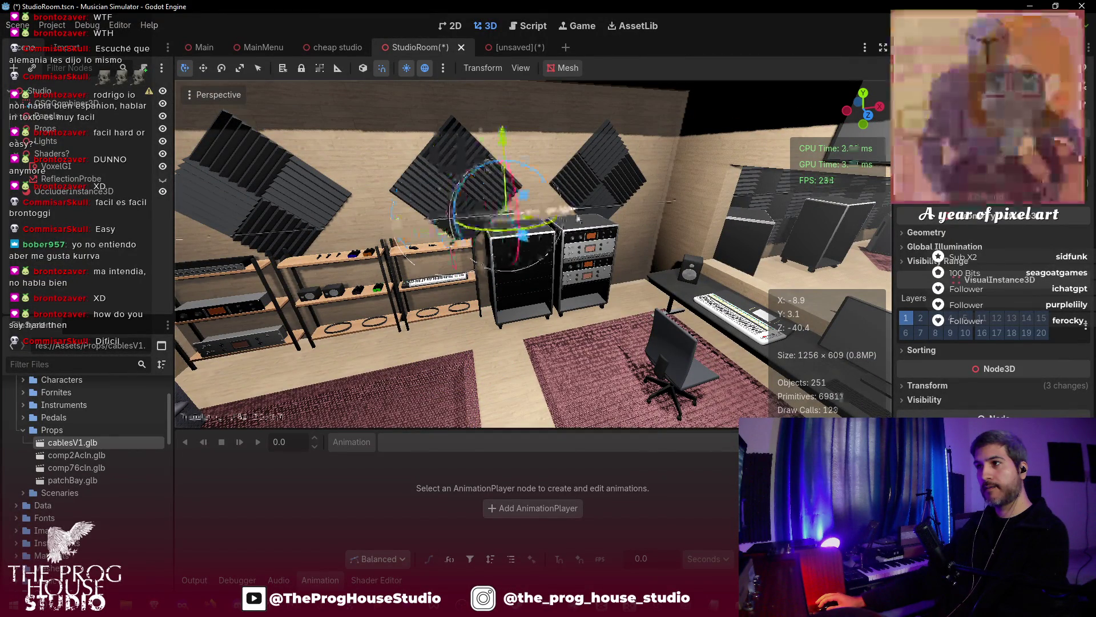
left_click_drag(522, 143, 524, 147)
scroll(514, 171, "up", 3)
left_click_drag(467, 175, 406, 175)
left_click_drag(331, 90, 337, 162)
left_click_drag(411, 247, 348, 238)
left_click_drag(284, 149, 289, 164)
key("w")
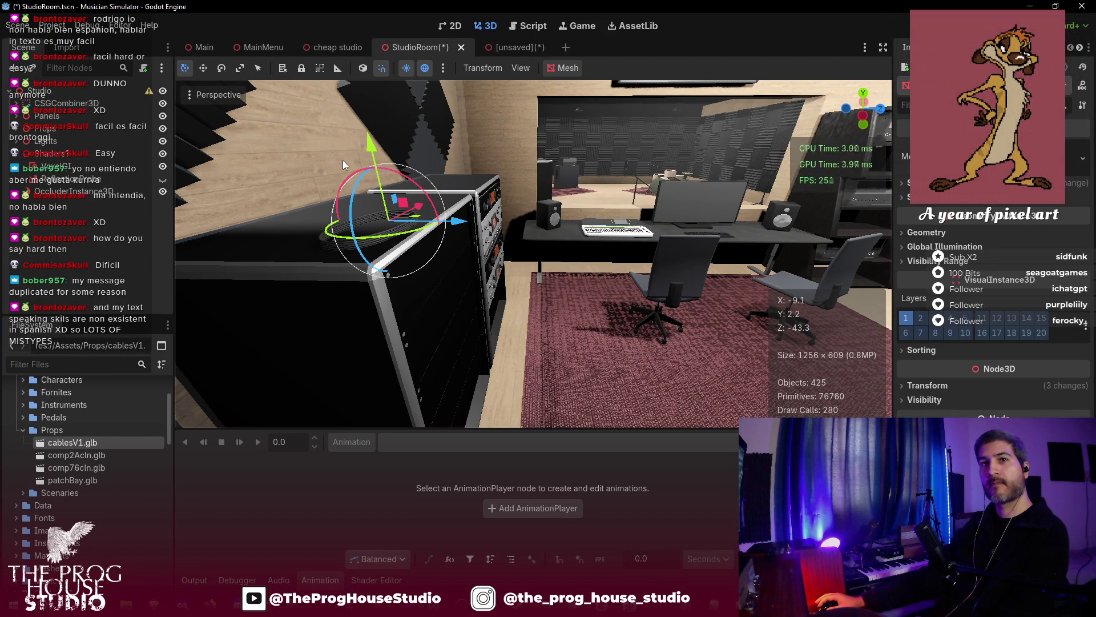
- Nudge the coil along Z and slightly down so it rests on the rack top
right_click(343, 163)
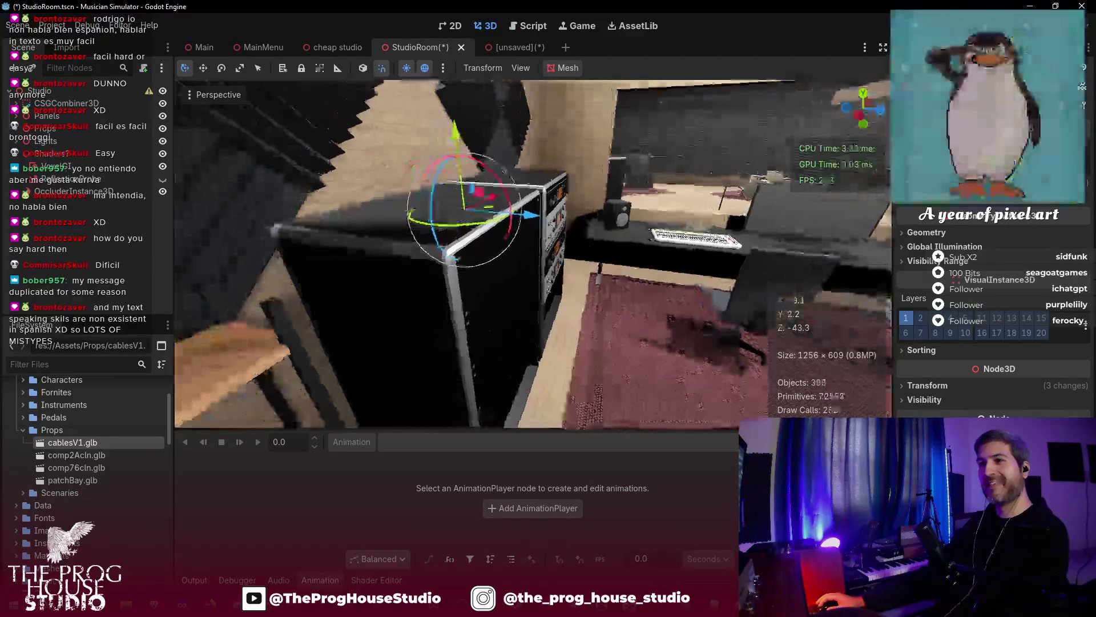
key("w")
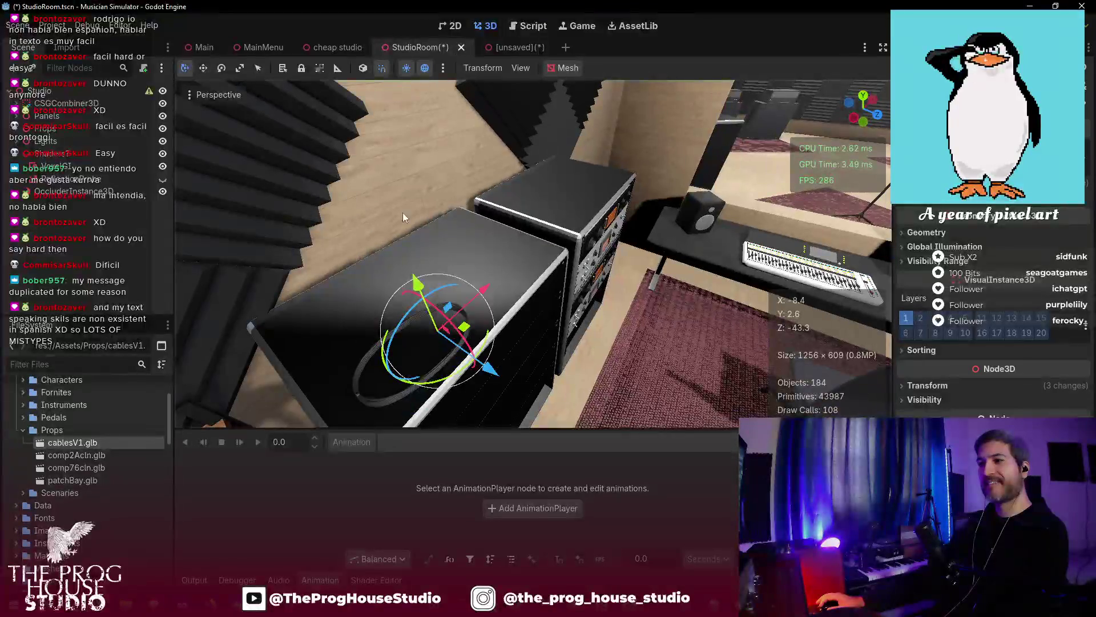
left_click_drag(489, 295, 503, 297)
mouse_move(436, 197)
left_mouse_down()
mouse_move(439, 207)
mouse_move(433, 186)
mouse_move(441, 194)
left_mouse_up()
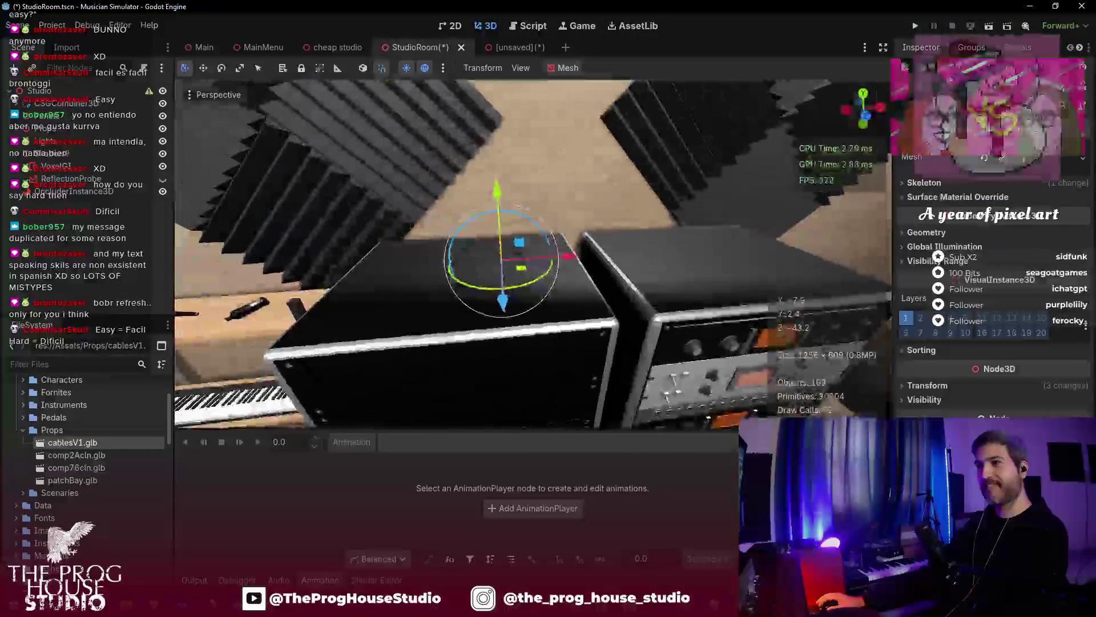
key("w")
scroll(534, 254, "up", 3)
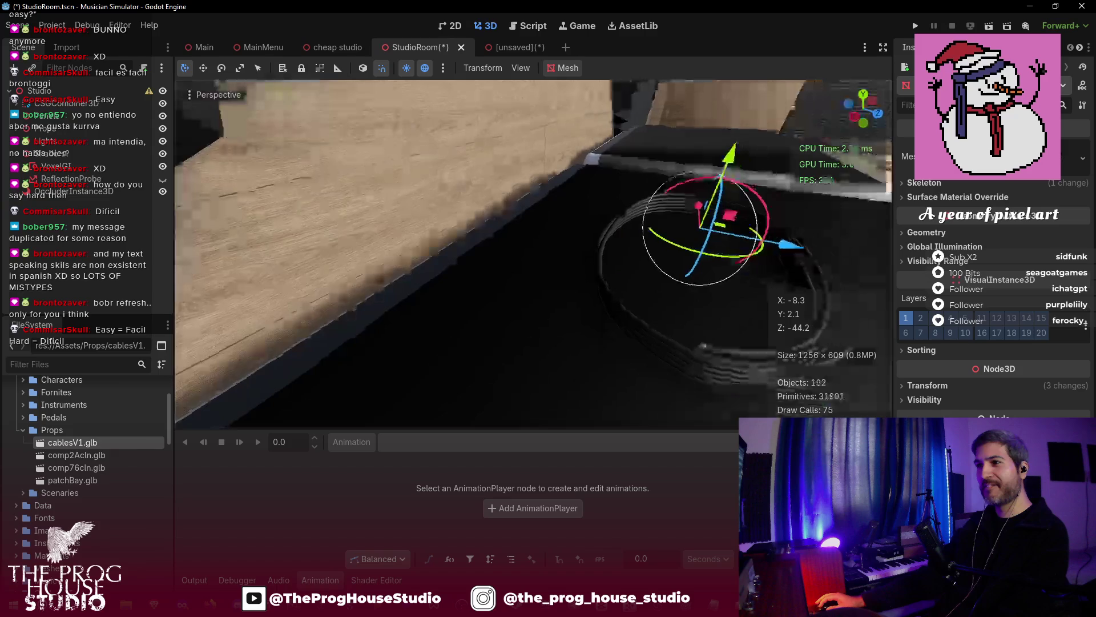
key("f")
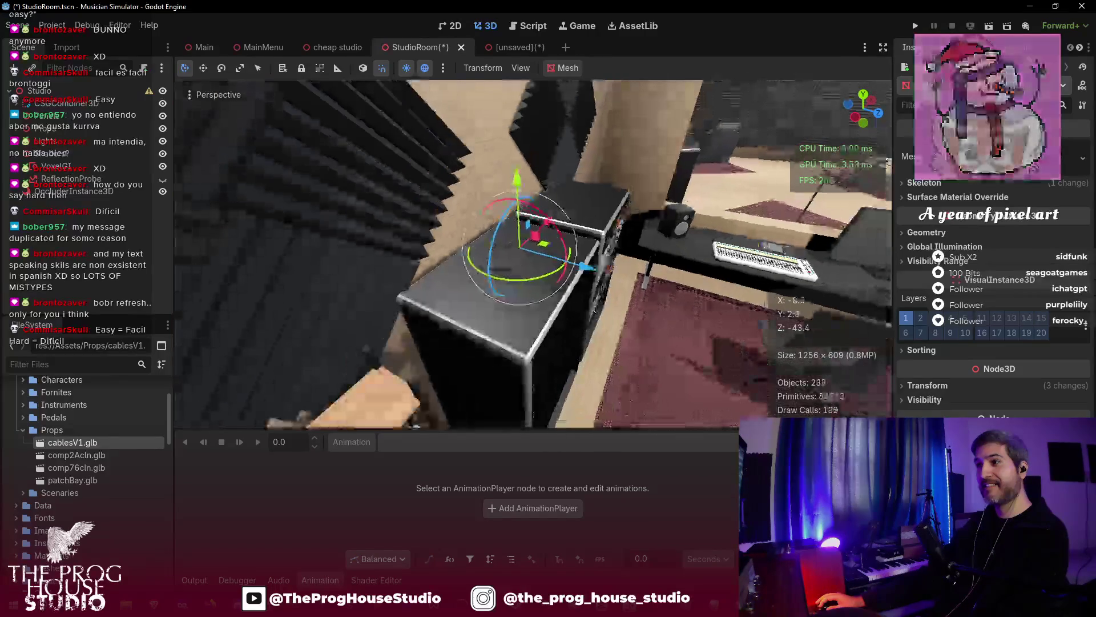
key("g")
key("z")
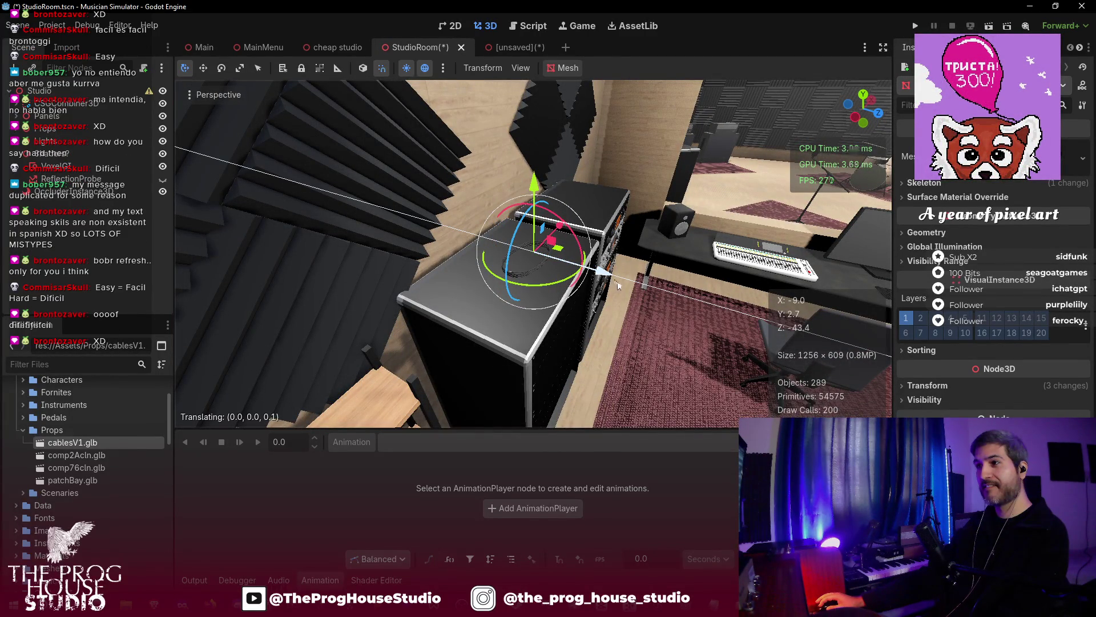
left_click(637, 283)
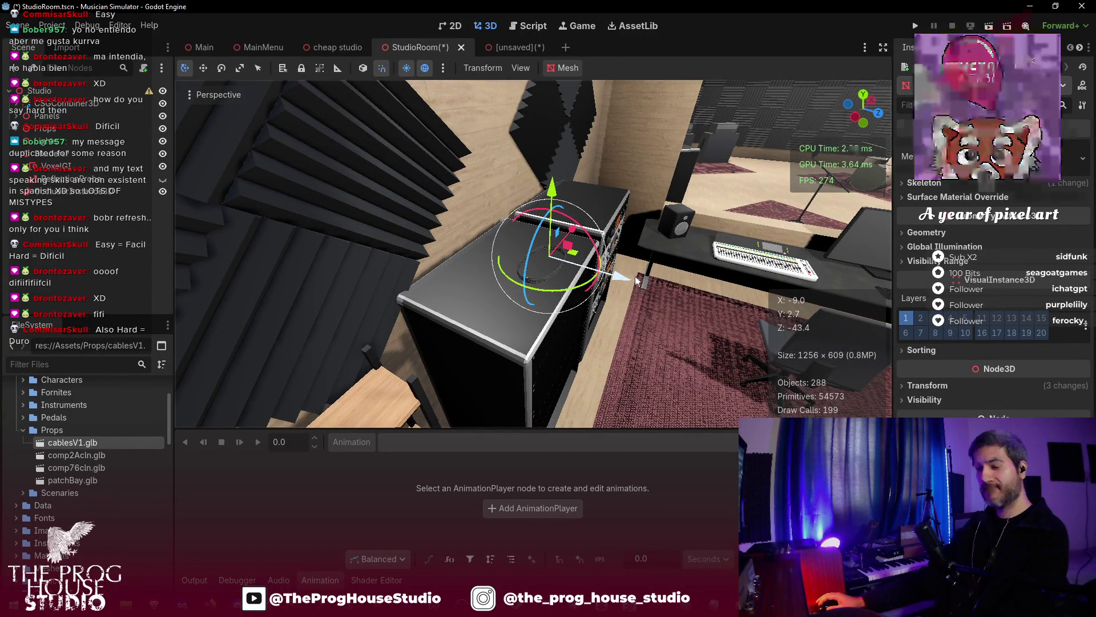
- Duplicate the coil and move the copy along Z to a new spot
key("ctrl+d")
key("g")
key("z")
left_click(708, 320)
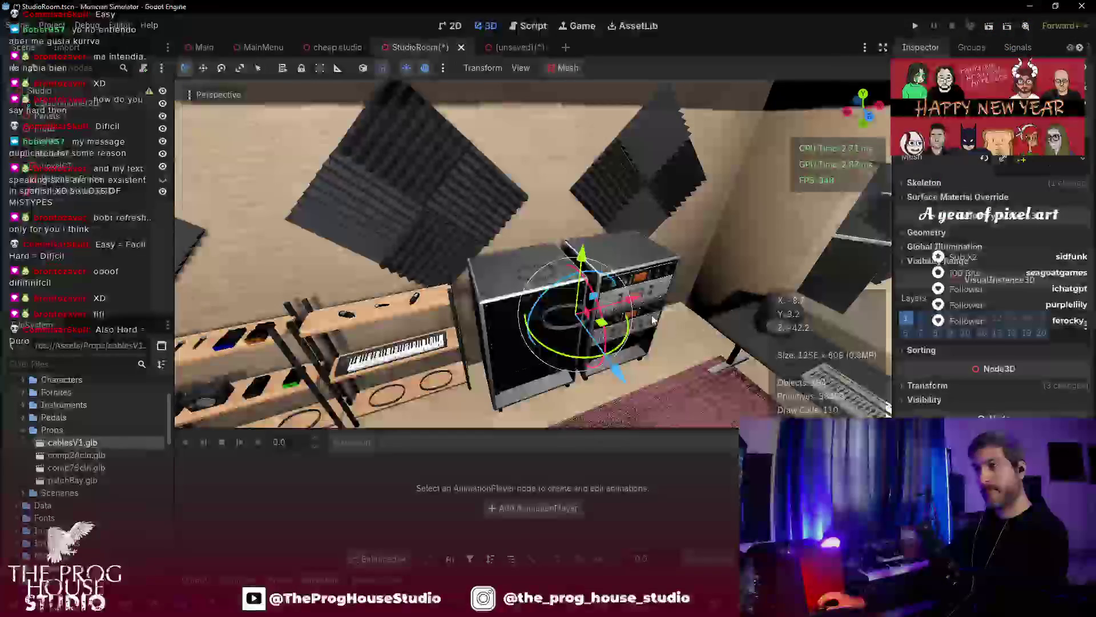
- Make further coil copies, moving them along X and Z toward the black corner cabinet
key("ctrl+d")
key("g")
key("x")
left_click_drag(822, 251, 777, 260)
key("ctrl+d")
key("g")
key("z")
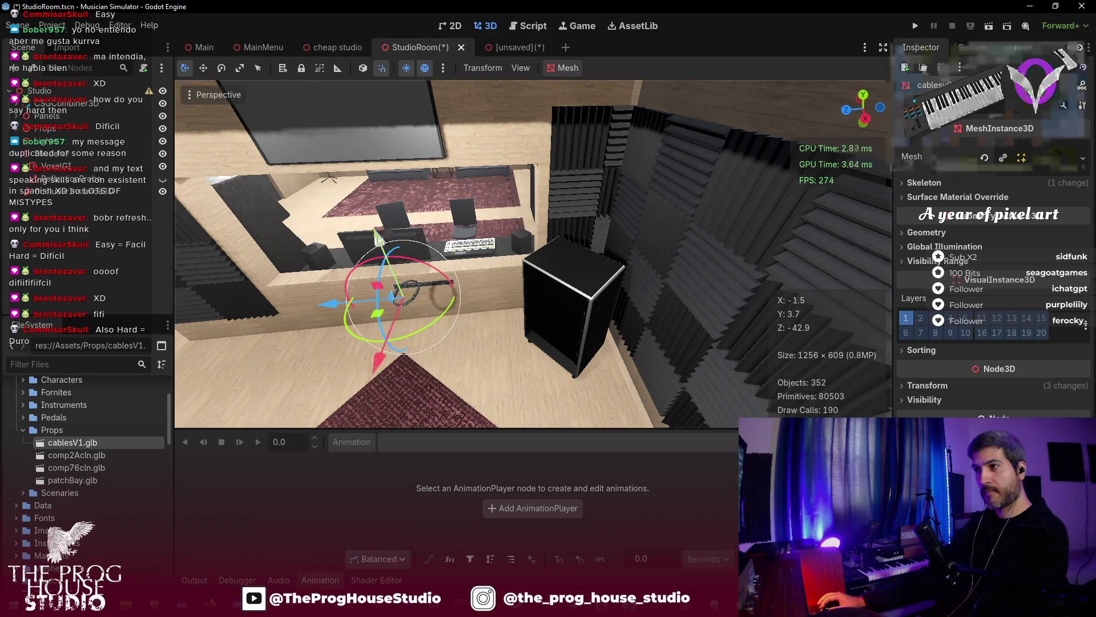
- Duplicate the coil and move the copy vertically down toward the ledge
key("ctrl+d")
key("g")
key("y")
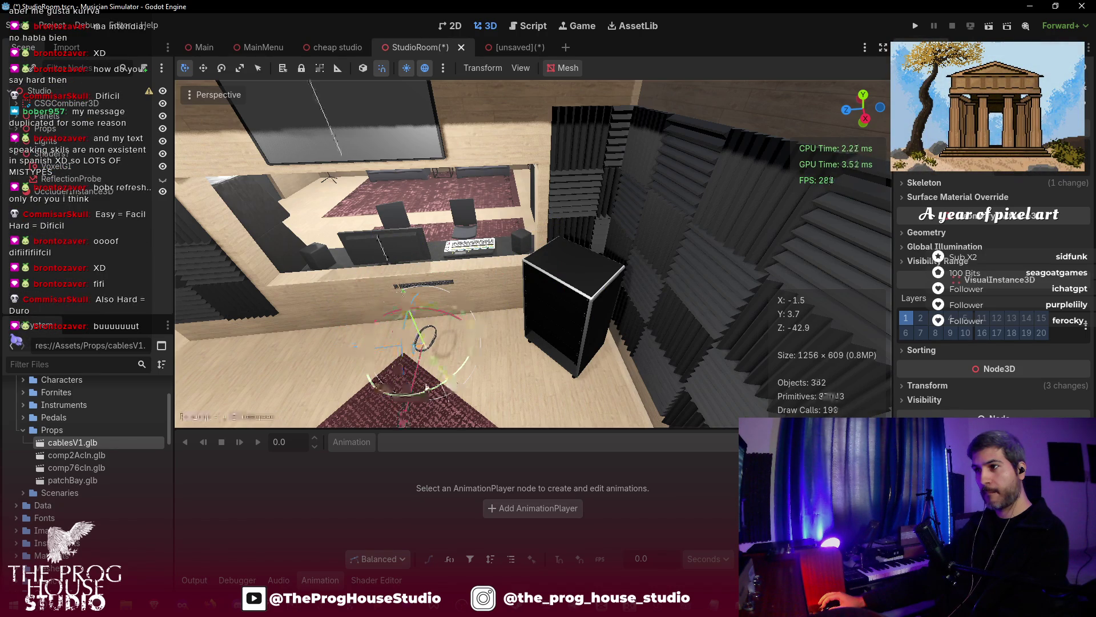
left_click(415, 383)
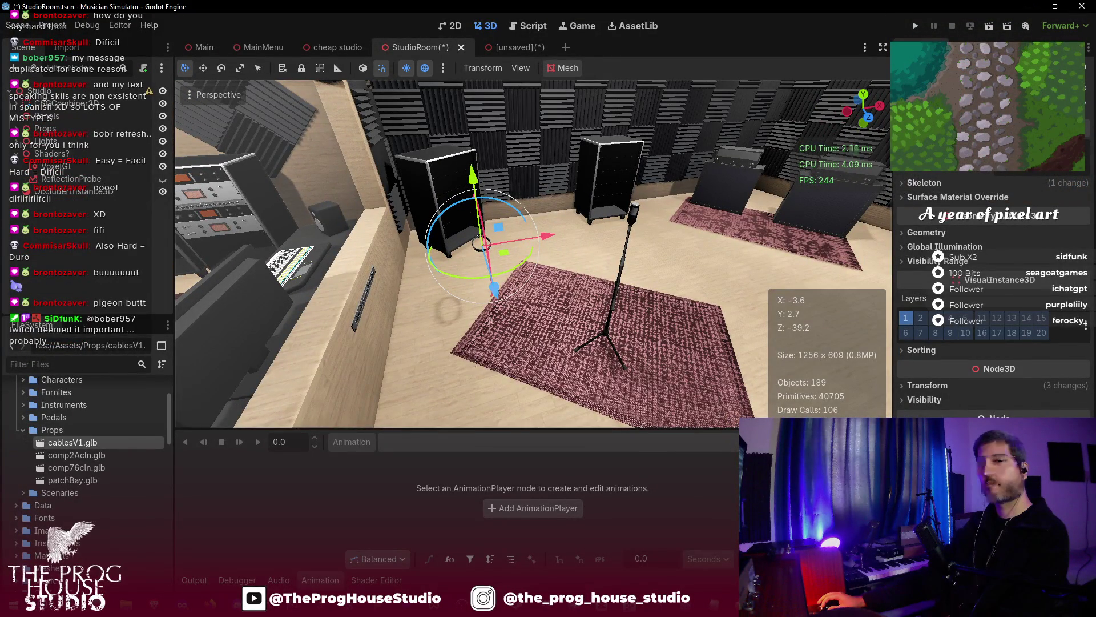
- Drop another coil copy to the floor and slide it along the wall near the rug
key("ctrl+d")
key("g")
key("y")
left_click_drag(389, 197, 395, 295)
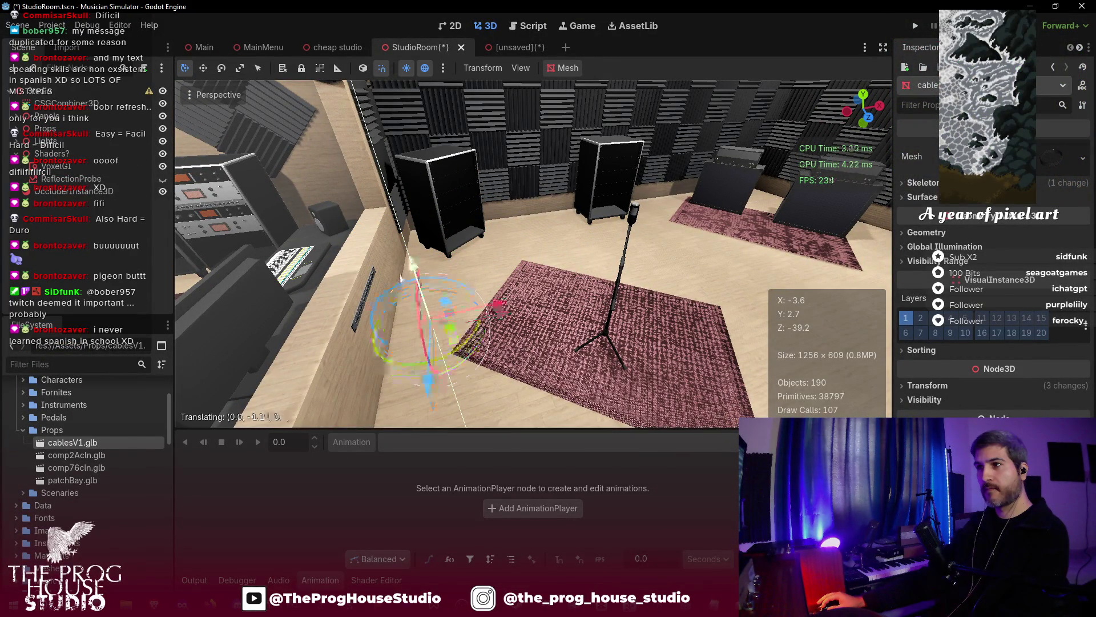
left_click(402, 276)
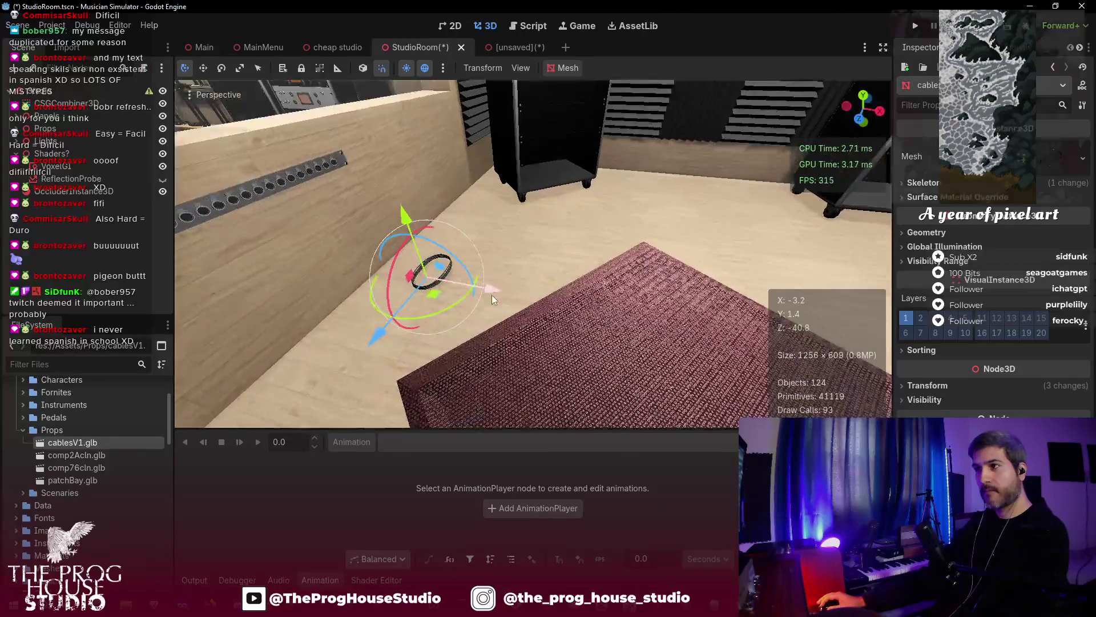
left_click_drag(488, 293, 457, 283)
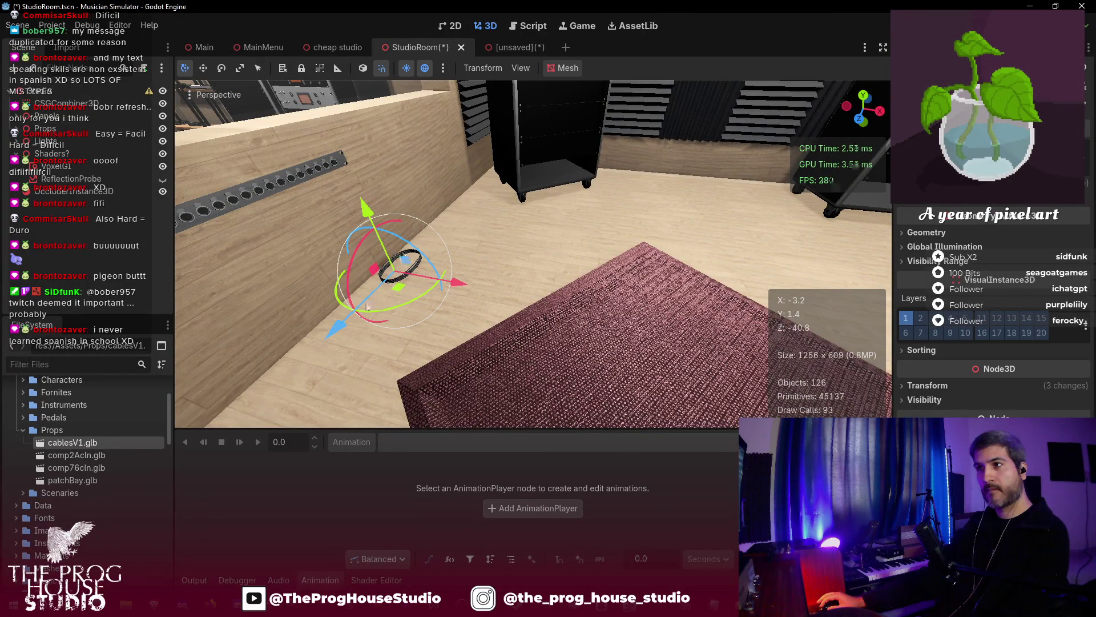
left_click_drag(344, 328, 290, 387)
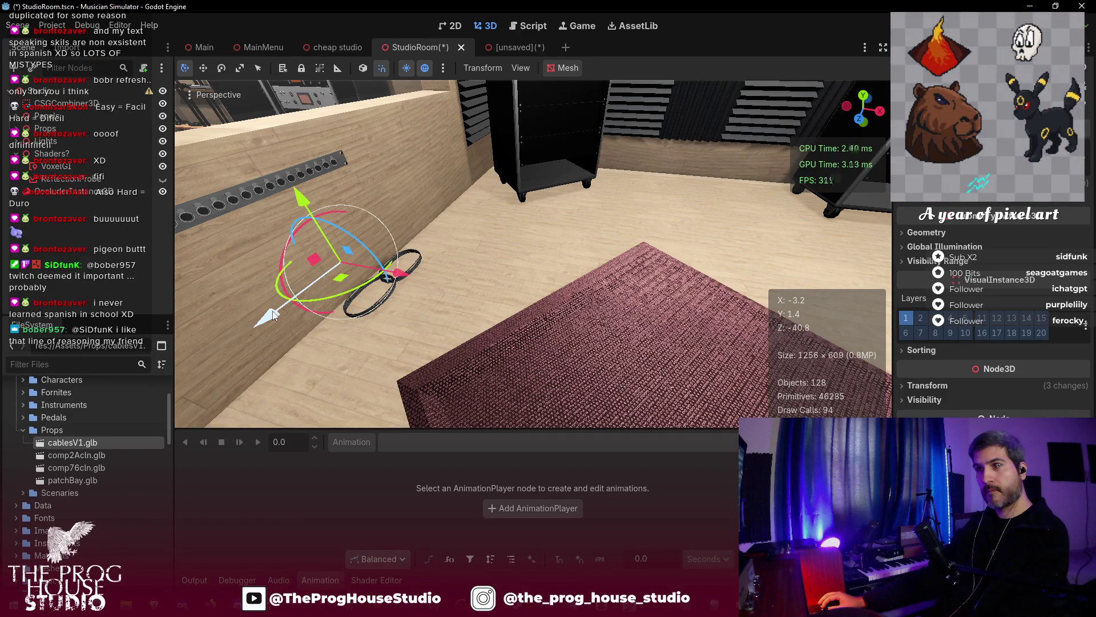
- Select the floor cable rings, duplicate them, and extend the row along Z
key("Escape")
left_click(311, 279)
key("ctrl+d")
left_click_drag(339, 328, 205, 488)
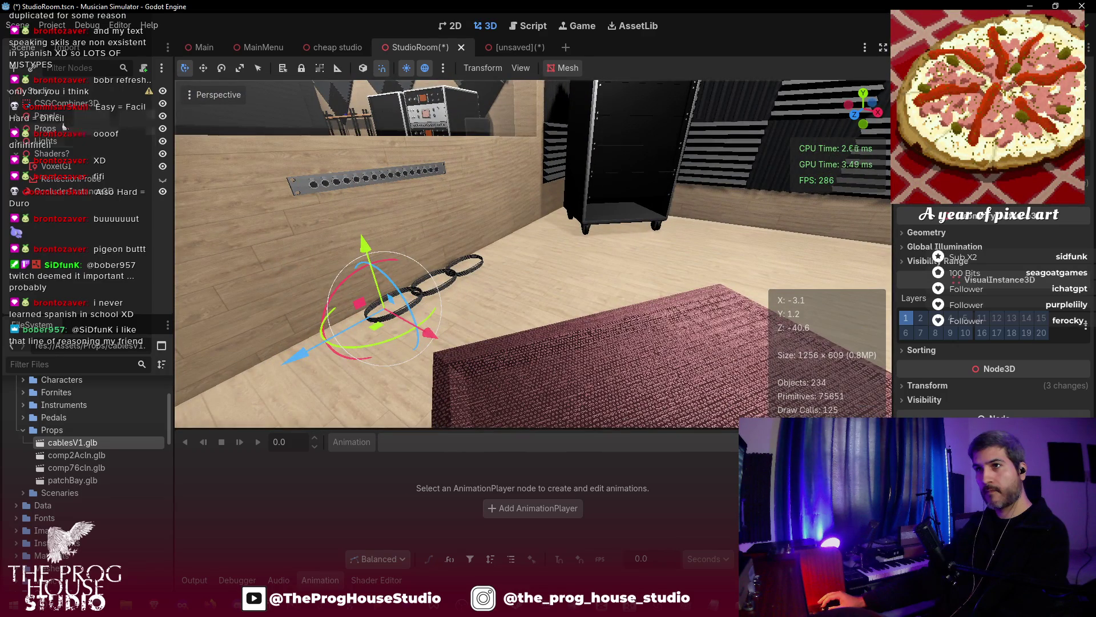
- Add another ring copy along Z, nudge it sideways, and lower the rings onto the floor
key("ctrl+d")
key("ctrl+d")
left_click_drag(469, 255, 128, 443)
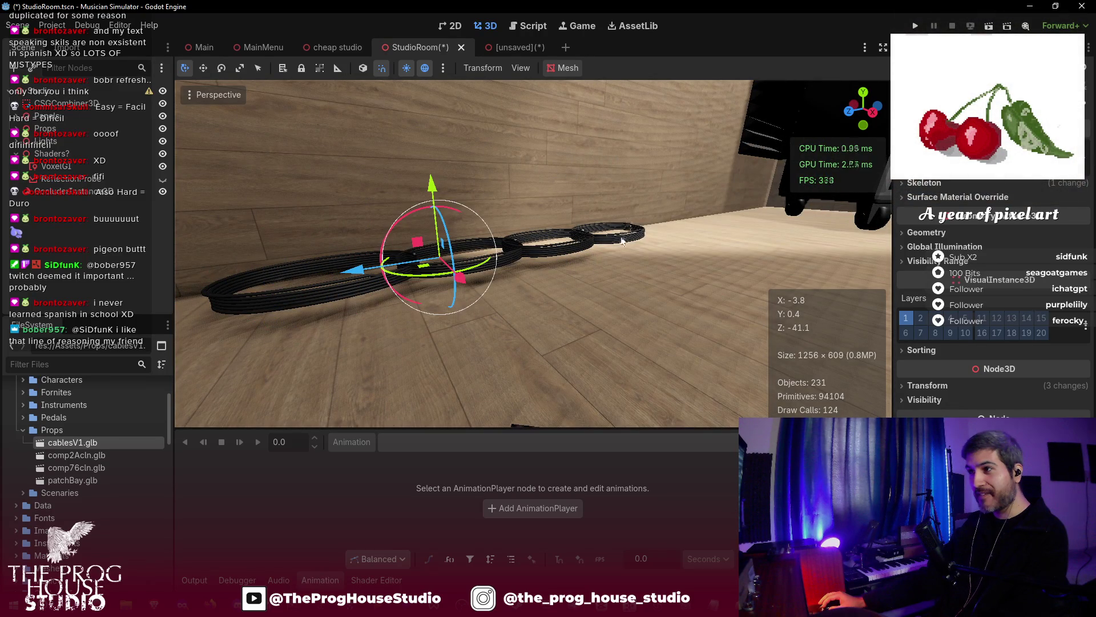
left_click_drag(412, 217, 465, 210)
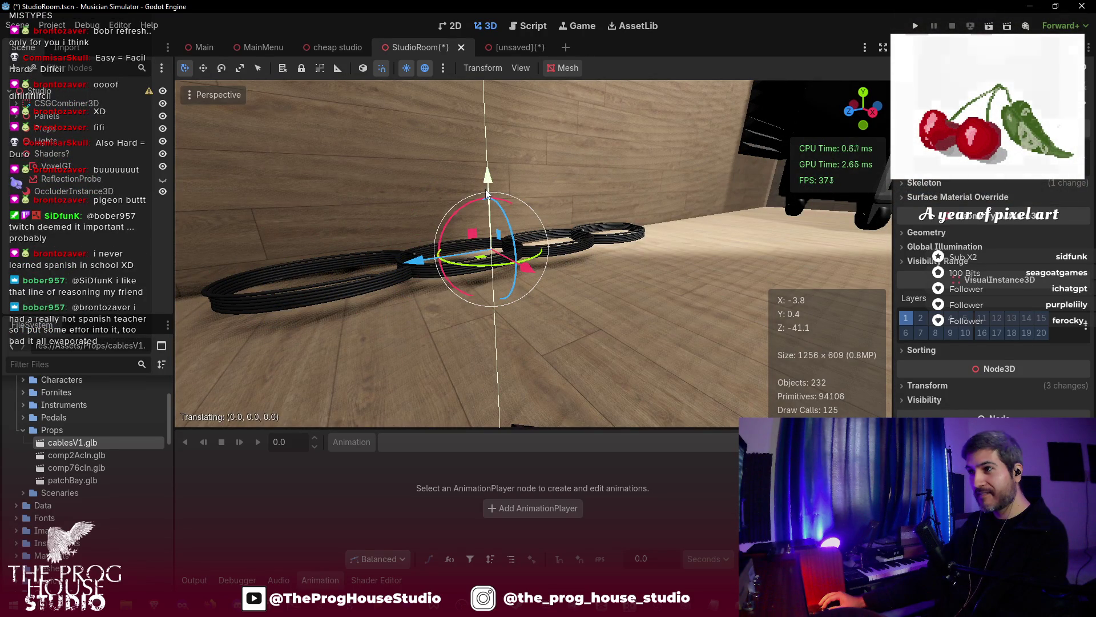
mouse_move(487, 194)
left_mouse_down()
mouse_move(493, 174)
mouse_move(492, 187)
left_mouse_up()
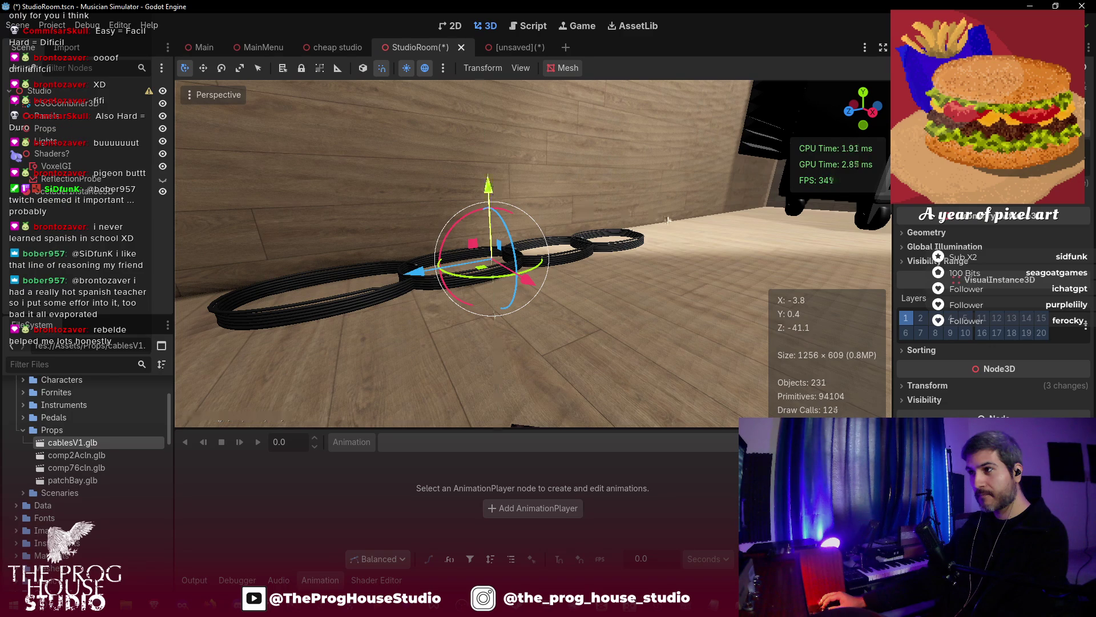
key("s")
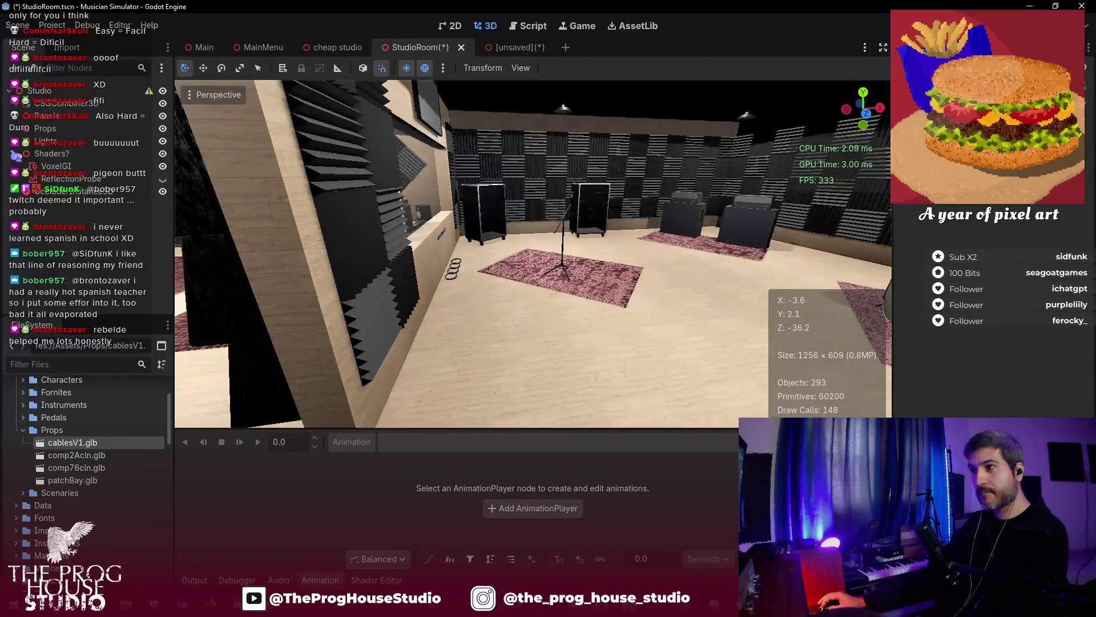
- Fly back over the shelves and racks to review the coils, then save StudioRoom
key("s")
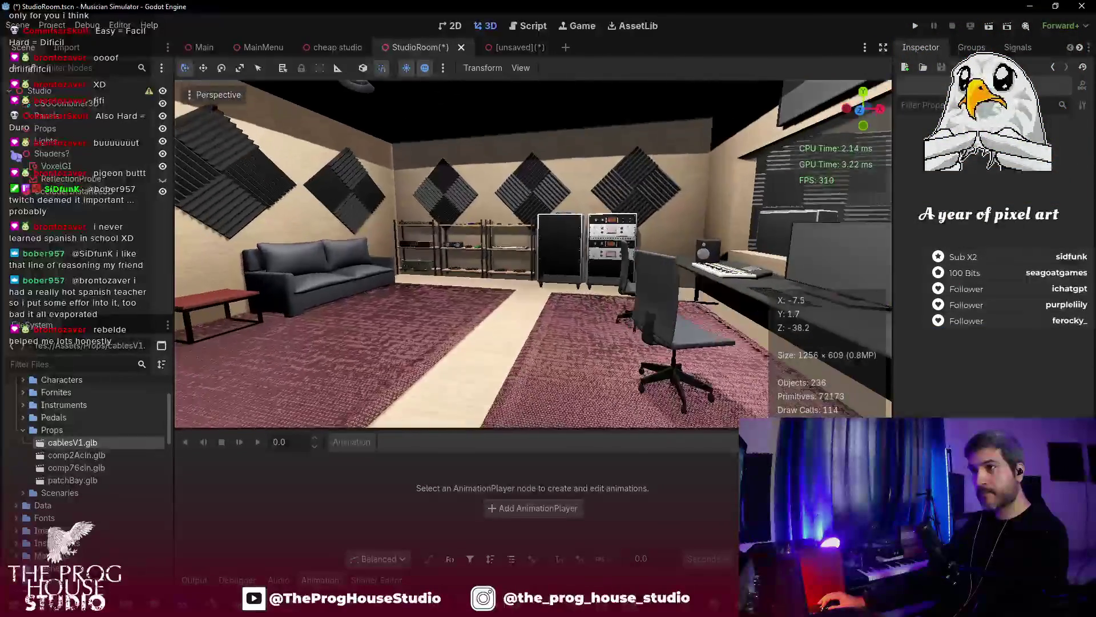
key("s")
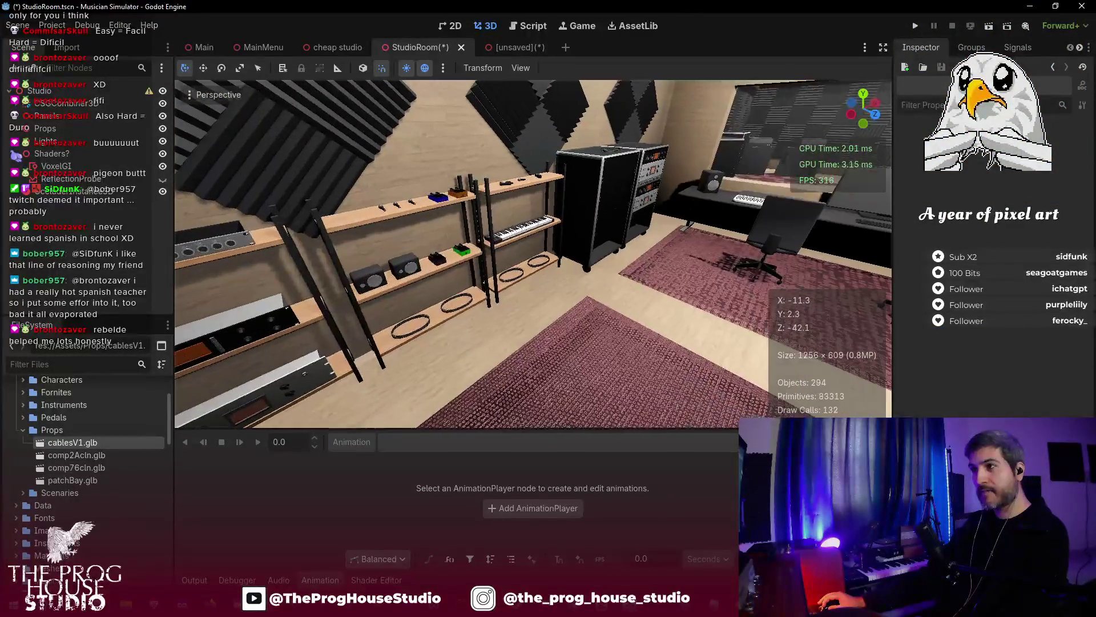
key("s")
key("ctrl+s")
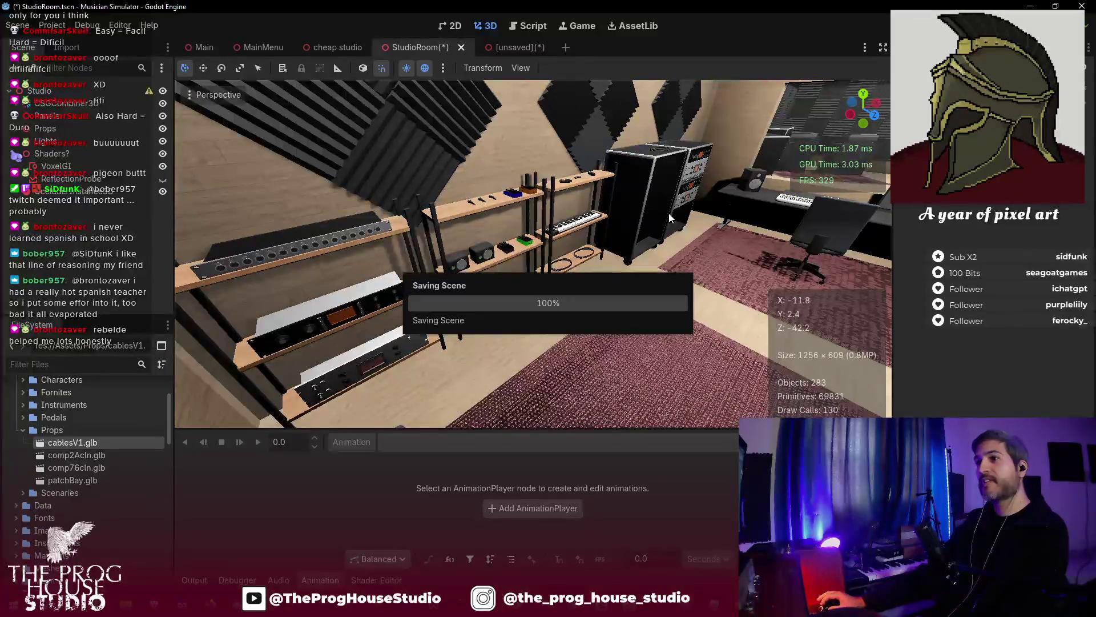